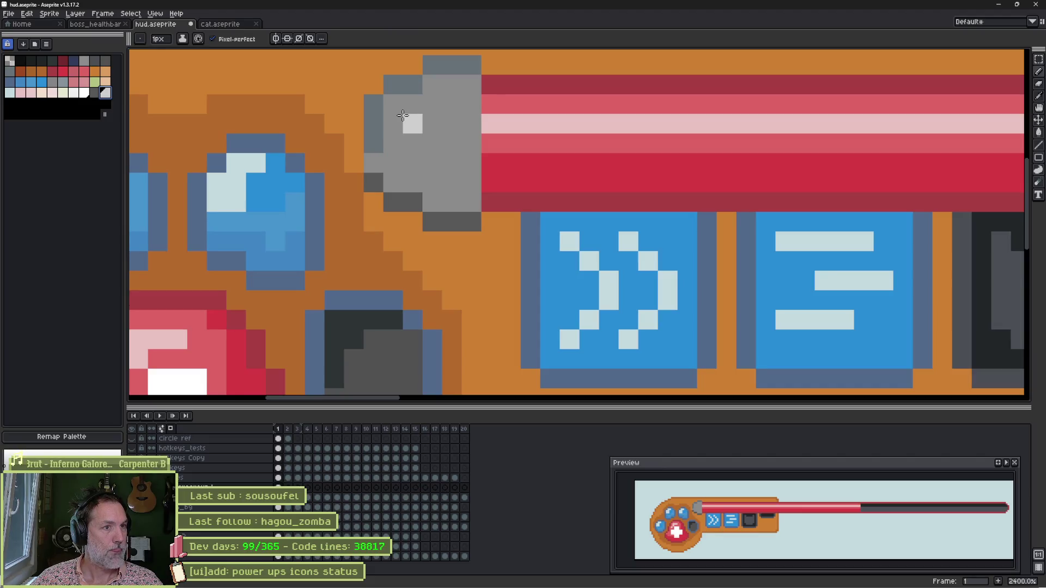
Paint a light-grey highlight row across the cap and repaint its left edge in slate grey
{"action": "left_click_drag", "start_coordinate": [413, 105], "coordinate": [456, 106]}
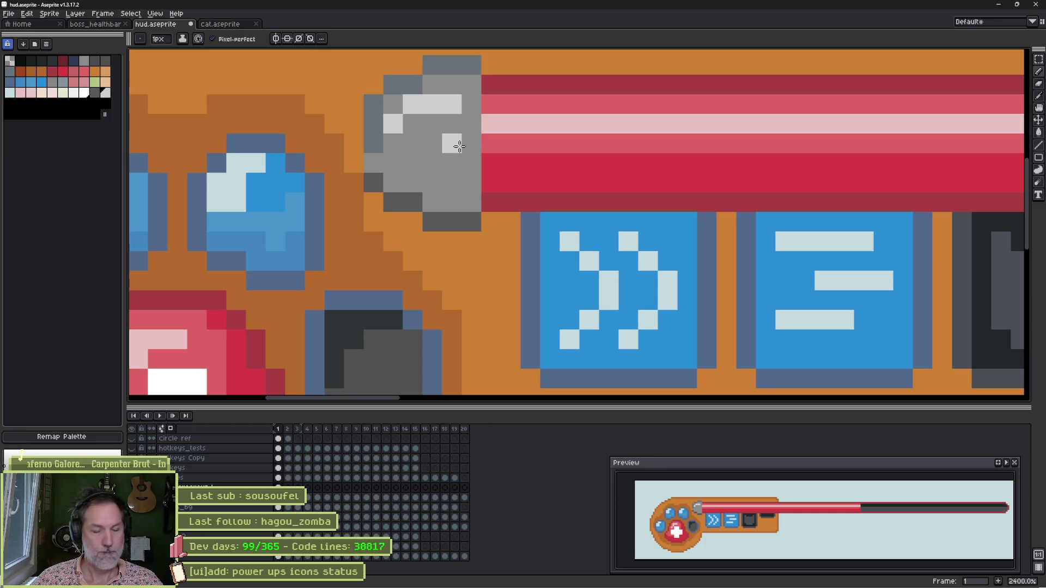
{"action": "left_click", "coordinate": [383, 178], "text": "alt"}
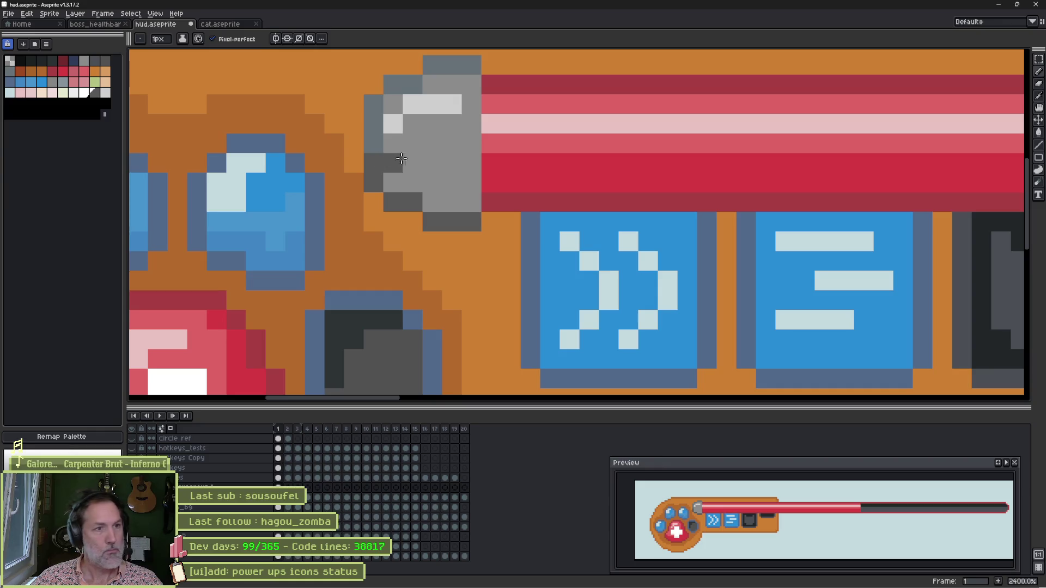
{"action": "left_click", "coordinate": [381, 149], "text": "alt"}
{"action": "left_click_drag", "start_coordinate": [379, 148], "coordinate": [455, 154]}
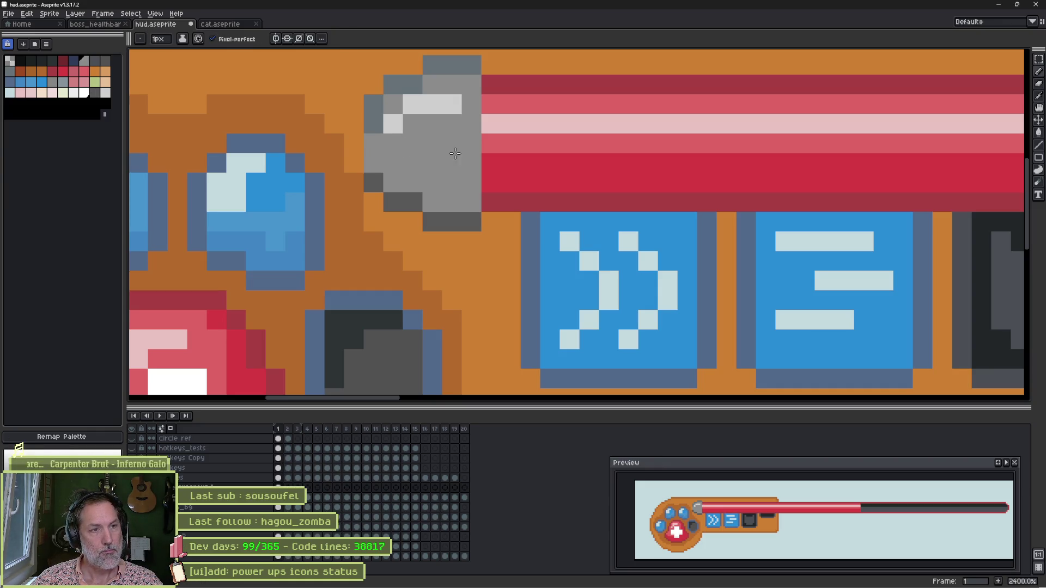
{"action": "left_click", "coordinate": [374, 124]}
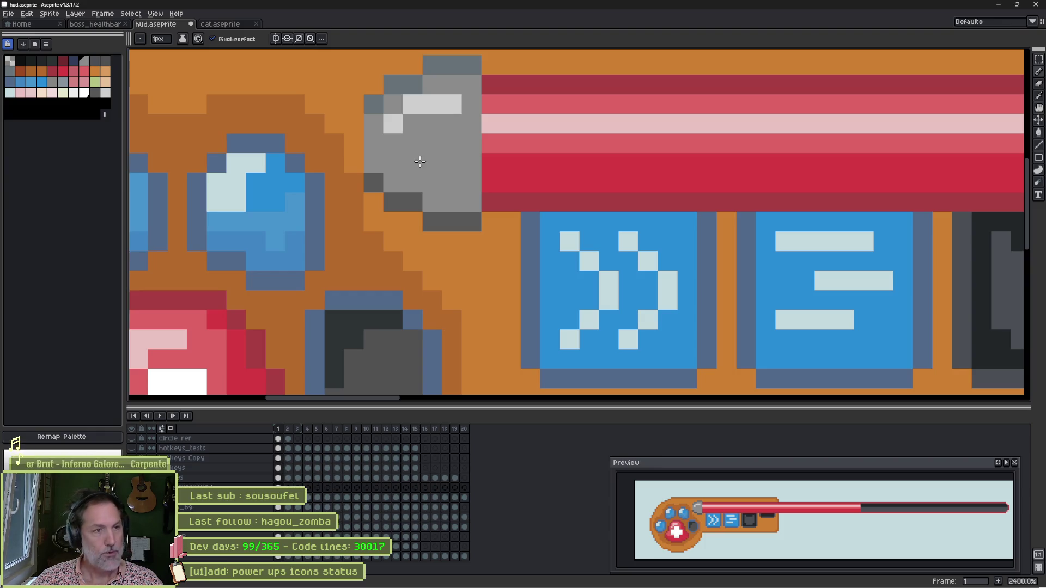
Darken the grey cap's left column
{"action": "left_click_drag", "start_coordinate": [374, 163], "coordinate": [373, 123]}
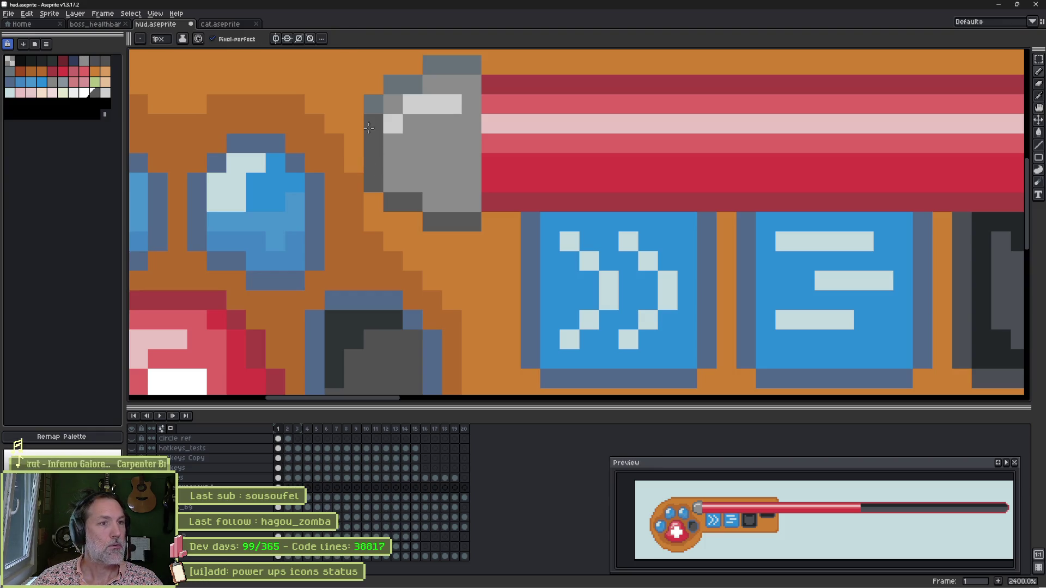
{"action": "left_click", "coordinate": [432, 182]}
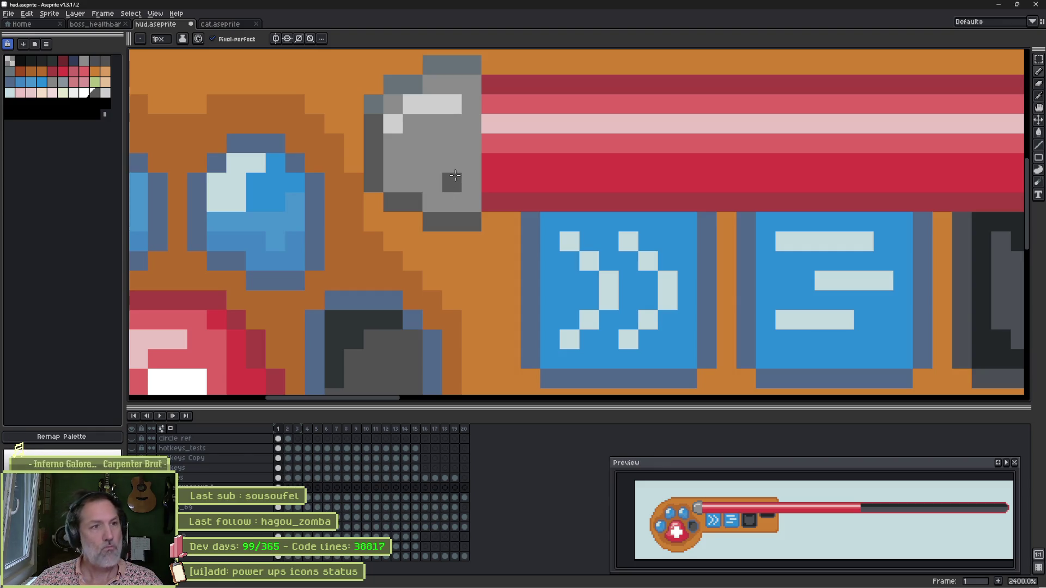
{"action": "scroll", "coordinate": [381, 191], "scroll_direction": "up", "scroll_amount": 2}
{"action": "scroll", "coordinate": [381, 191], "scroll_direction": "right", "scroll_amount": 2}
Shade the grey cap's bottom edge darker, undoing the stray pixel and misplaced light column
{"action": "key", "text": "ctrl+z"}
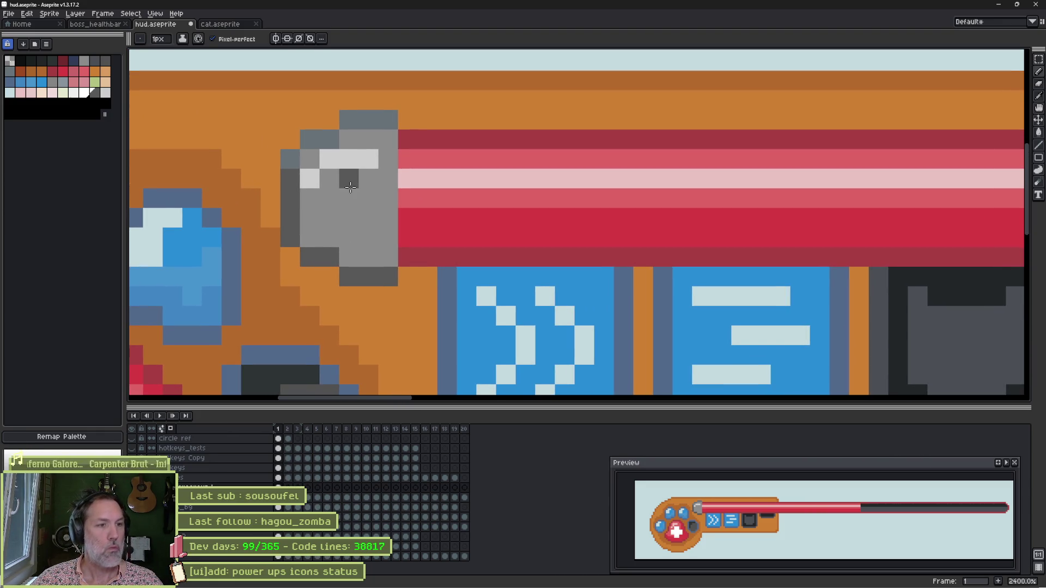
{"action": "left_click", "coordinate": [355, 219], "text": "alt"}
{"action": "left_click", "coordinate": [206, 168]}
{"action": "key", "text": "ctrl+z"}
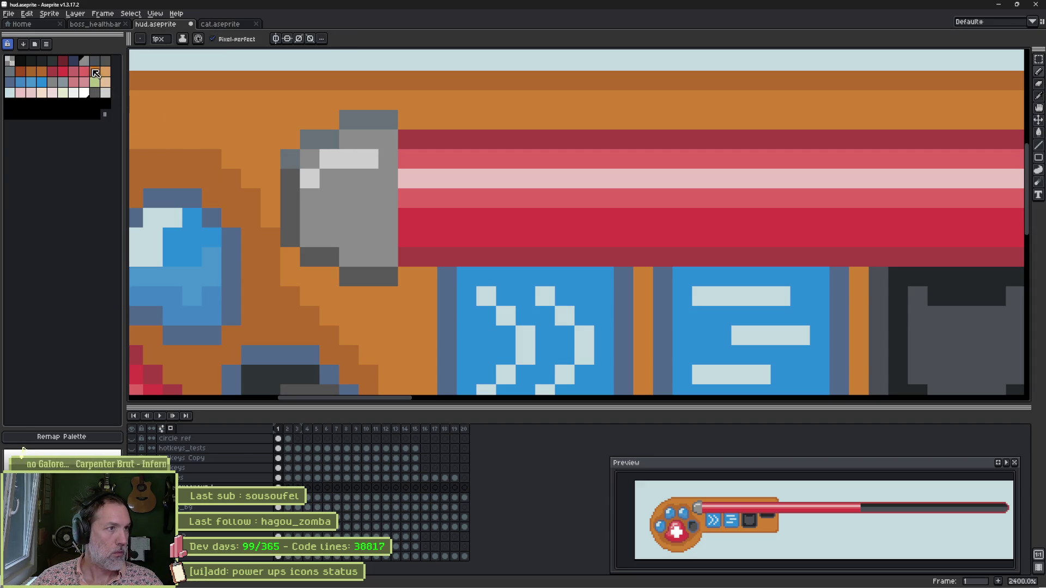
{"action": "key", "text": "i"}
{"action": "key", "text": "b"}
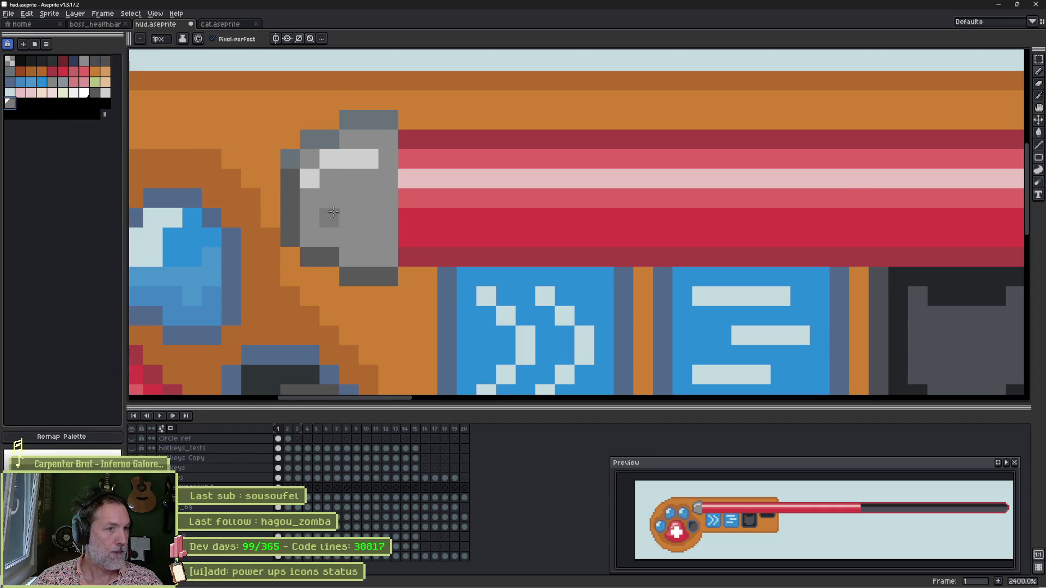
{"action": "left_click_drag", "start_coordinate": [310, 237], "coordinate": [372, 258]}
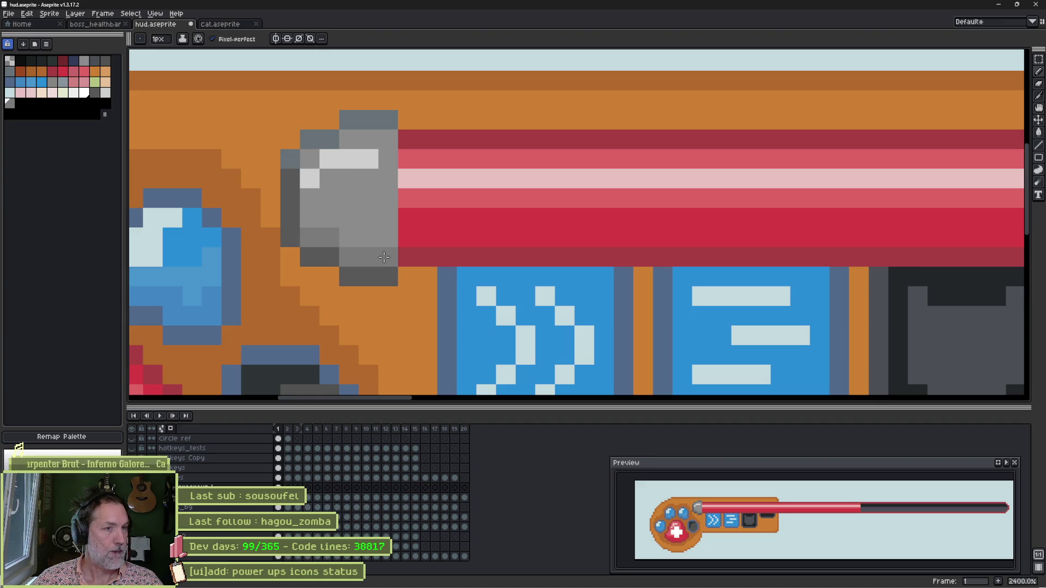
{"action": "left_click", "coordinate": [367, 158], "text": "alt"}
{"action": "left_click", "coordinate": [384, 191]}
{"action": "mouse_move", "coordinate": [384, 190]}
{"action": "left_mouse_down"}
{"action": "mouse_move", "coordinate": [387, 252]}
{"action": "mouse_move", "coordinate": [391, 142]}
{"action": "mouse_move", "coordinate": [367, 140]}
{"action": "mouse_move", "coordinate": [371, 230]}
{"action": "left_mouse_up"}
{"action": "key", "text": "ctrl+z"}
{"action": "key", "text": "ctrl+z"}
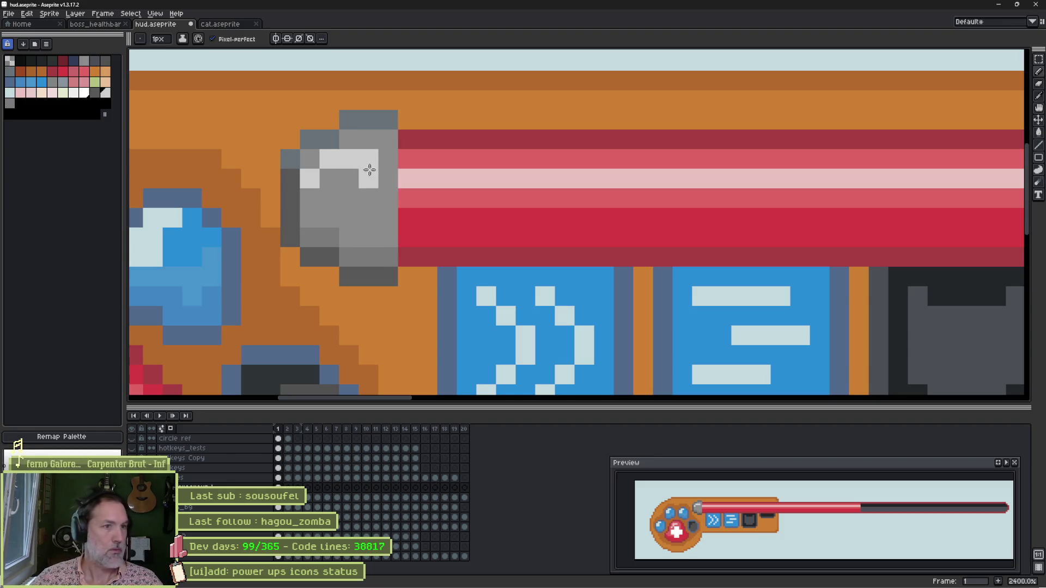
Add the bar's dark red to the palette and paint a dark-red column where bar meets cap
{"action": "left_click", "coordinate": [410, 143], "text": "alt"}
{"action": "left_click", "coordinate": [52, 71]}
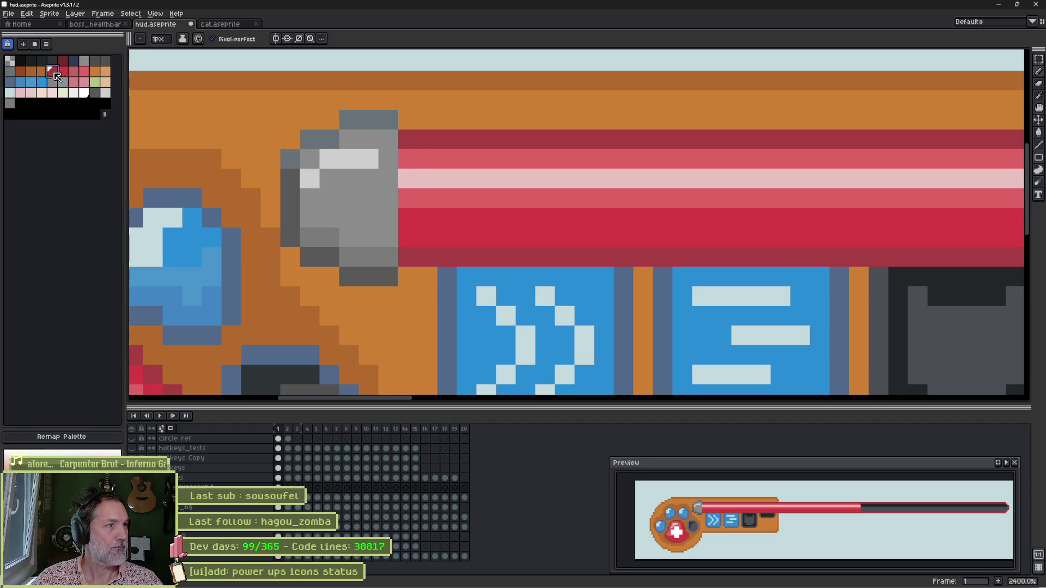
{"action": "left_click_drag", "start_coordinate": [25, 107], "coordinate": [20, 103]}
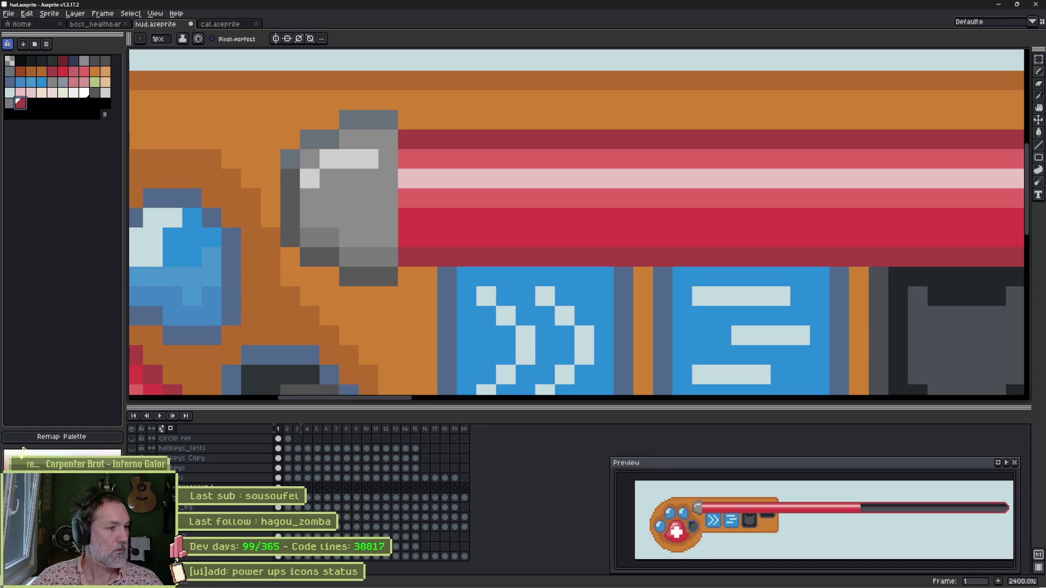
{"action": "left_click", "coordinate": [18, 447]}
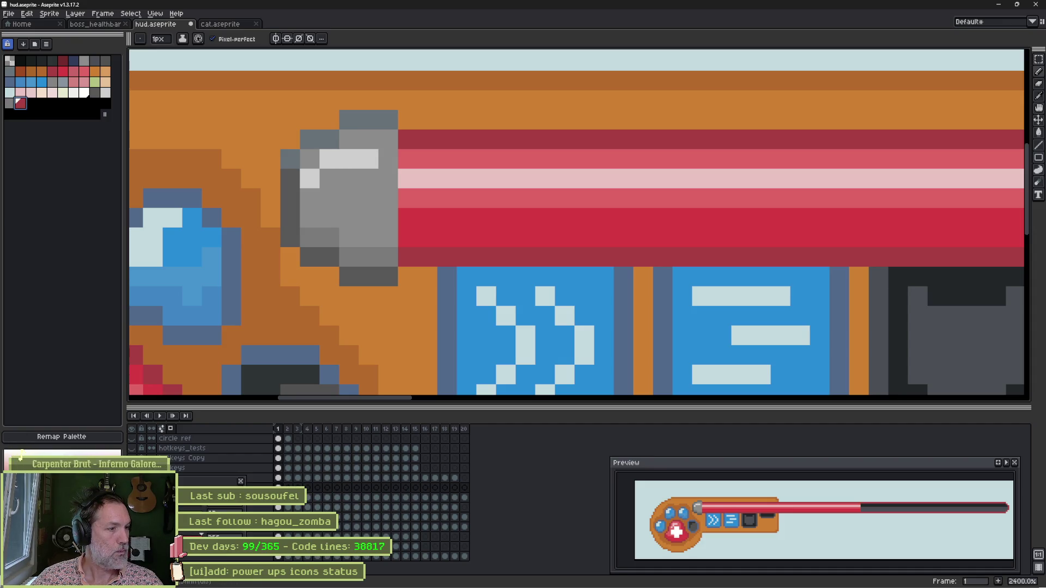
{"action": "left_click_drag", "start_coordinate": [405, 141], "coordinate": [408, 257]}
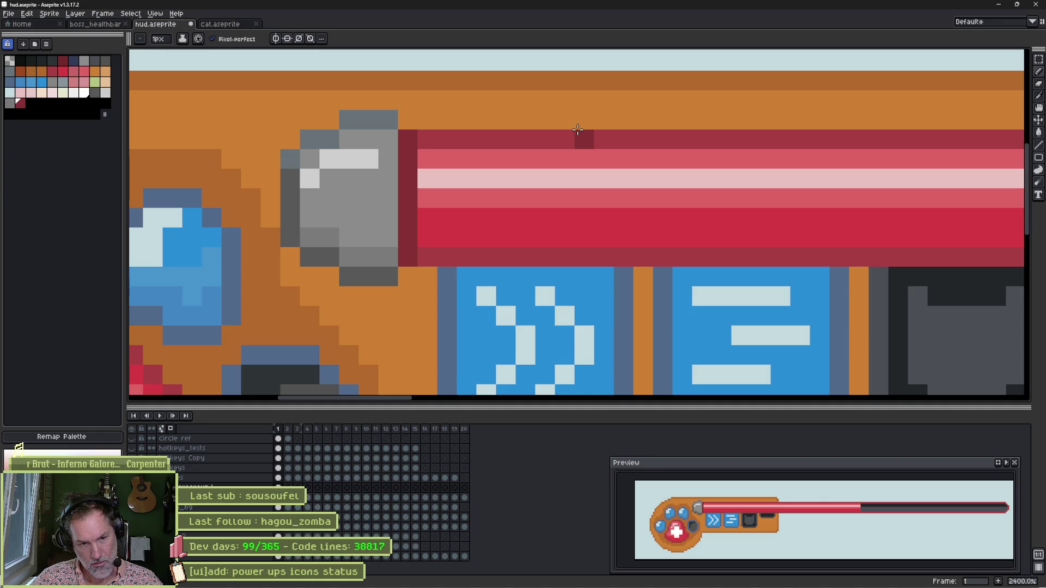
{"action": "scroll", "coordinate": [418, 244], "scroll_direction": "down", "scroll_amount": 3}
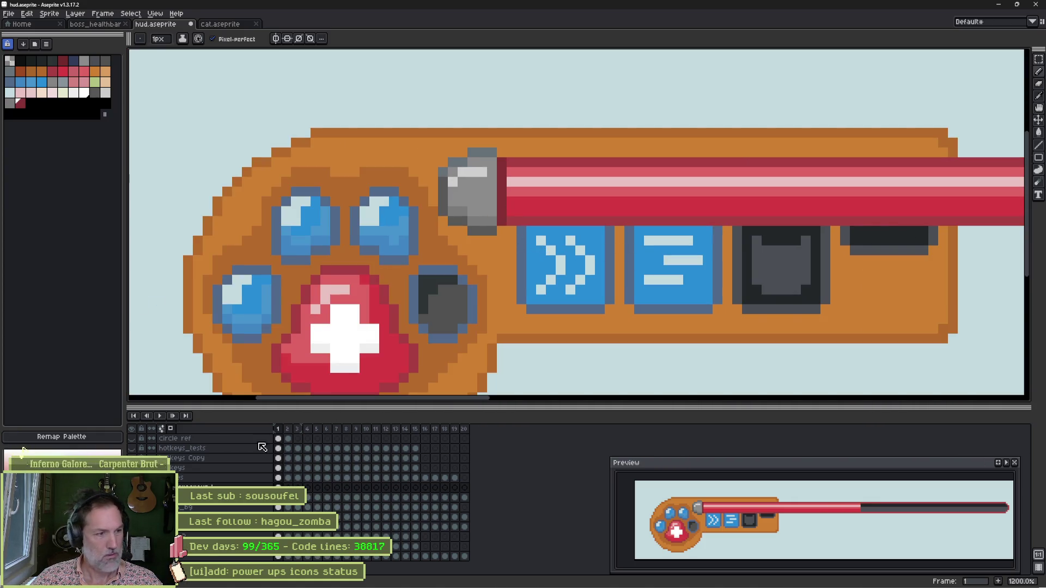
Compare with and without the grey cap, leaving it removed and the orange fill restored
{"action": "key", "text": "ctrl+z"}
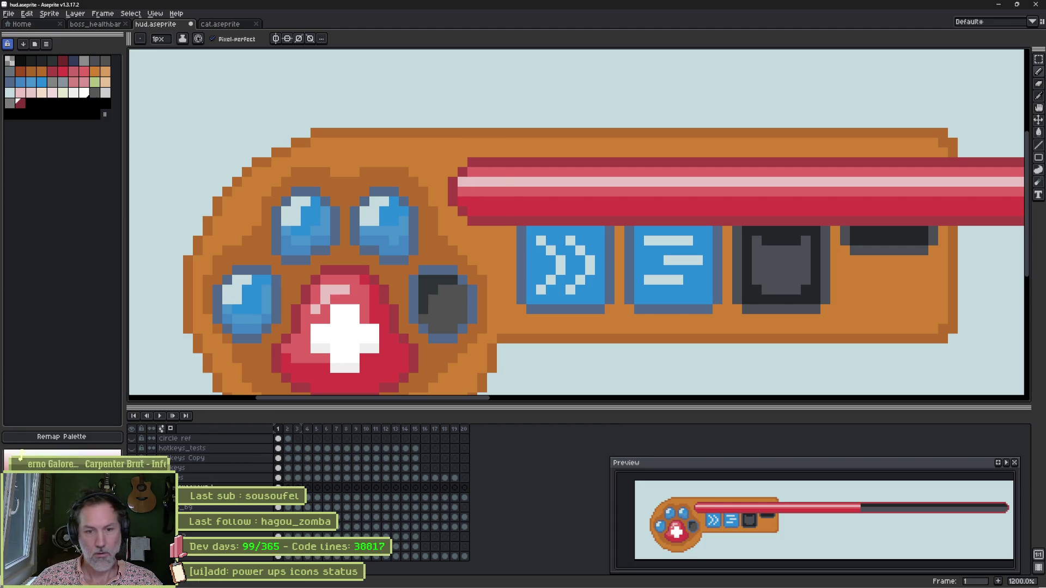
{"action": "key", "text": "ctrl+y"}
{"action": "key", "text": "ctrl+z"}
{"action": "scroll", "coordinate": [574, 276], "scroll_direction": "down", "scroll_amount": 4}
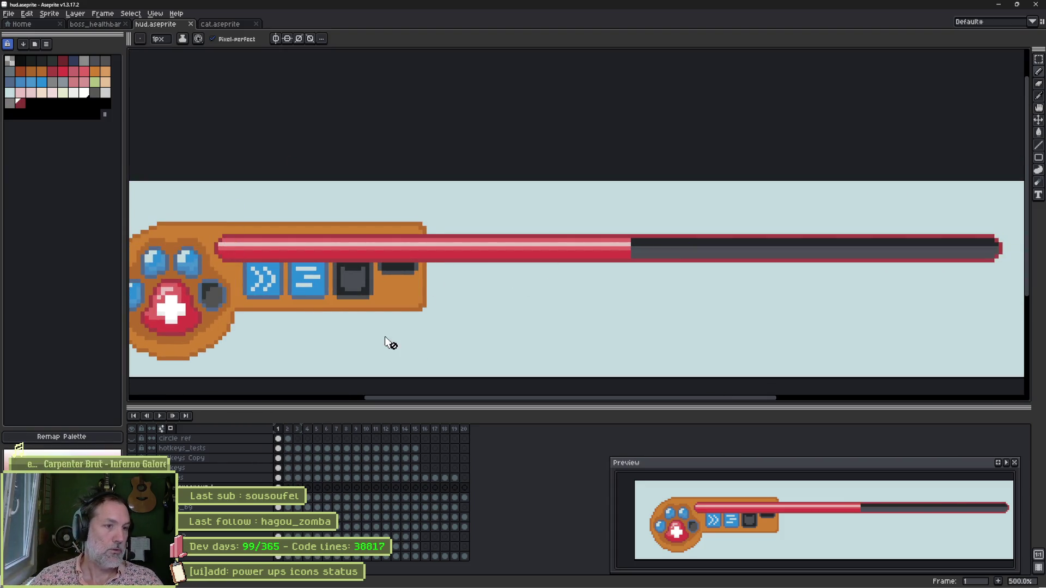
{"action": "scroll", "coordinate": [406, 316], "scroll_direction": "up", "scroll_amount": 2}
{"action": "key", "text": "ctrl+z"}
{"action": "key", "text": "ctrl+y"}
{"action": "scroll", "coordinate": [420, 308], "scroll_direction": "up", "scroll_amount": 5}
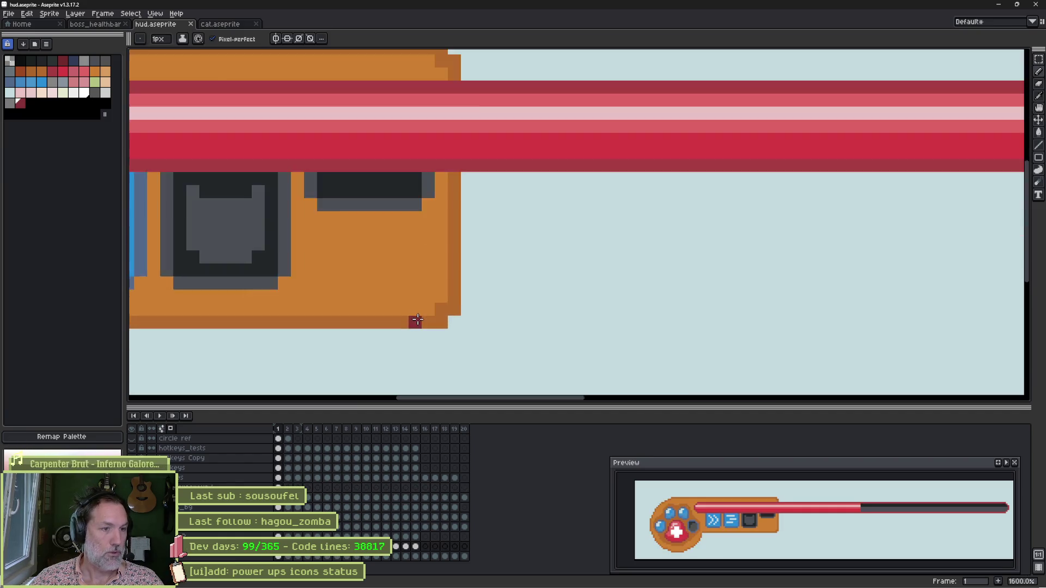
Erase the panel's bottom-right corner pixels
{"action": "key", "text": "e"}
{"action": "left_click_drag", "start_coordinate": [472, 324], "coordinate": [472, 304]}
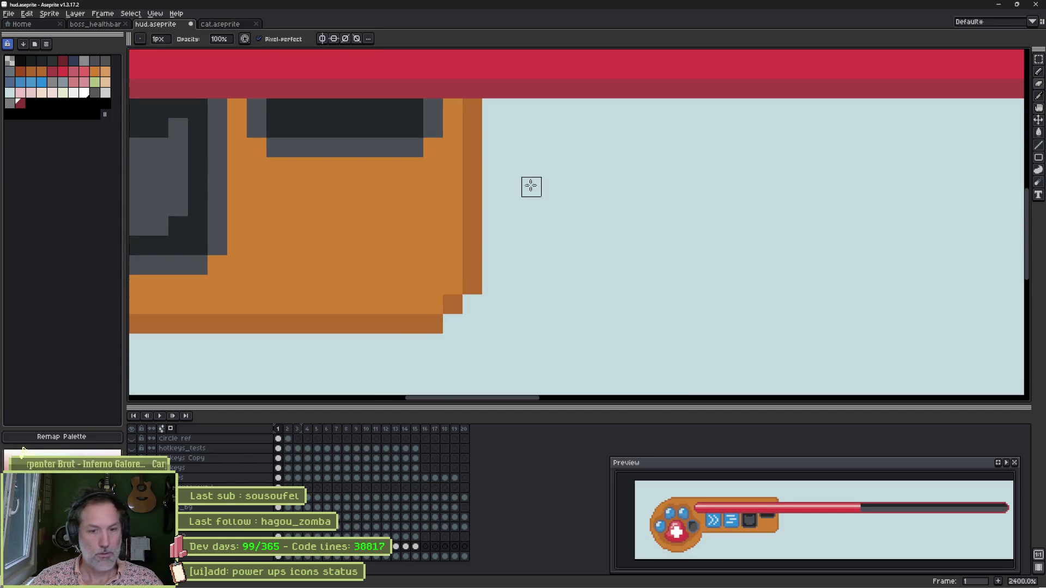
{"action": "scroll", "coordinate": [545, 218], "scroll_direction": "up", "scroll_amount": 4}
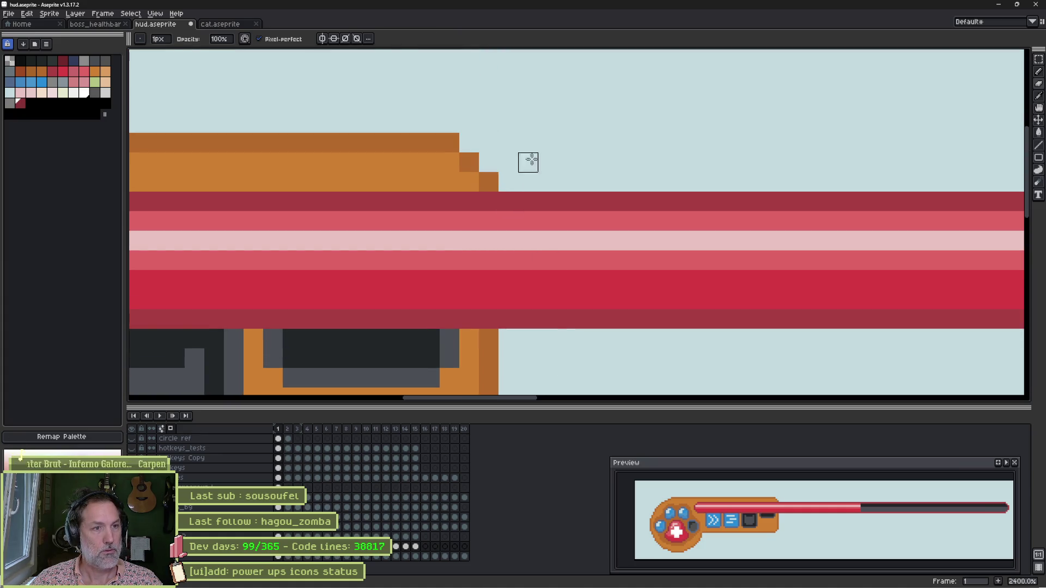
{"action": "scroll", "coordinate": [570, 257], "scroll_direction": "down", "scroll_amount": 6}
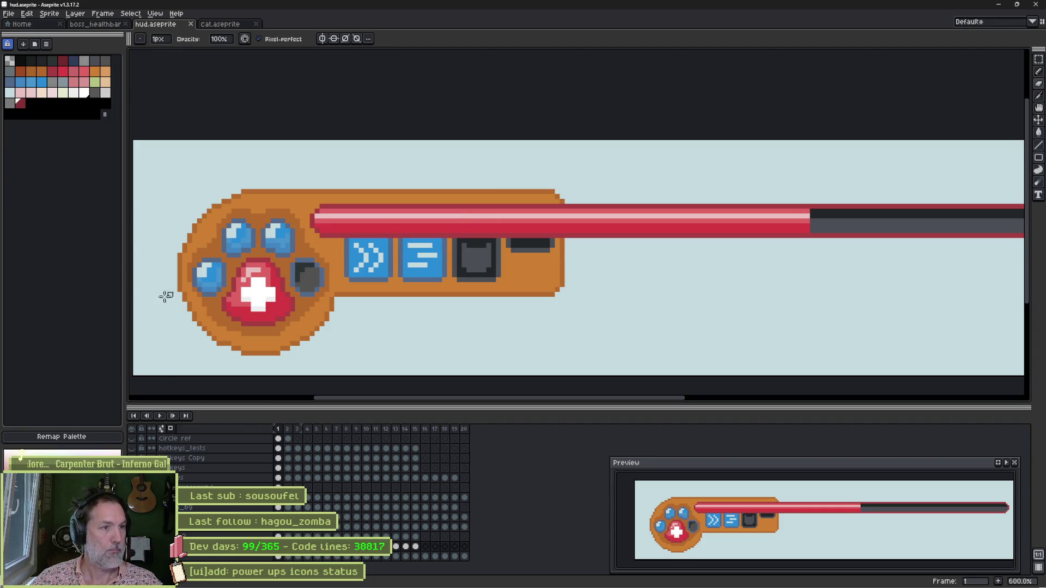
{"action": "scroll", "coordinate": [185, 305], "scroll_direction": "up", "scroll_amount": 1}
Draw dark-orange outline pixels on the paw's left edge, then save hud.aseprite
{"action": "scroll", "coordinate": [186, 306], "scroll_direction": "up", "scroll_amount": 4}
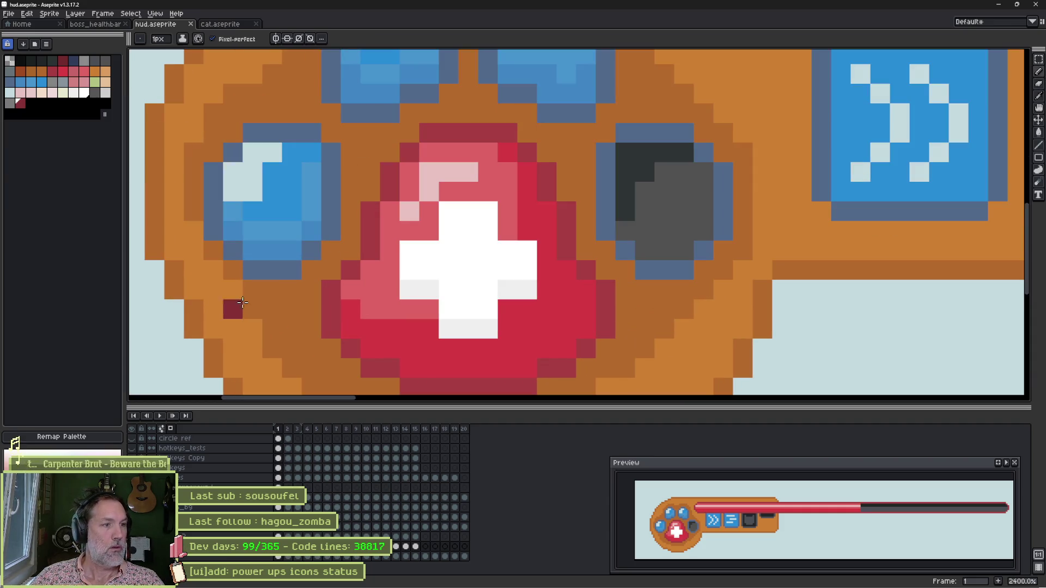
{"action": "key", "text": "i"}
{"action": "left_click", "coordinate": [275, 298]}
{"action": "key", "text": "b"}
{"action": "left_click_drag", "start_coordinate": [233, 289], "coordinate": [193, 247]}
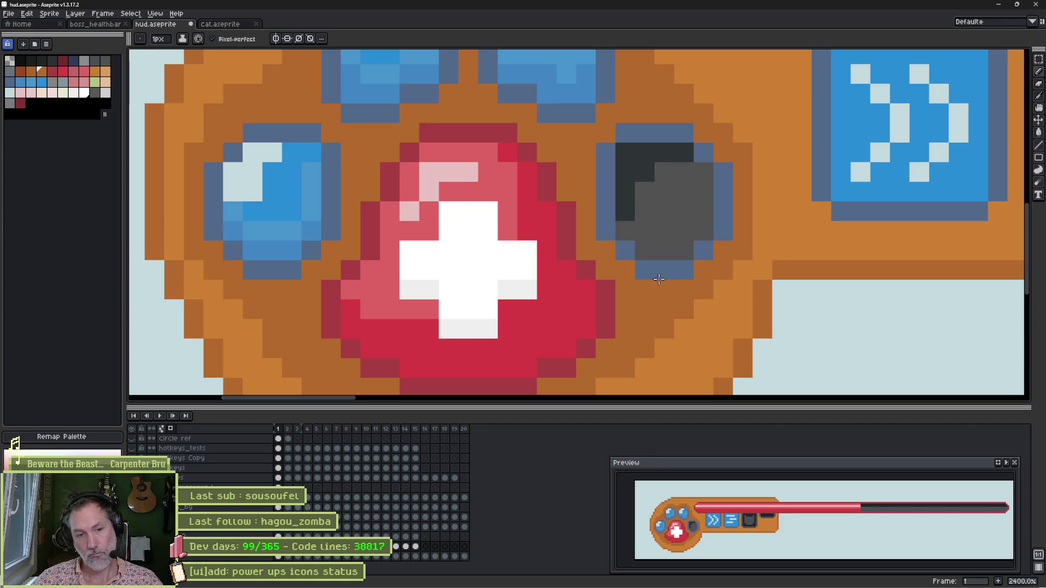
{"action": "scroll", "coordinate": [648, 253], "scroll_direction": "down", "scroll_amount": 3}
{"action": "key", "text": "ctrl+s"}
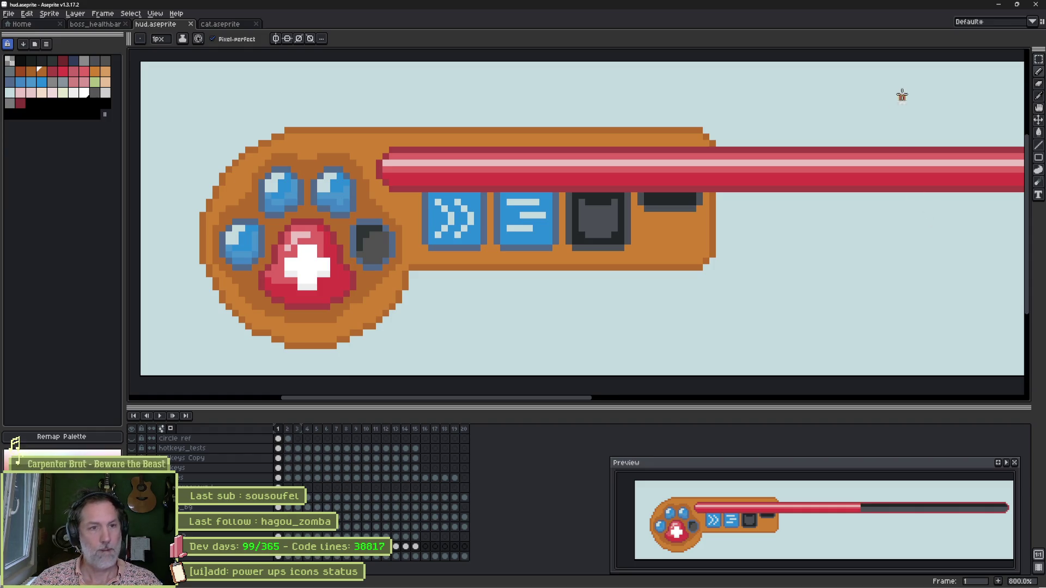
On the _bg layer, add a crimson palette colour and bucket-fill the bar's edges with Contiguous off
{"action": "left_click", "coordinate": [859, 156], "text": "ctrl"}
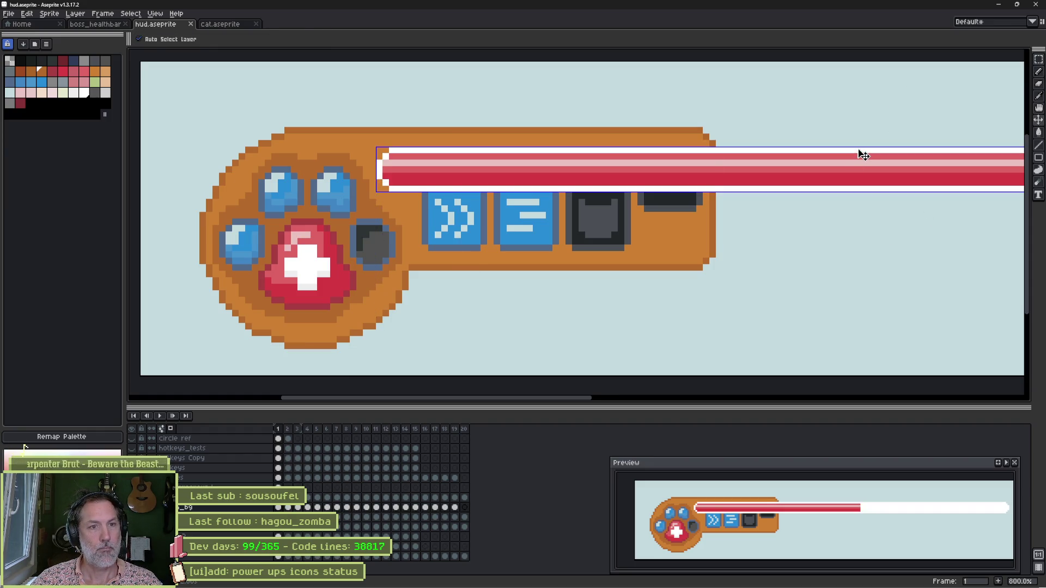
{"action": "left_click", "coordinate": [52, 73]}
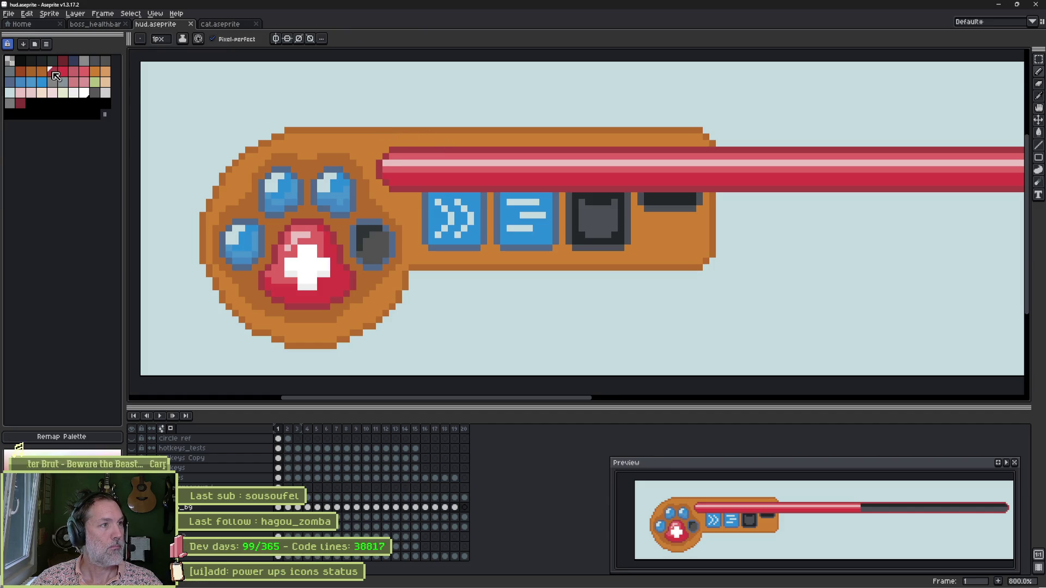
{"action": "left_click_drag", "start_coordinate": [54, 78], "coordinate": [30, 103]}
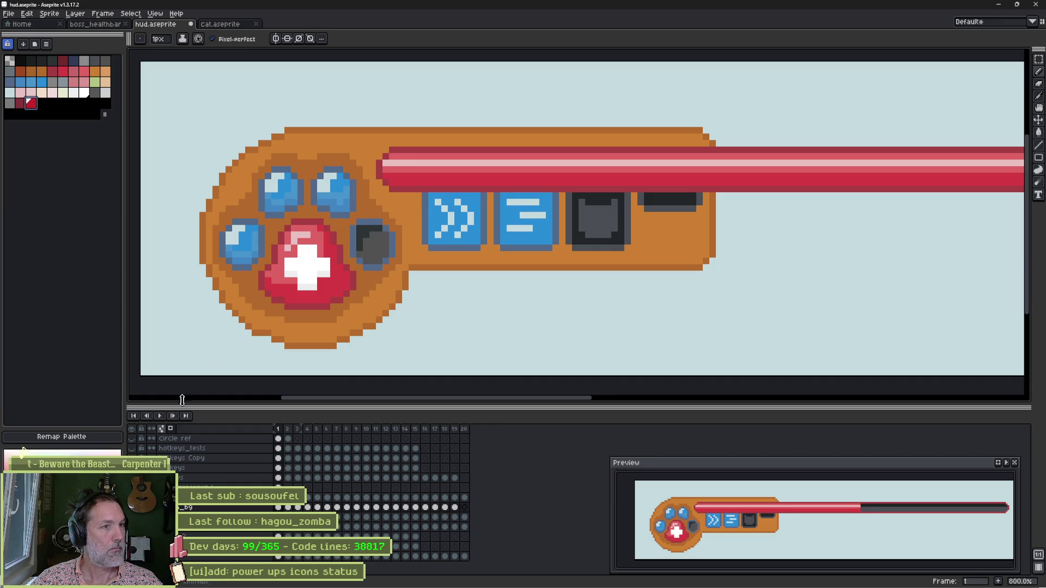
{"action": "key", "text": "g"}
{"action": "left_click", "coordinate": [484, 189]}
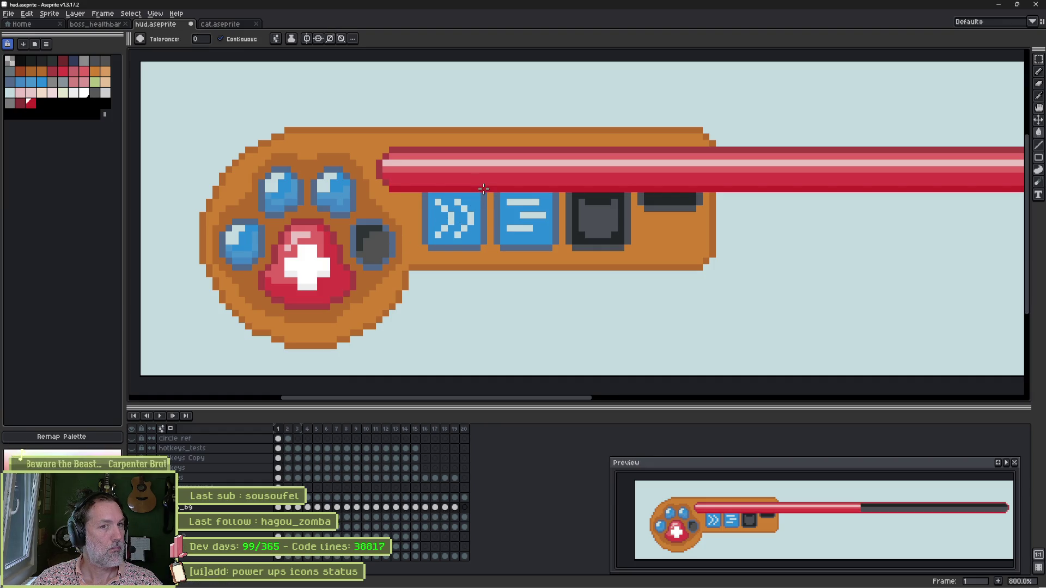
{"action": "left_click", "coordinate": [484, 189]}
{"action": "left_click", "coordinate": [220, 39]}
{"action": "left_click", "coordinate": [473, 148]}
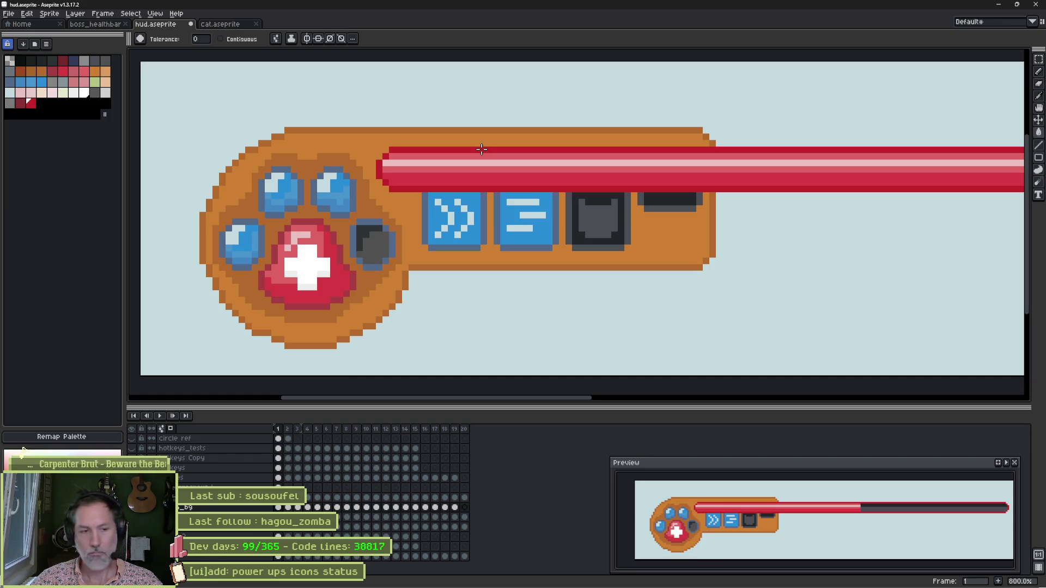
Try a dark grey outline, then add the bar's dark red to the palette and fill the outline with it
{"action": "left_click", "coordinate": [83, 95]}
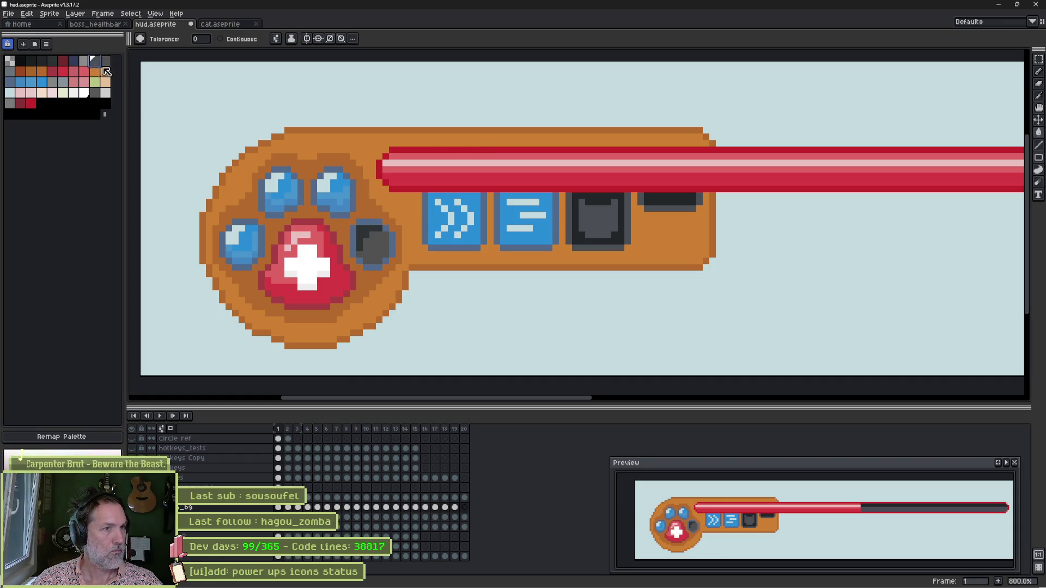
{"action": "left_click", "coordinate": [438, 148]}
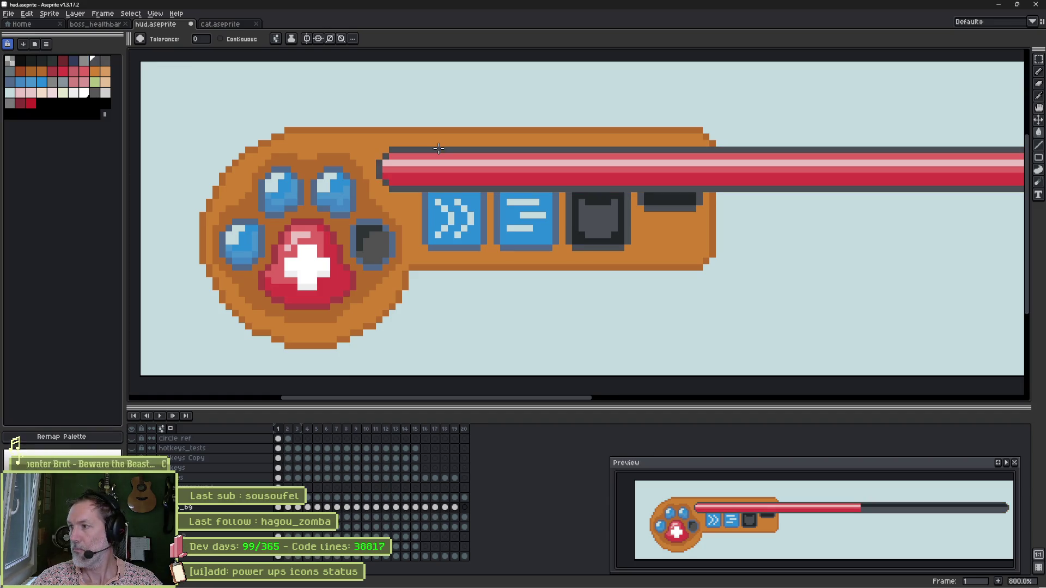
{"action": "key", "text": "ctrl+z"}
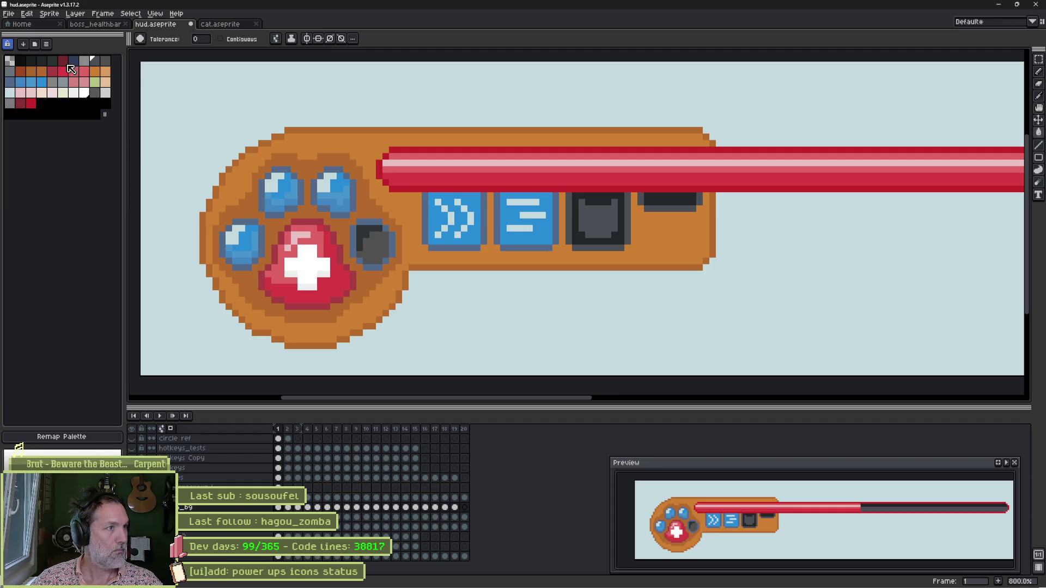
{"action": "left_click", "coordinate": [411, 157], "text": "alt"}
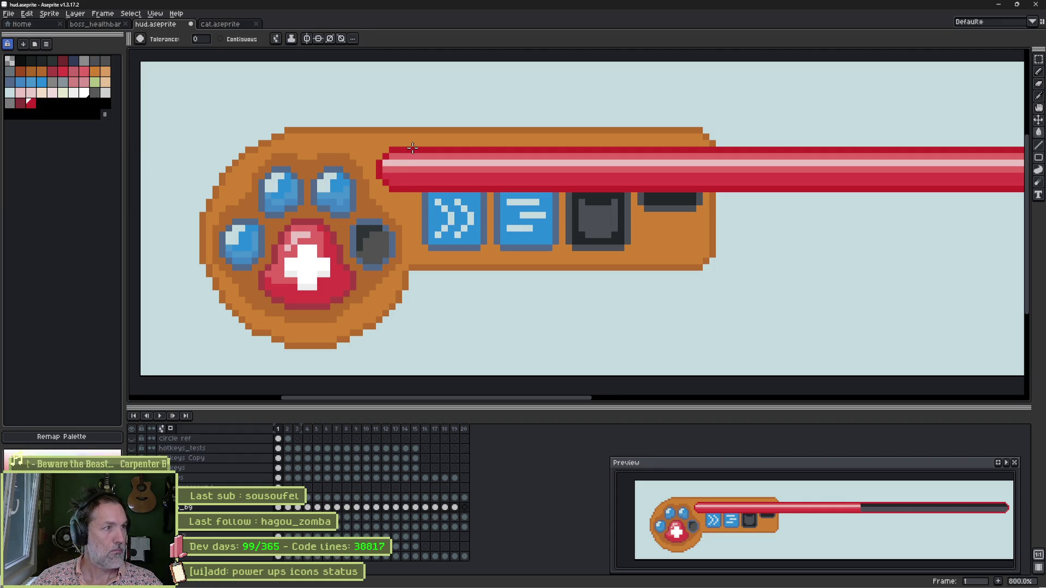
{"action": "left_click_drag", "start_coordinate": [35, 107], "coordinate": [46, 109]}
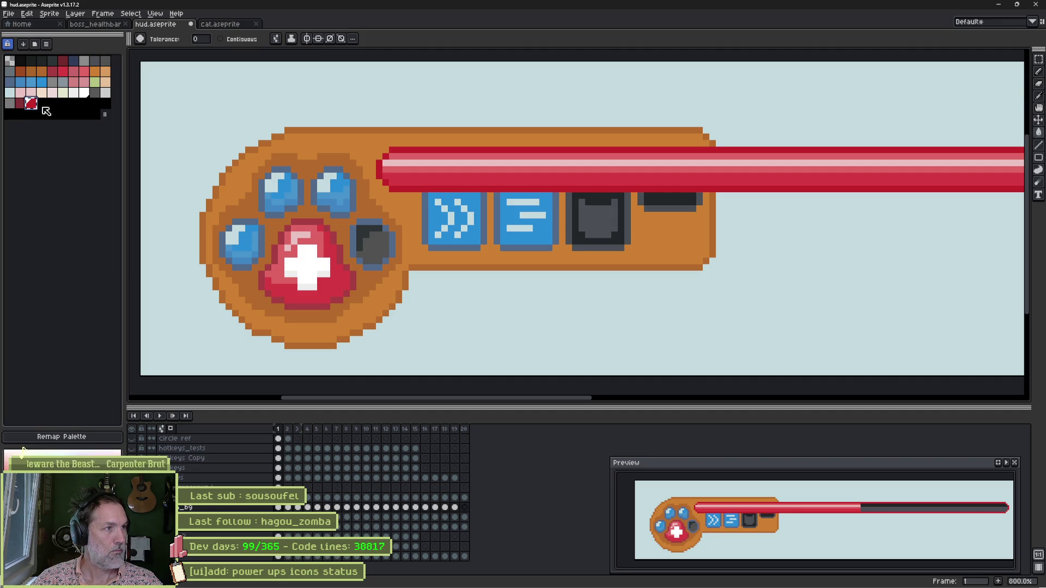
{"action": "key", "text": "shift+p"}
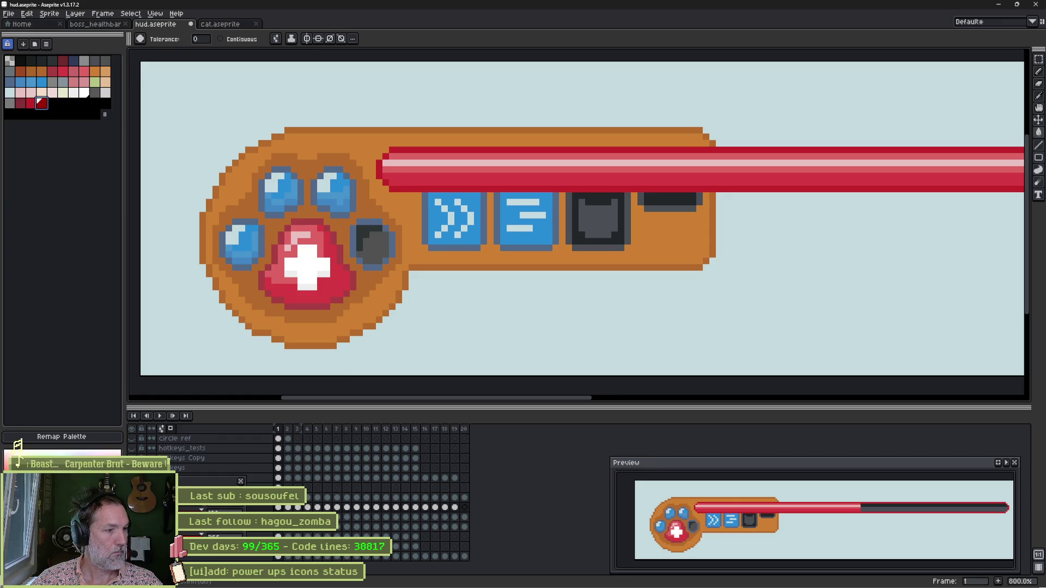
{"action": "left_click", "coordinate": [439, 151]}
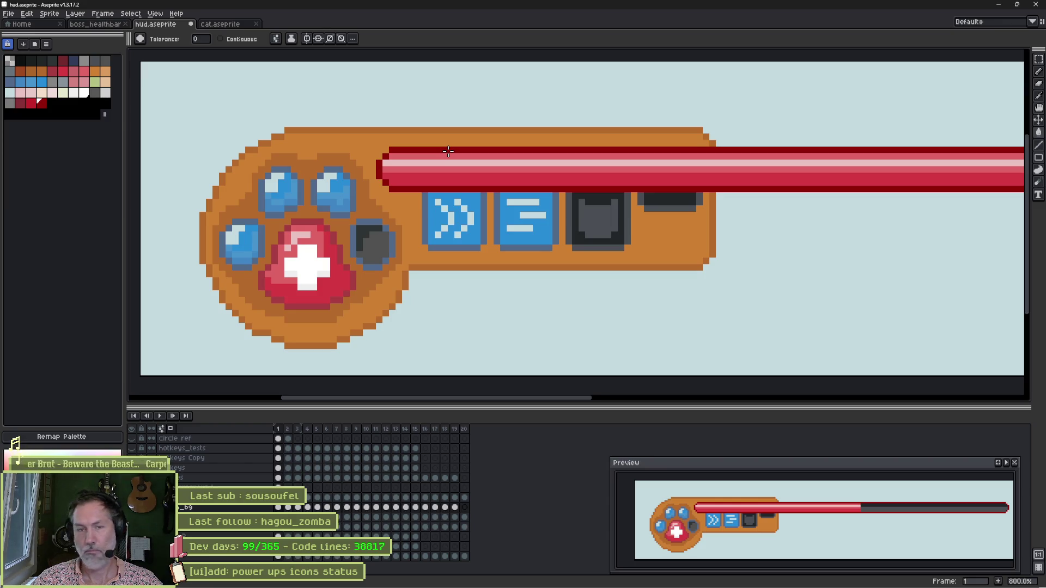
{"action": "scroll", "coordinate": [448, 152], "scroll_direction": "down", "scroll_amount": 2}
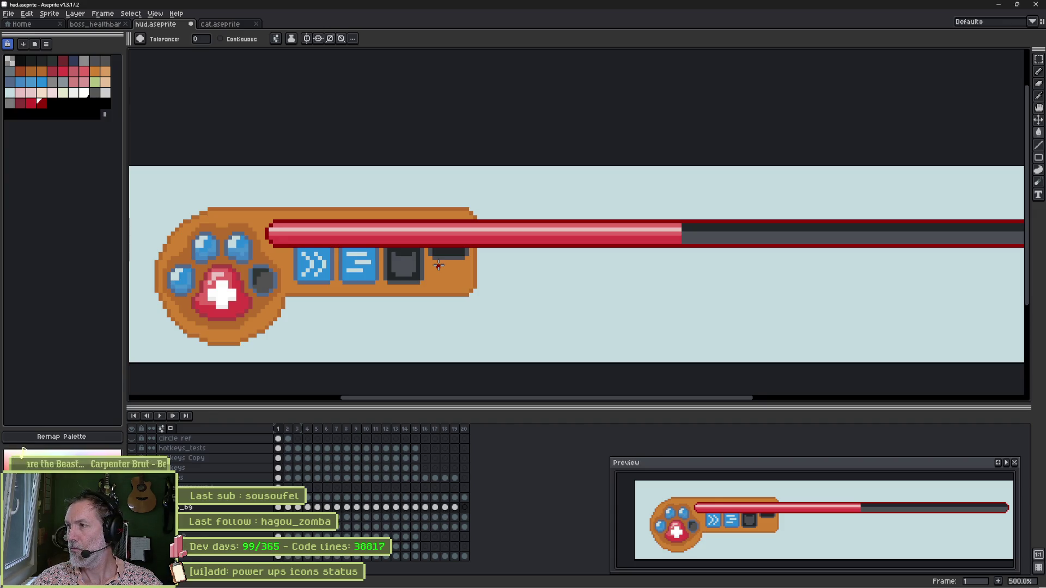
Zoom in to check the bar's left end, zoom back out, and save hud.aseprite
{"action": "key", "text": "b"}
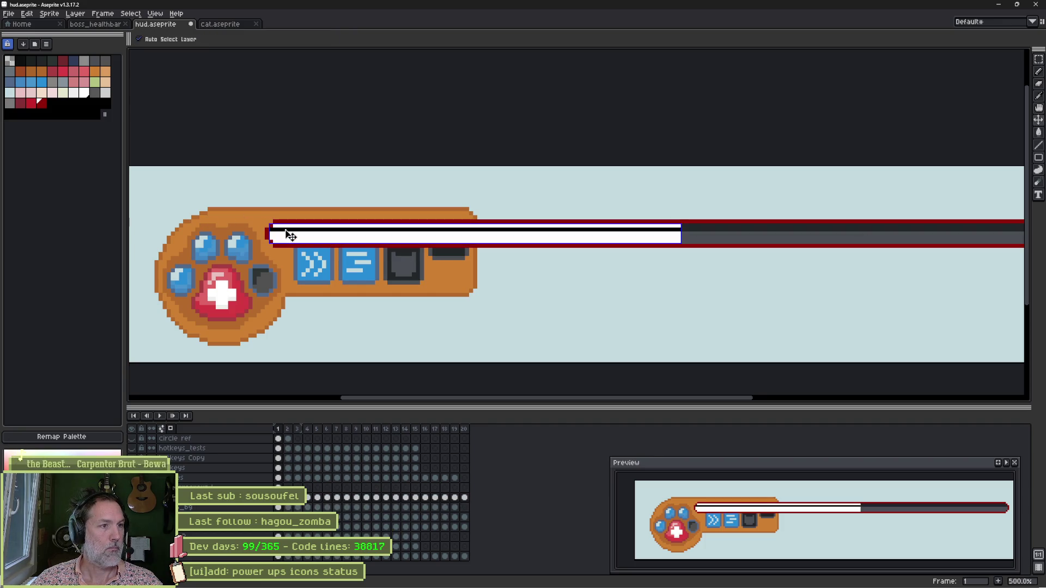
{"action": "scroll", "coordinate": [284, 229], "scroll_direction": "up", "scroll_amount": 1}
{"action": "scroll", "coordinate": [284, 229], "scroll_direction": "up", "scroll_amount": 6}
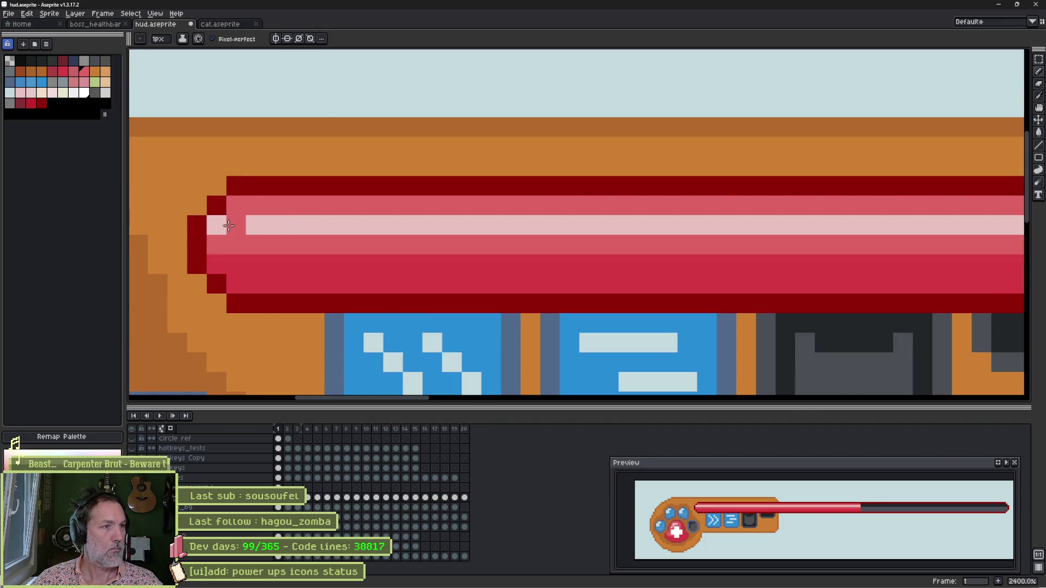
{"action": "scroll", "coordinate": [373, 264], "scroll_direction": "down", "scroll_amount": 6}
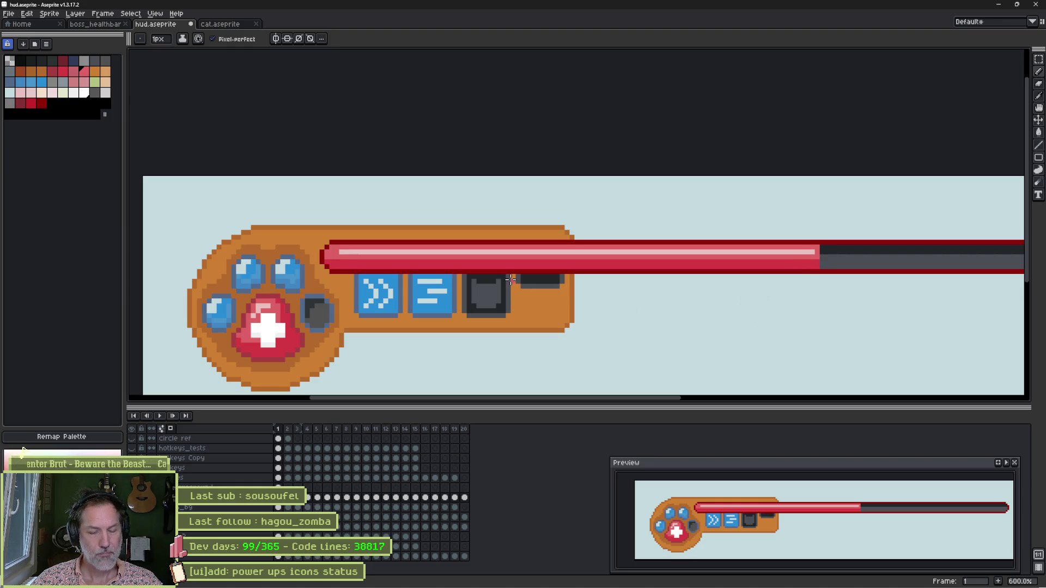
{"action": "scroll", "coordinate": [512, 280], "scroll_direction": "down", "scroll_amount": 3}
{"action": "key", "text": "ctrl+s"}
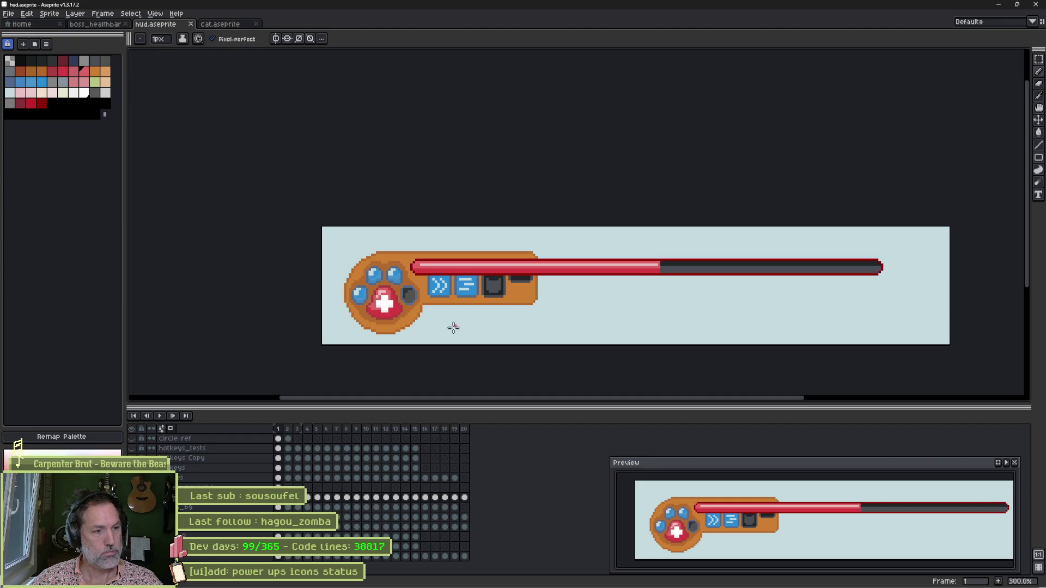
Add a second animation frame and return to the first frame
{"action": "key", "text": "alt+n"}
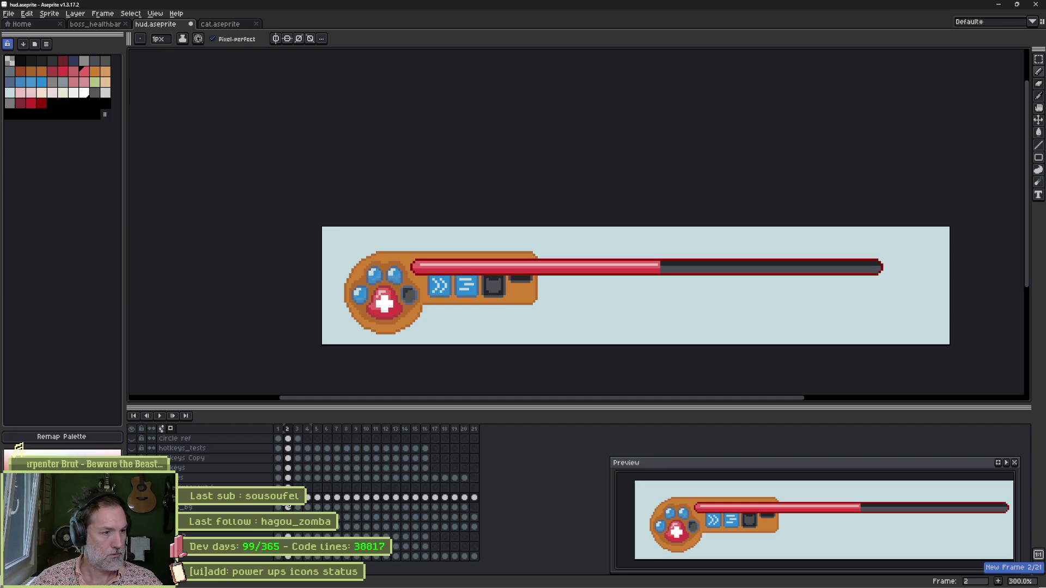
{"action": "key", "text": "Left"}
{"action": "key", "text": "v"}
{"action": "key", "text": "b"}
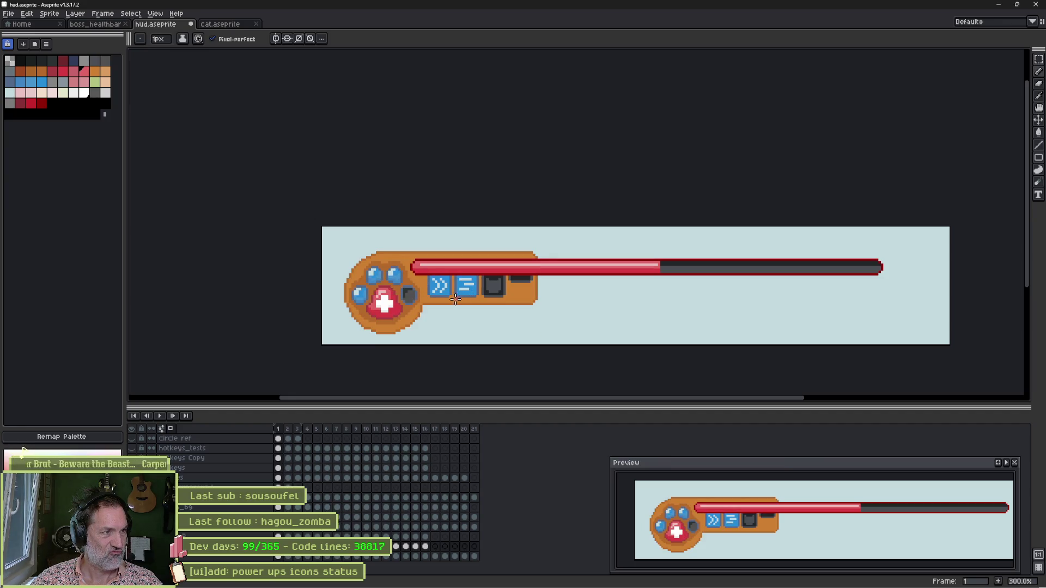
Sample the panel's orange, test other panel tones, and undo back to the original orange
{"action": "key", "text": "i"}
{"action": "left_click", "coordinate": [423, 257]}
{"action": "key", "text": "b"}
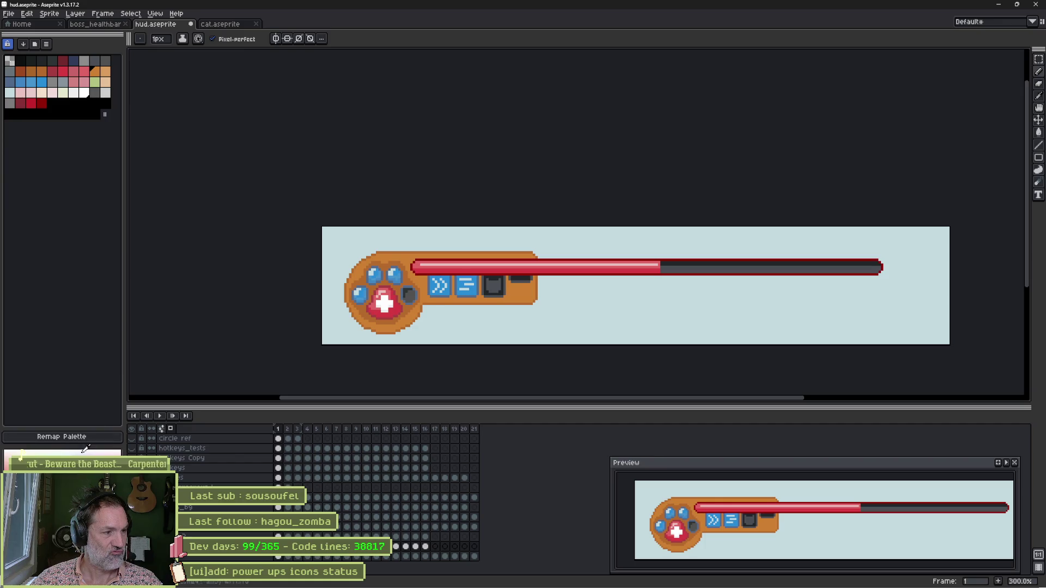
{"action": "key", "text": "shift+p"}
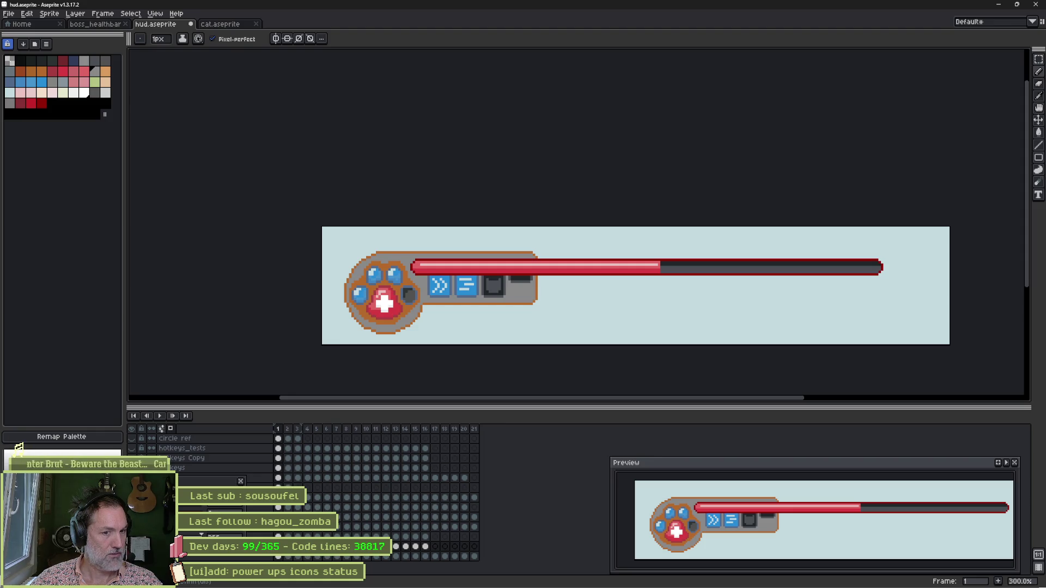
{"action": "key", "text": "ctrl+z"}
{"action": "key", "text": "ctrl+z"}
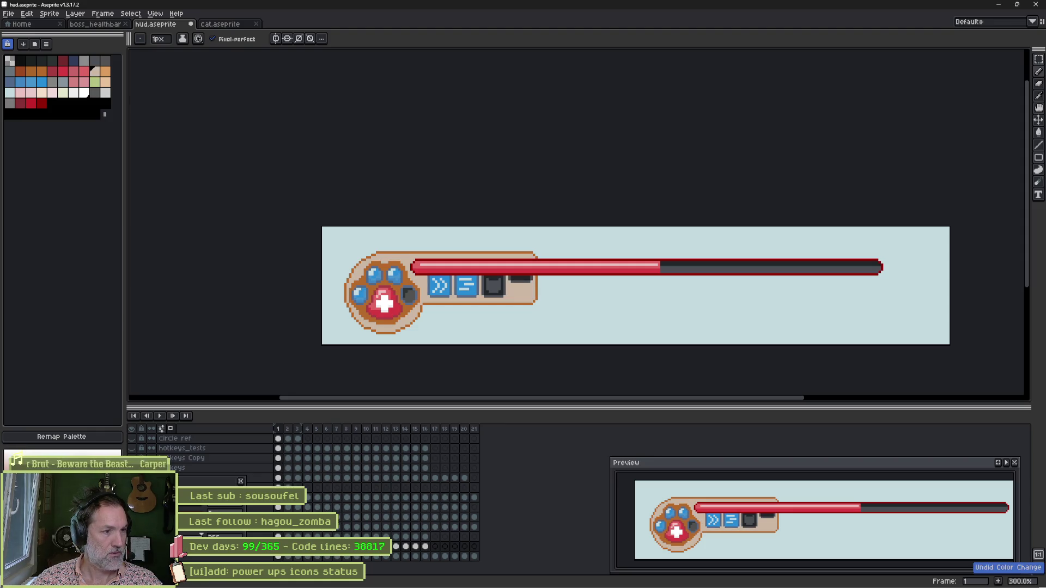
{"action": "key", "text": "ctrl+z"}
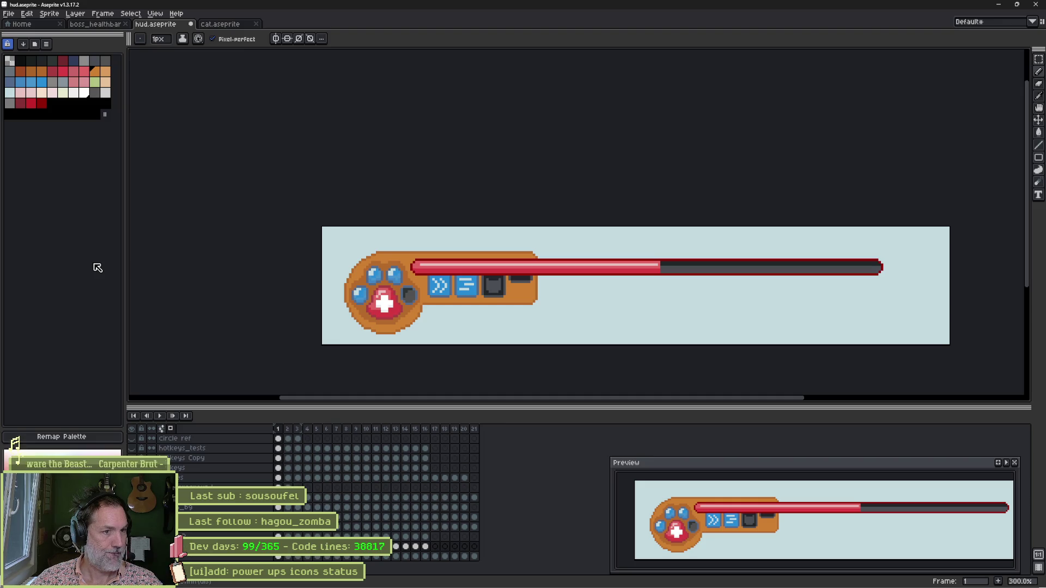
Pick two orange swatches from the panel, save hud.aseprite, and switch to cat.aseprite
{"action": "scroll", "coordinate": [406, 315], "scroll_direction": "up", "scroll_amount": 4}
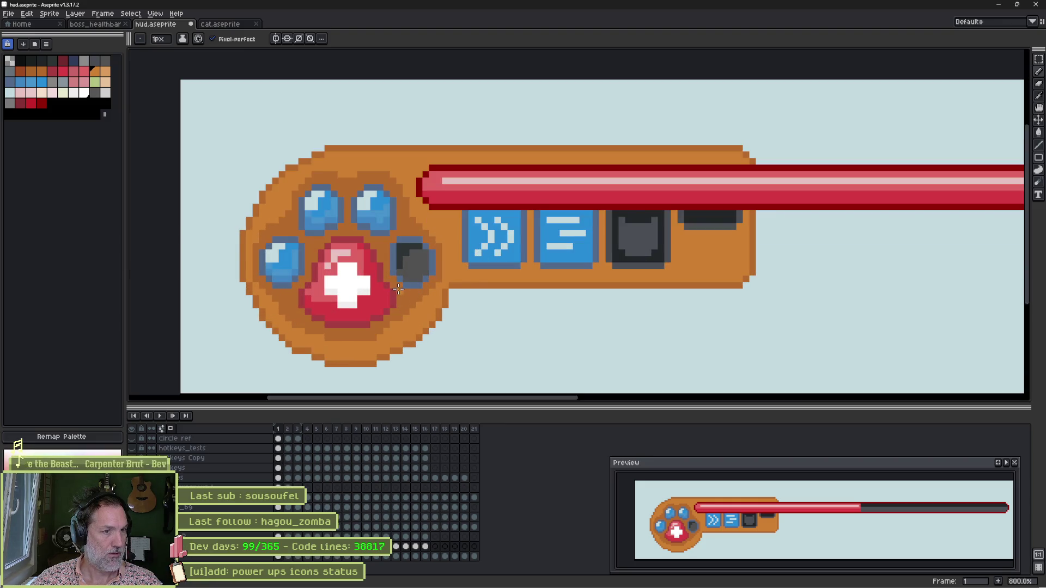
{"action": "left_click", "coordinate": [410, 301], "text": "alt"}
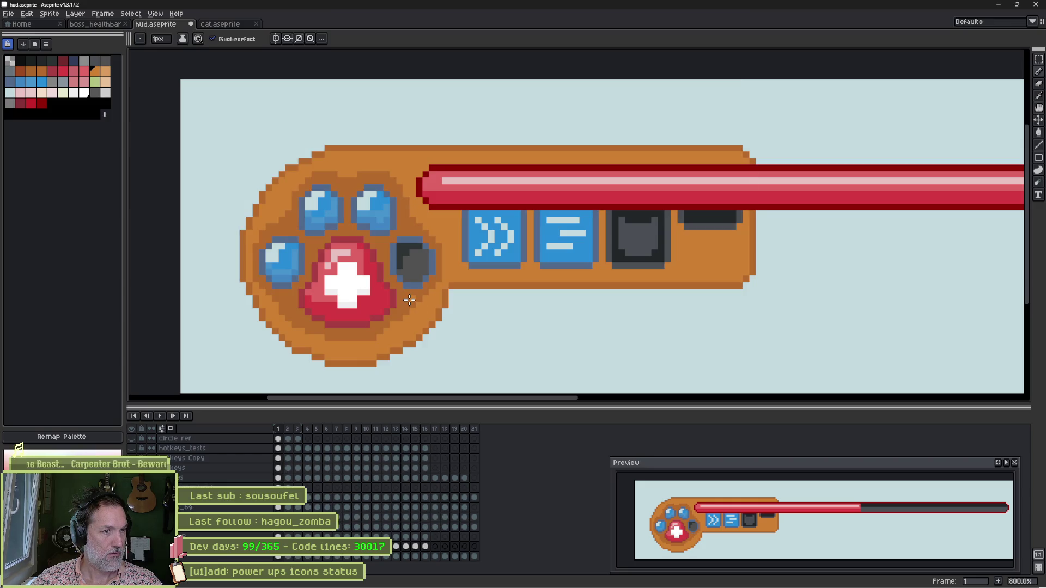
{"action": "left_click", "coordinate": [414, 309], "text": "alt"}
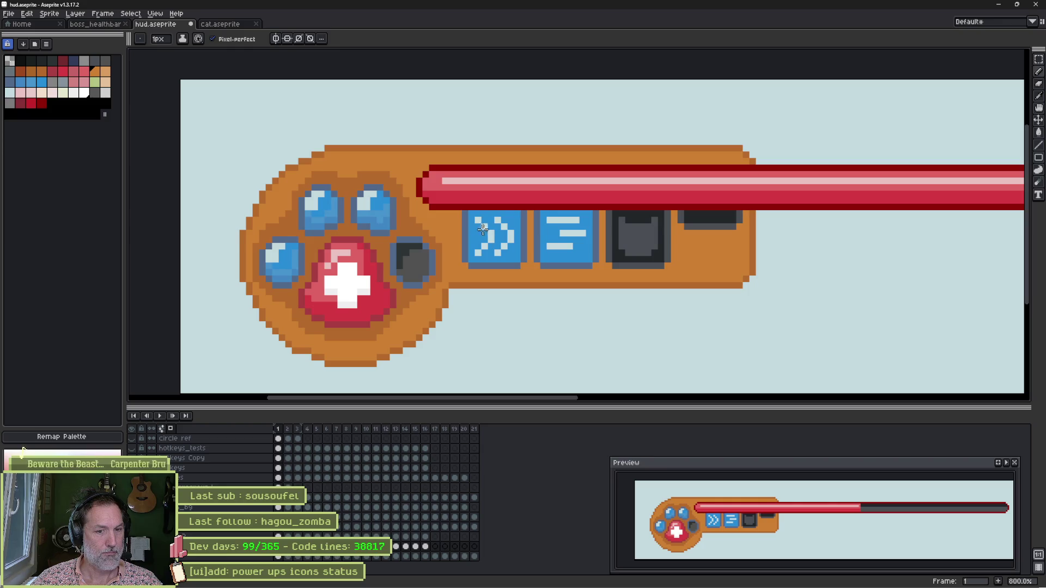
{"action": "key", "text": "ctrl+s"}
{"action": "left_click", "coordinate": [217, 25]}
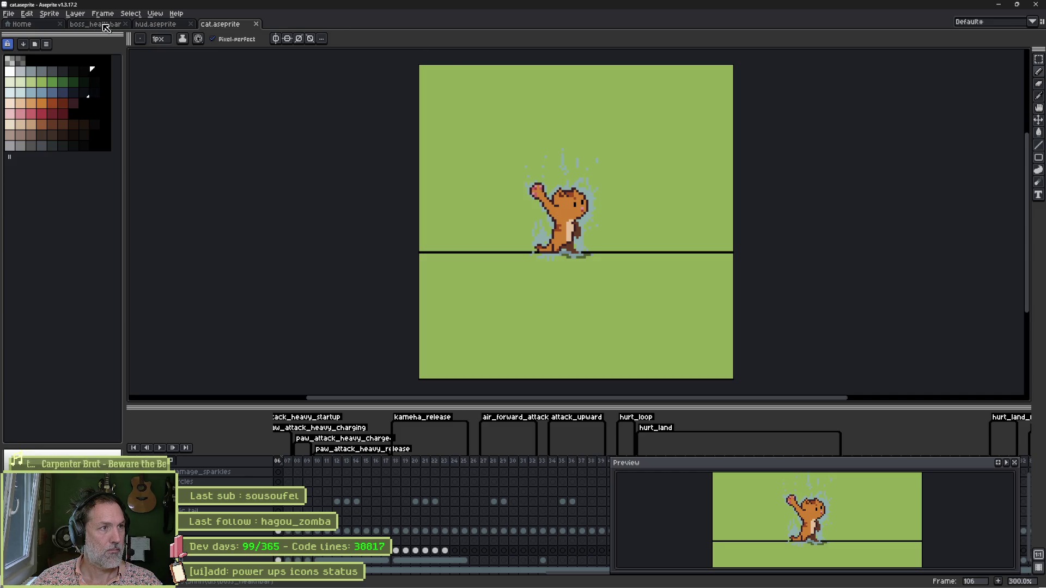
Switch back to the hud.aseprite document
{"action": "left_click", "coordinate": [159, 26]}
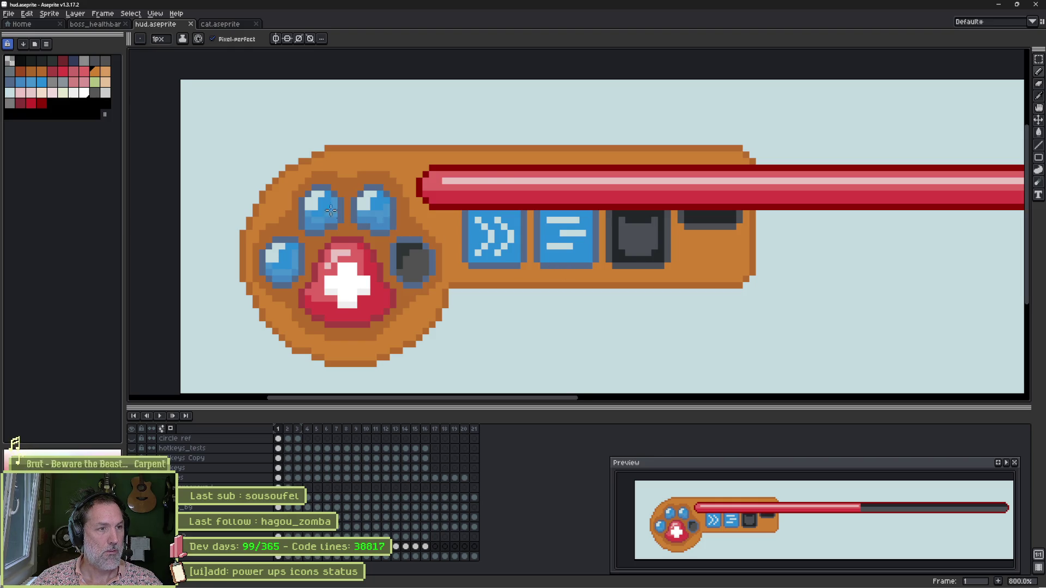
Zoom in on the icons and undo a stray pixel placed on the second icon
{"action": "scroll", "coordinate": [337, 212], "scroll_direction": "up", "scroll_amount": 5}
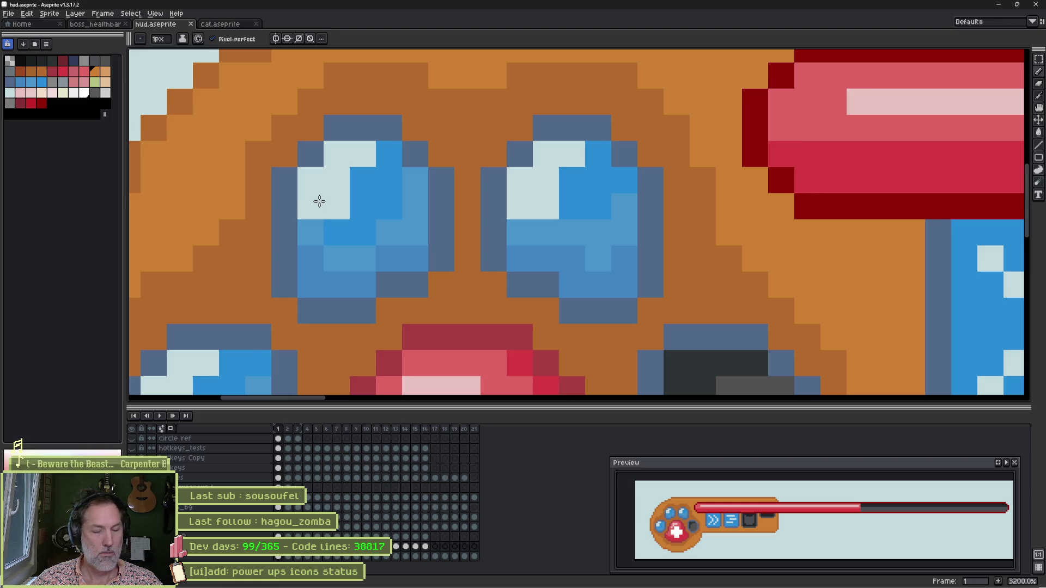
{"action": "scroll", "coordinate": [317, 203], "scroll_direction": "down", "scroll_amount": 5}
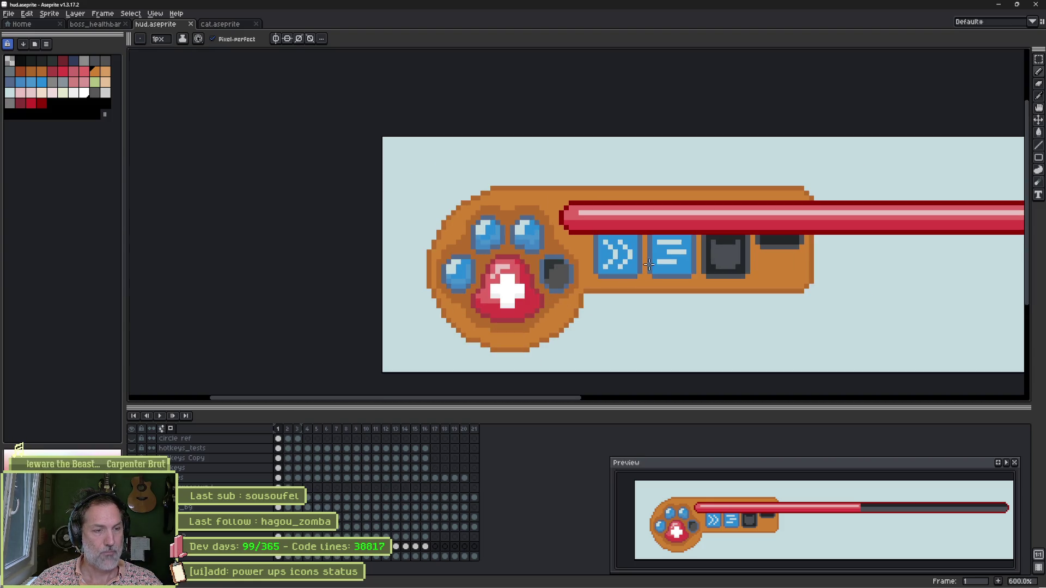
{"action": "left_click_drag", "start_coordinate": [769, 306], "coordinate": [594, 316]}
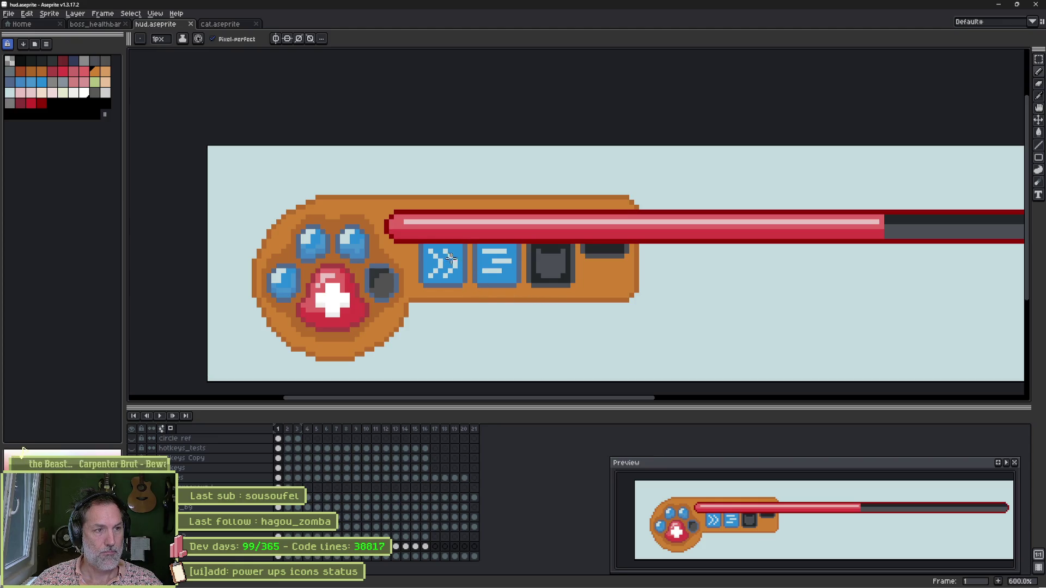
{"action": "scroll", "coordinate": [396, 256], "scroll_direction": "up", "scroll_amount": 4}
{"action": "key", "text": "alt"}
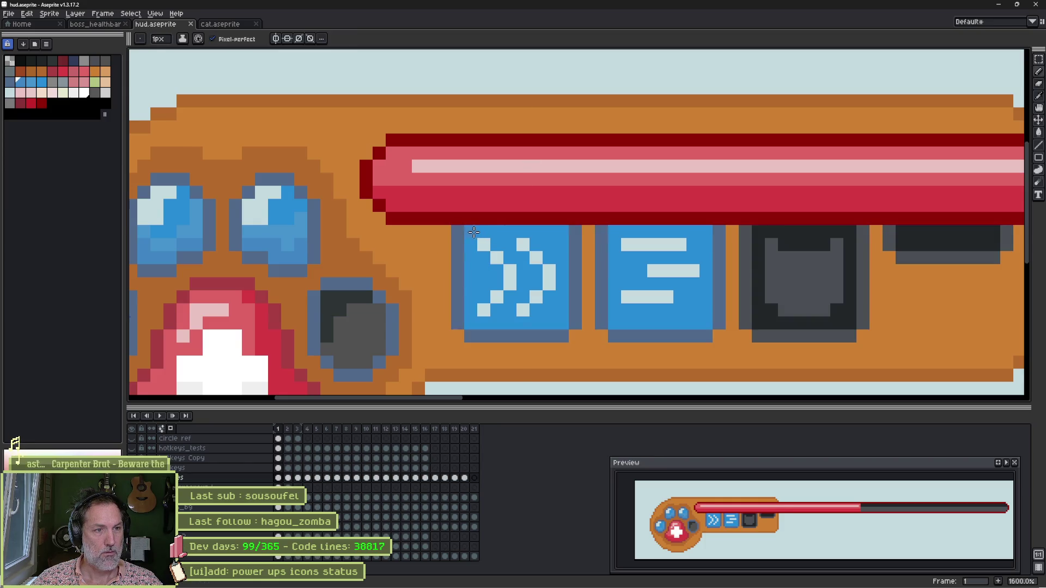
{"action": "left_click", "coordinate": [705, 232]}
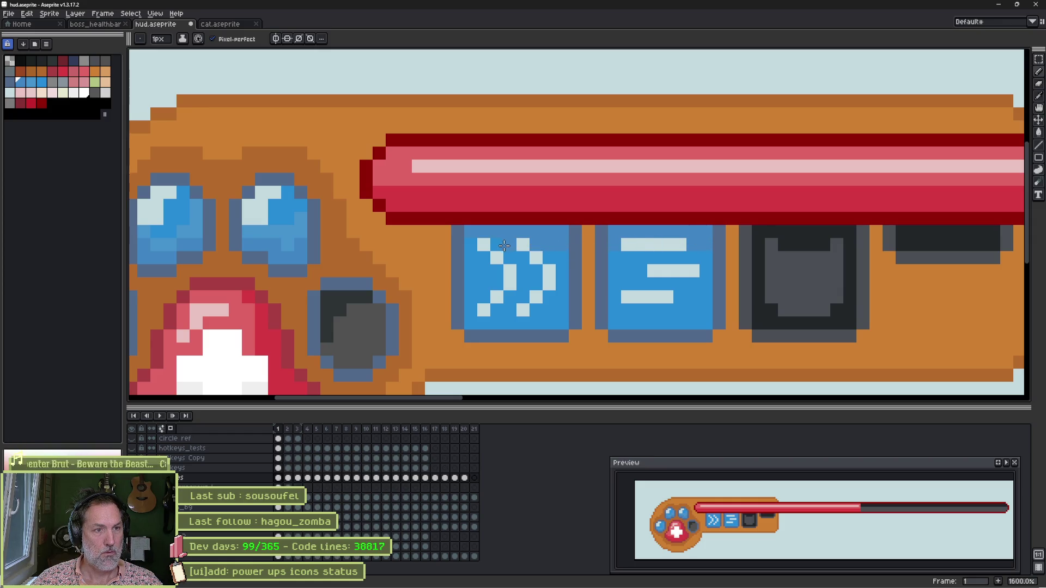
{"action": "key", "text": "ctrl+z"}
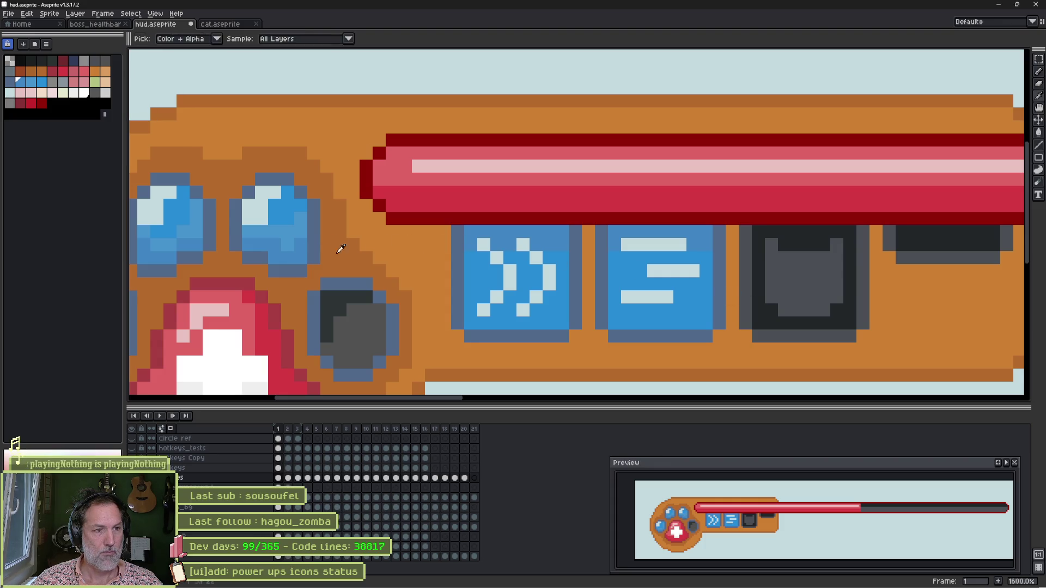
Eyedrop the paw orb's main blue and add it as a new palette swatch
{"action": "left_click", "coordinate": [298, 268], "text": "alt"}
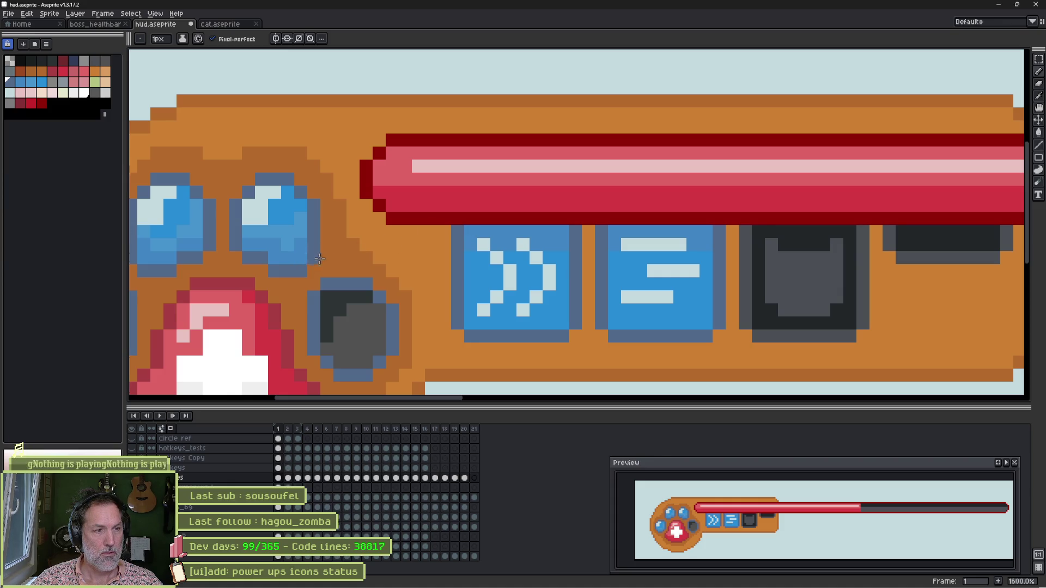
{"action": "left_click", "coordinate": [305, 240], "text": "alt"}
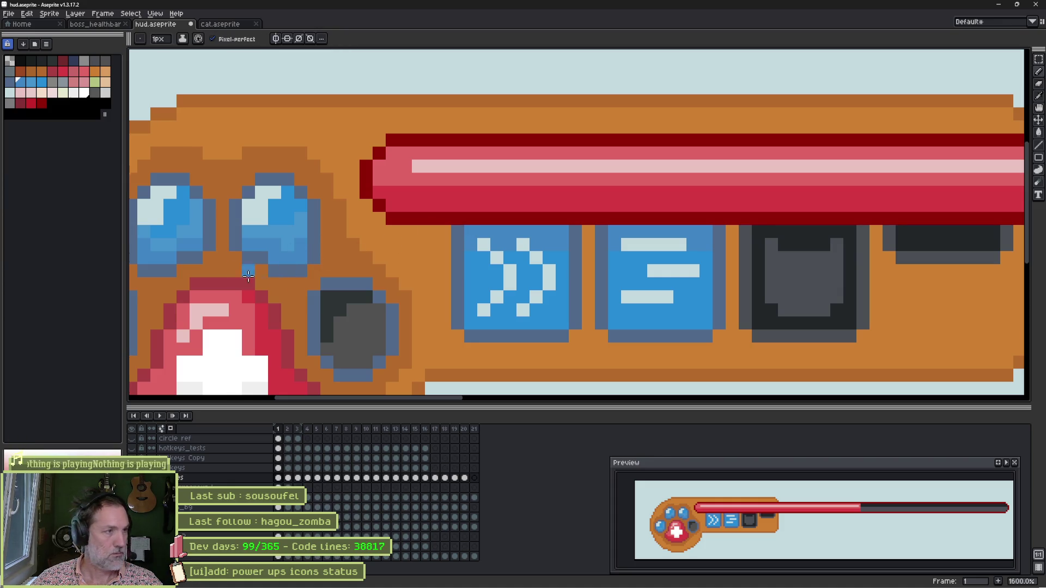
{"action": "left_click_drag", "start_coordinate": [33, 97], "coordinate": [52, 104]}
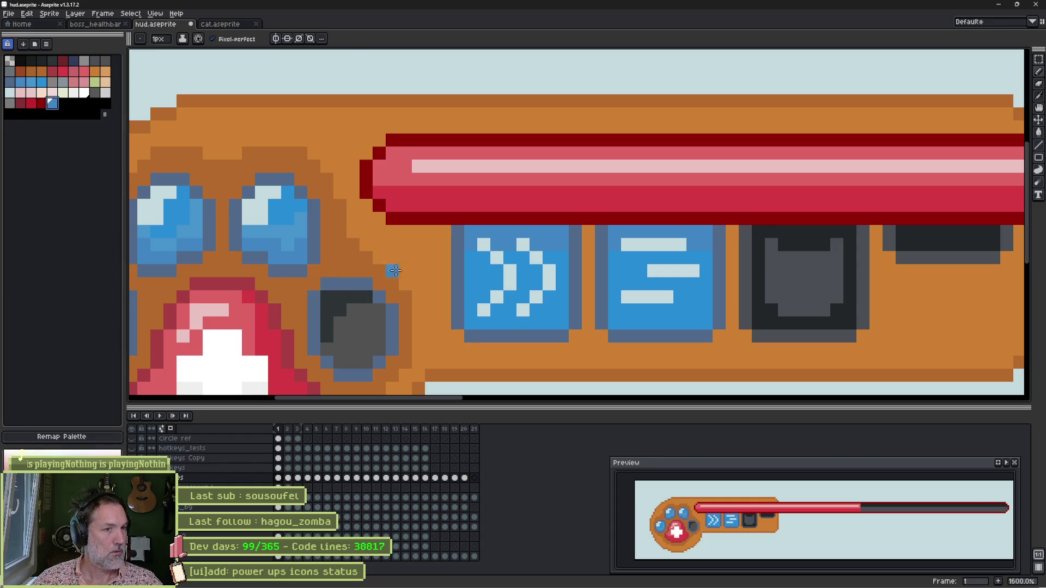
{"action": "key", "text": "g"}
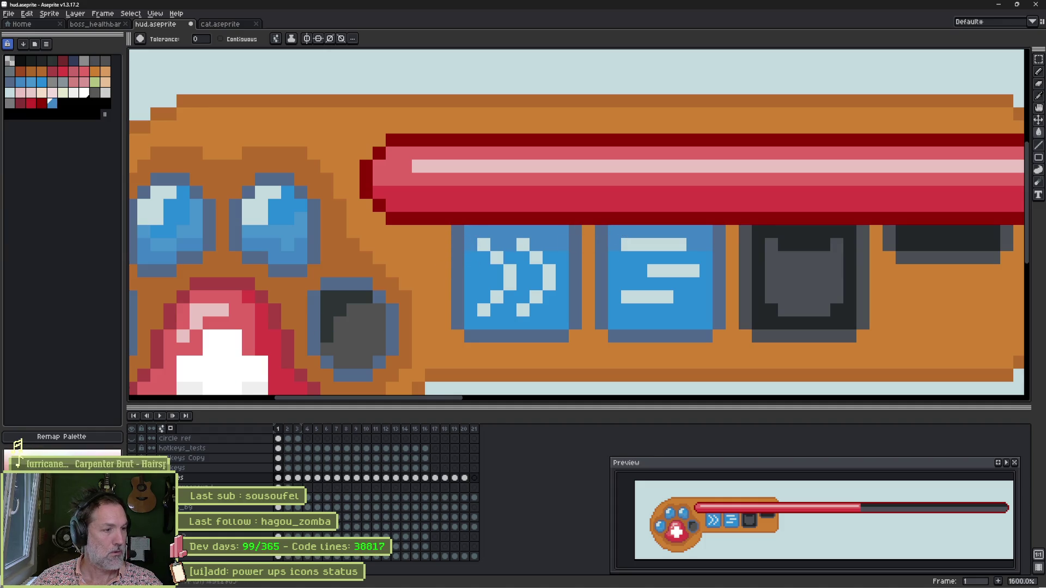
Reapply the darker blue to the top two rows of both blue icons, then save hud.aseprite
{"action": "key", "text": "ctrl+z"}
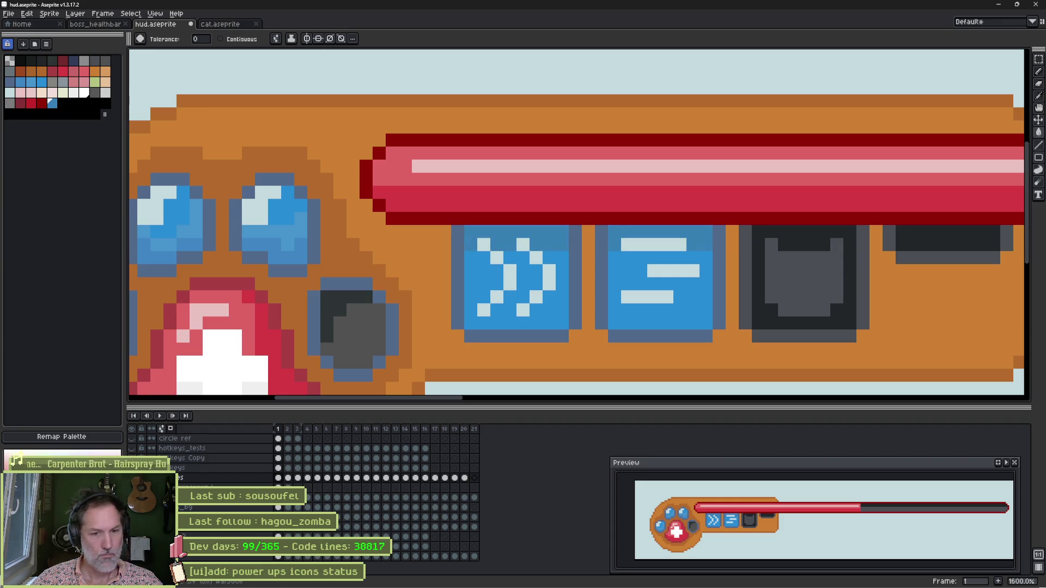
{"action": "key", "text": "shift+p"}
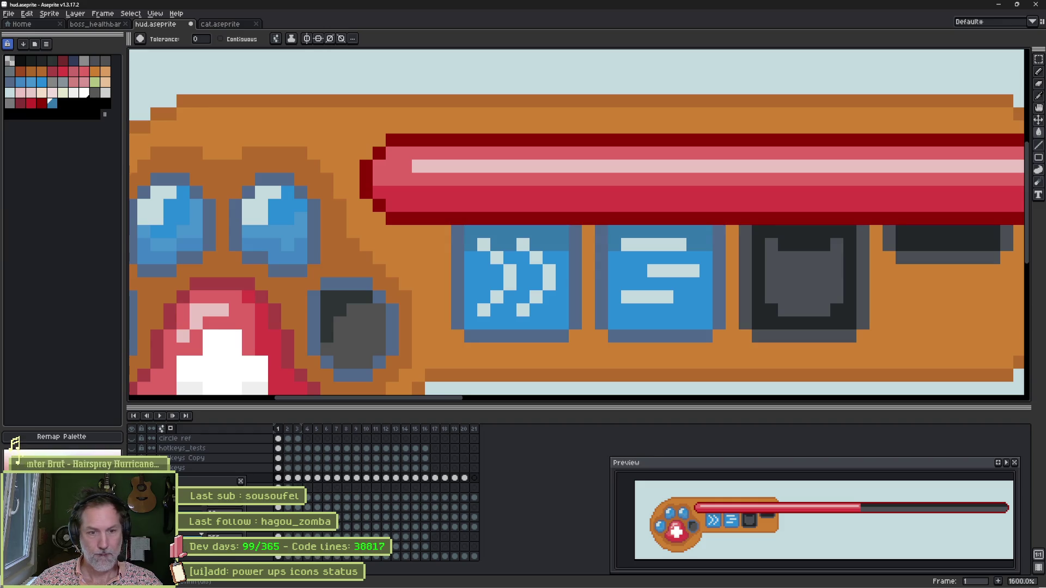
{"action": "key", "text": "ctrl+z"}
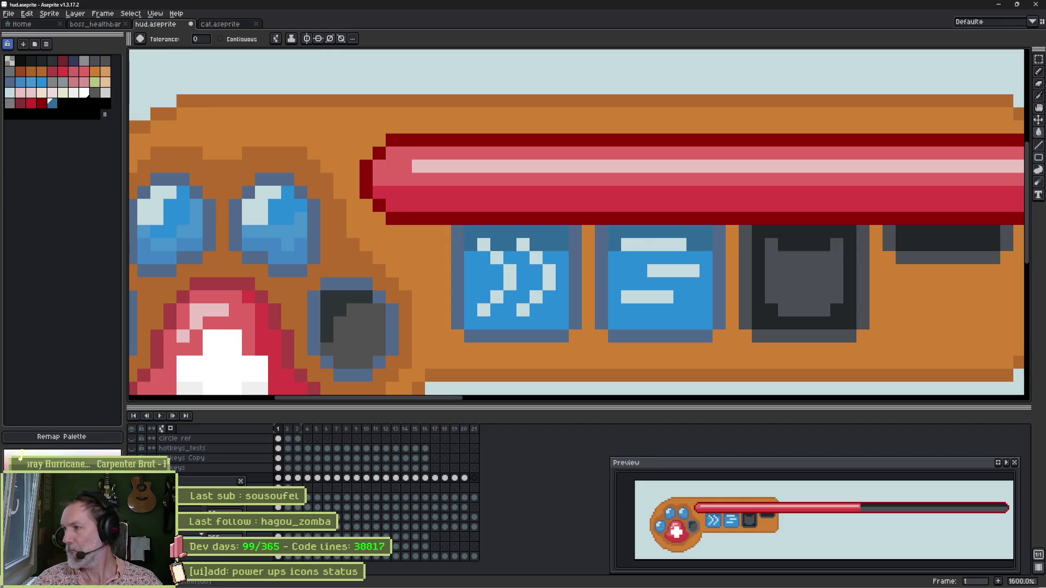
{"action": "scroll", "coordinate": [264, 259], "scroll_direction": "down", "scroll_amount": 3}
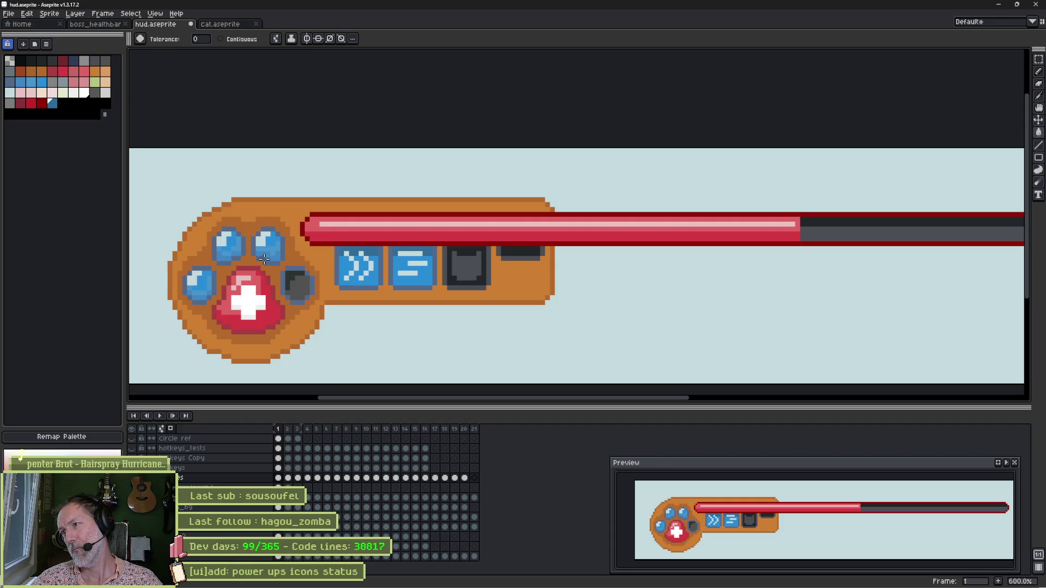
{"action": "key", "text": "ctrl+s"}
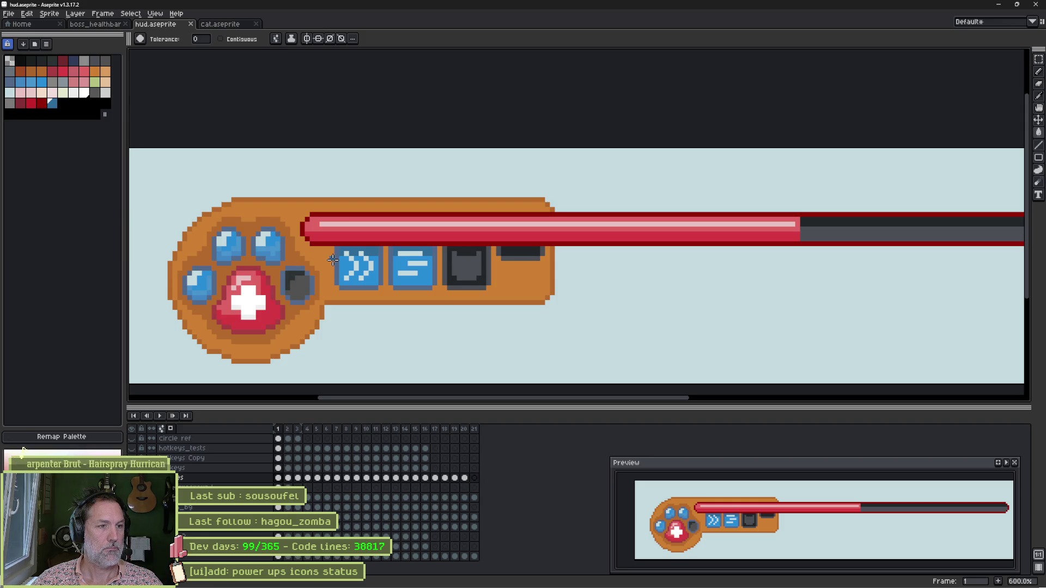
Clean up the middle icon's three bars, filling gaps and repainting stray light pixels blue
{"action": "scroll", "coordinate": [332, 260], "scroll_direction": "up", "scroll_amount": 4}
{"action": "key", "text": "i"}
{"action": "key", "text": "b"}
{"action": "mouse_move", "coordinate": [387, 226]}
{"action": "left_mouse_down"}
{"action": "mouse_move", "coordinate": [443, 226]}
{"action": "mouse_move", "coordinate": [432, 251]}
{"action": "mouse_move", "coordinate": [453, 254]}
{"action": "left_mouse_up"}
{"action": "mouse_move", "coordinate": [399, 279]}
{"action": "left_mouse_down"}
{"action": "mouse_move", "coordinate": [420, 278]}
{"action": "mouse_move", "coordinate": [393, 267]}
{"action": "left_mouse_up"}
{"action": "left_click", "coordinate": [444, 264], "text": "alt"}
{"action": "mouse_move", "coordinate": [409, 240]}
{"action": "left_mouse_down"}
{"action": "mouse_move", "coordinate": [444, 240]}
{"action": "mouse_move", "coordinate": [452, 229]}
{"action": "mouse_move", "coordinate": [382, 214]}
{"action": "left_mouse_up"}
{"action": "left_click", "coordinate": [436, 213], "text": "alt"}
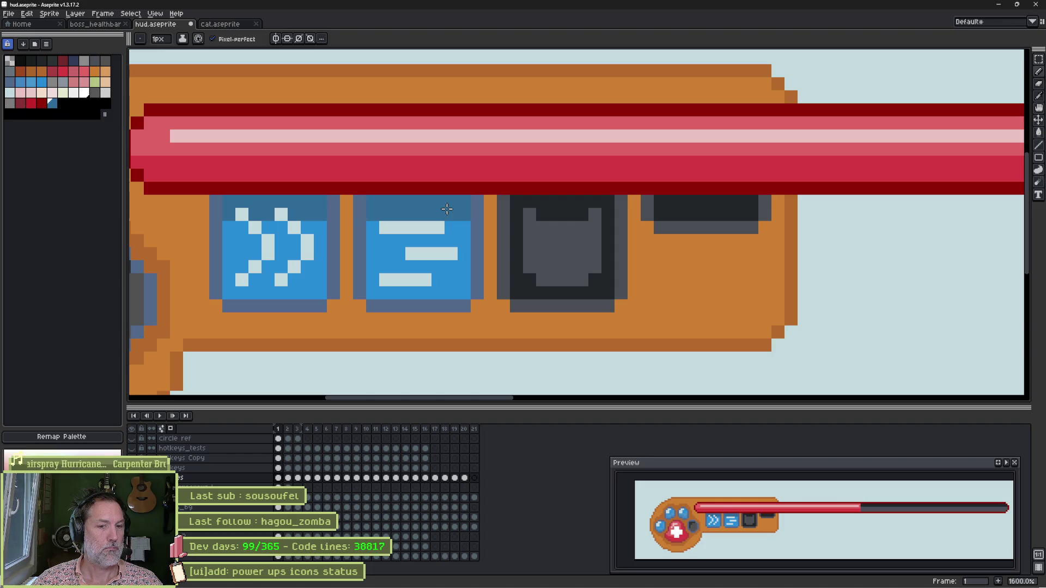
Reshape the left and right chevrons of the double-chevron icon pixel by pixel
{"action": "scroll", "coordinate": [382, 234], "scroll_direction": "left", "scroll_amount": 3}
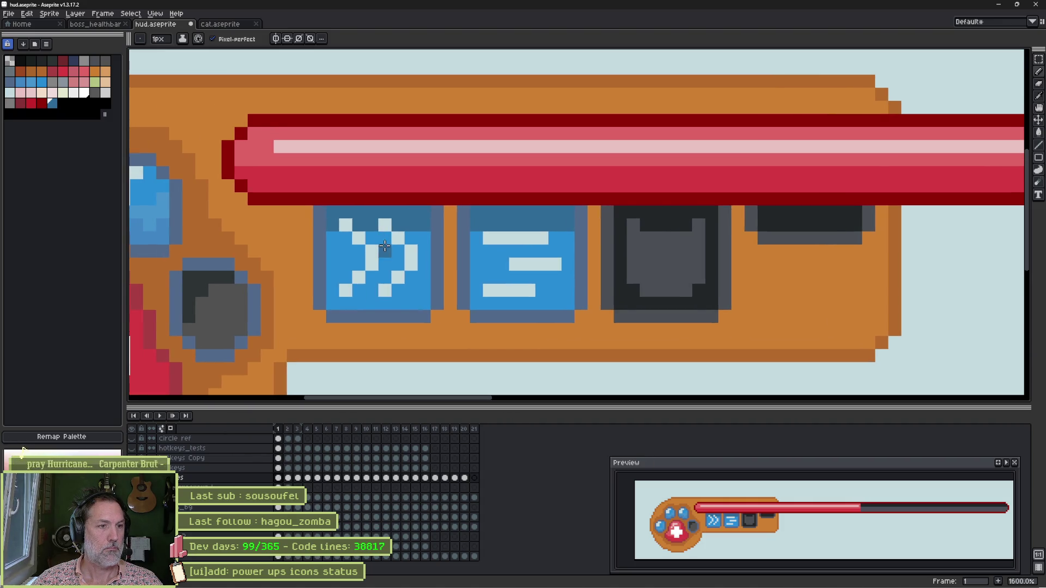
{"action": "left_click", "coordinate": [378, 248]}
{"action": "left_click", "coordinate": [380, 260]}
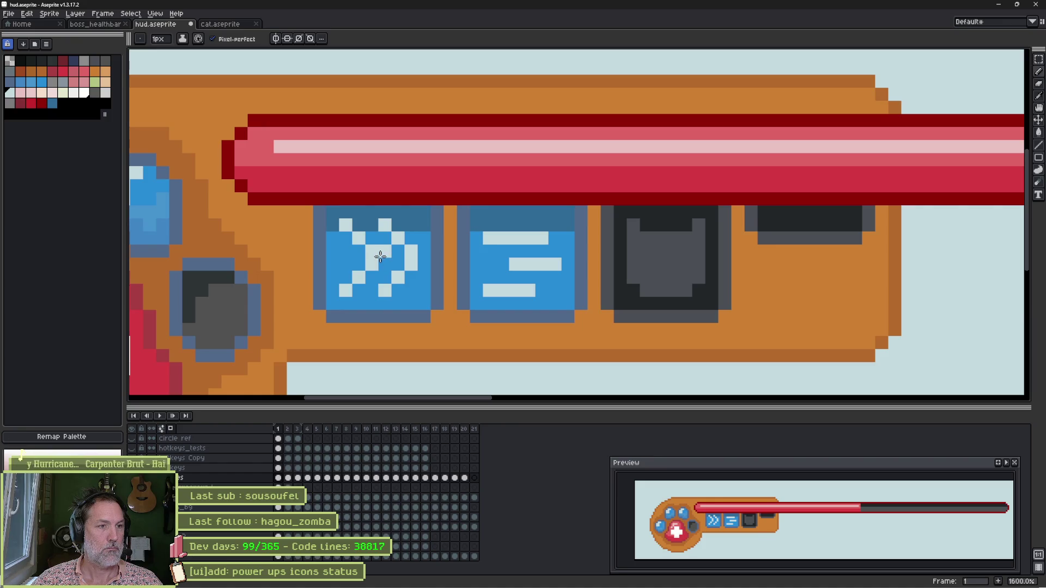
{"action": "left_click", "coordinate": [362, 252]}
{"action": "left_click", "coordinate": [345, 233]}
{"action": "left_click", "coordinate": [362, 217], "text": "alt"}
{"action": "left_click", "coordinate": [364, 234]}
{"action": "left_click", "coordinate": [372, 251]}
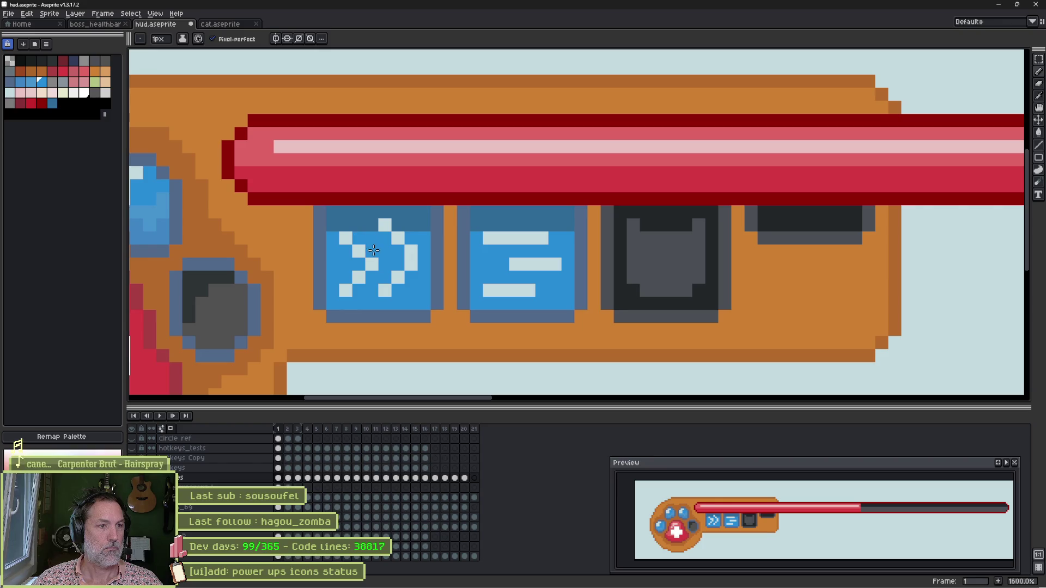
{"action": "left_click", "coordinate": [414, 250], "text": "alt"}
{"action": "left_click", "coordinate": [385, 238]}
{"action": "left_click", "coordinate": [398, 251]}
{"action": "right_click", "coordinate": [385, 224]}
{"action": "right_click", "coordinate": [397, 237]}
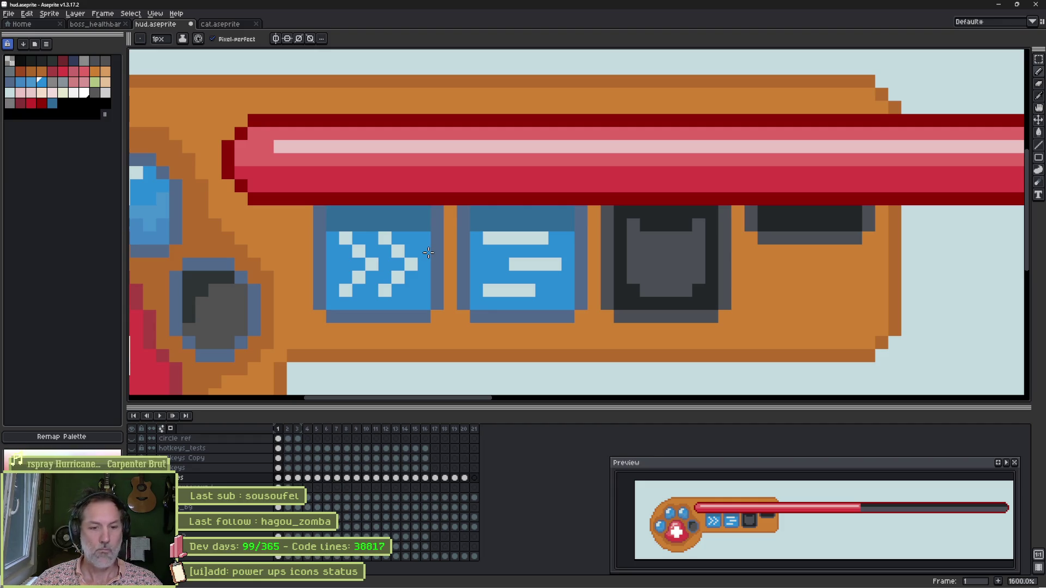
Redraw the icon as a single pale right-pointing arrow, trimming stray pixels back to blue
{"action": "left_click", "coordinate": [370, 249], "text": "alt"}
{"action": "mouse_move", "coordinate": [370, 248]}
{"action": "left_mouse_down"}
{"action": "mouse_move", "coordinate": [384, 267]}
{"action": "mouse_move", "coordinate": [359, 287]}
{"action": "left_mouse_up"}
{"action": "right_click", "coordinate": [358, 290]}
{"action": "left_click", "coordinate": [358, 238]}
{"action": "left_click", "coordinate": [397, 239], "text": "alt"}
{"action": "left_click", "coordinate": [384, 238]}
{"action": "mouse_move", "coordinate": [410, 264]}
{"action": "left_mouse_down"}
{"action": "mouse_move", "coordinate": [398, 278]}
{"action": "mouse_move", "coordinate": [389, 267]}
{"action": "mouse_move", "coordinate": [396, 272]}
{"action": "left_mouse_up"}
{"action": "left_click", "coordinate": [388, 289]}
{"action": "left_click", "coordinate": [372, 278], "text": "alt"}
{"action": "left_click", "coordinate": [410, 265]}
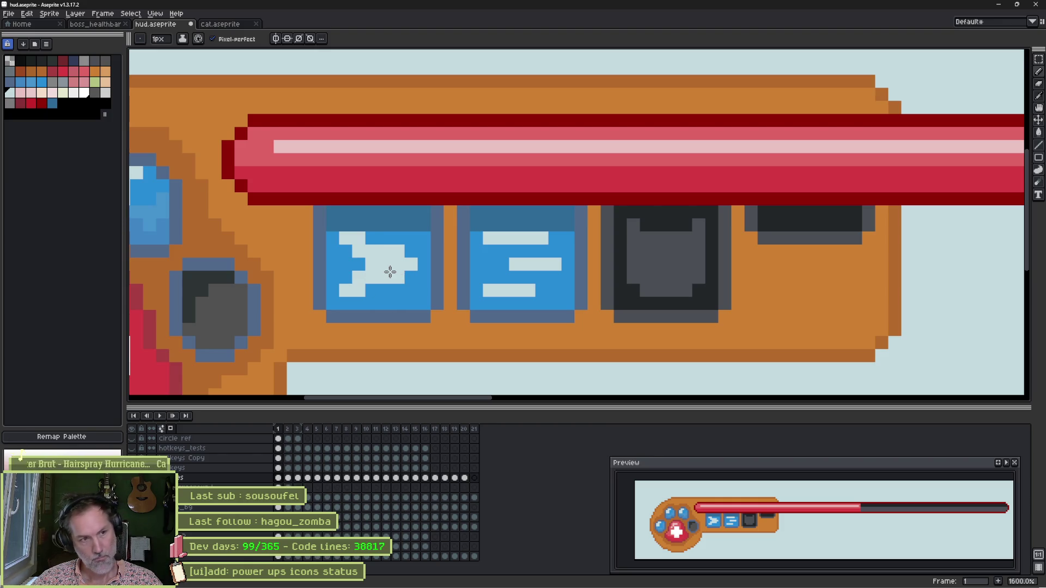
{"action": "left_click", "coordinate": [371, 238]}
Extend the arrow's bottom row and make the arrow symmetric, restoring its left pixels
{"action": "left_click", "coordinate": [372, 290]}
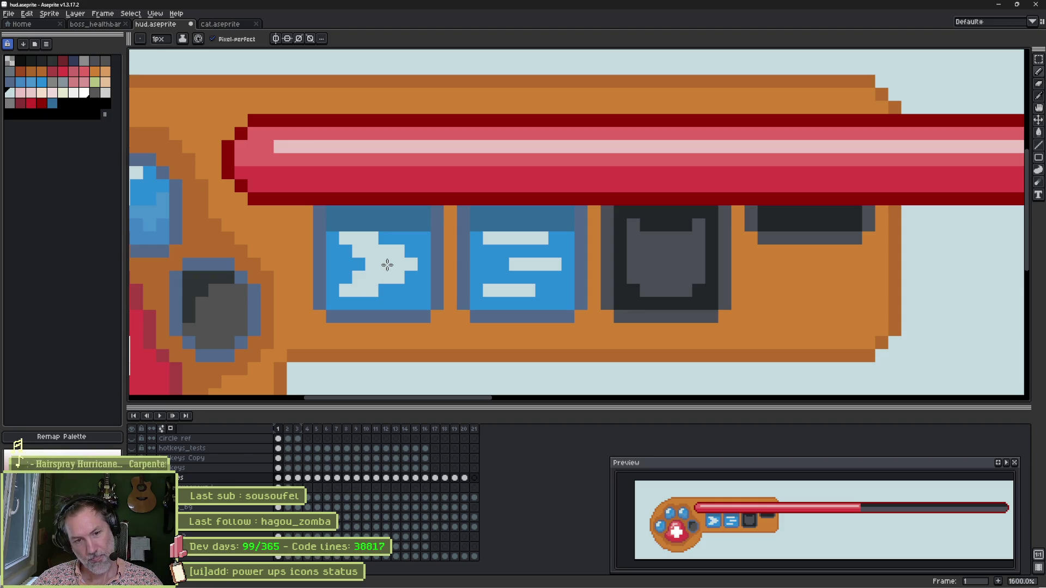
{"action": "key", "text": "alt"}
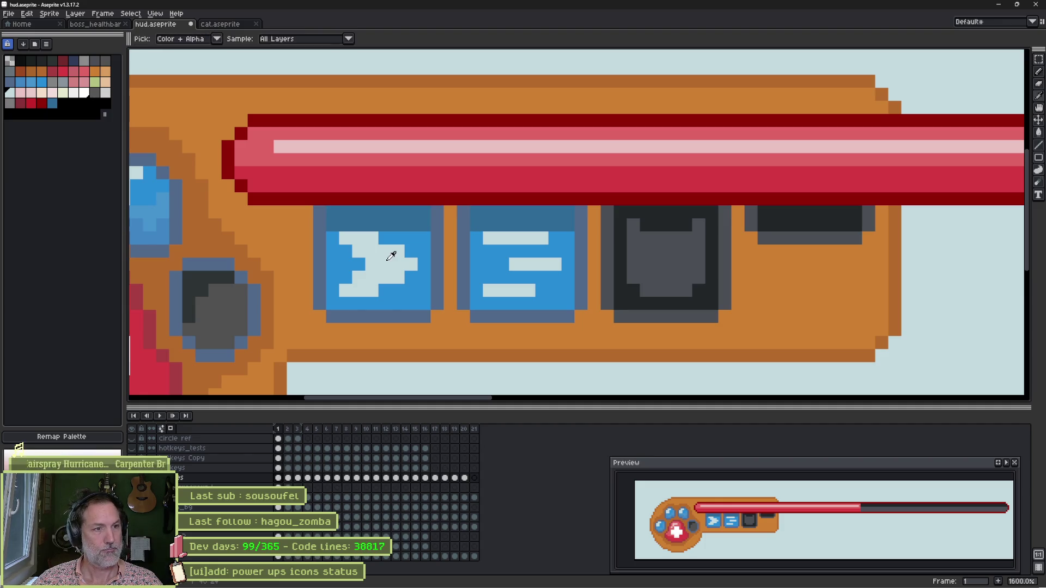
{"action": "left_click", "coordinate": [412, 240], "text": "alt"}
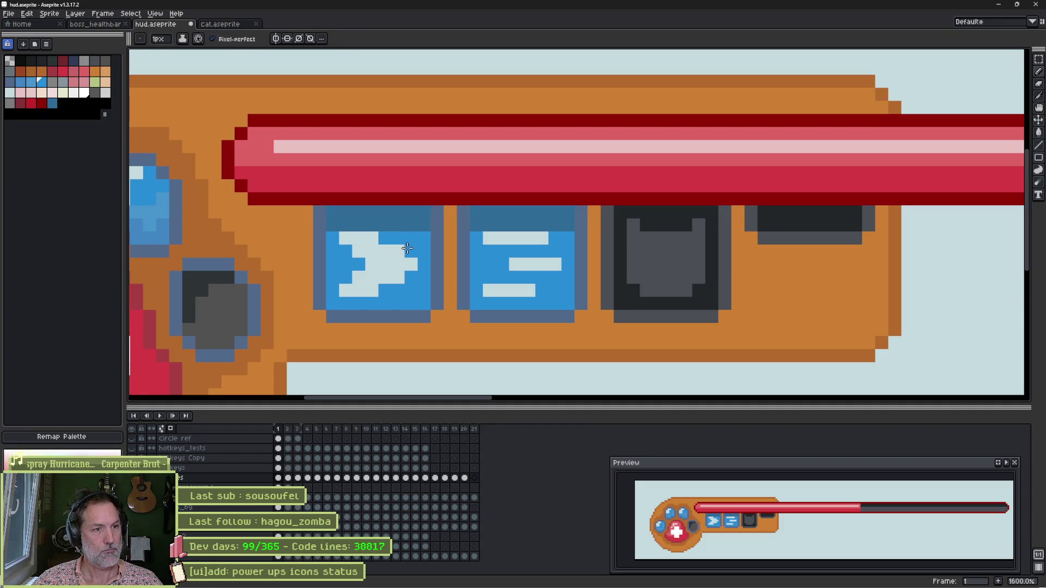
{"action": "right_click", "coordinate": [398, 249]}
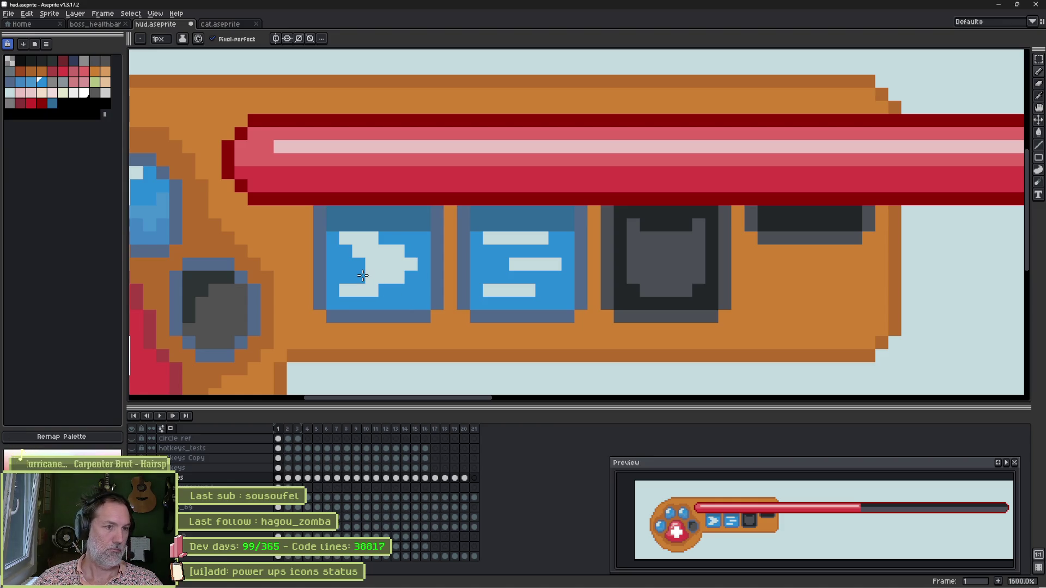
{"action": "left_click", "coordinate": [358, 252]}
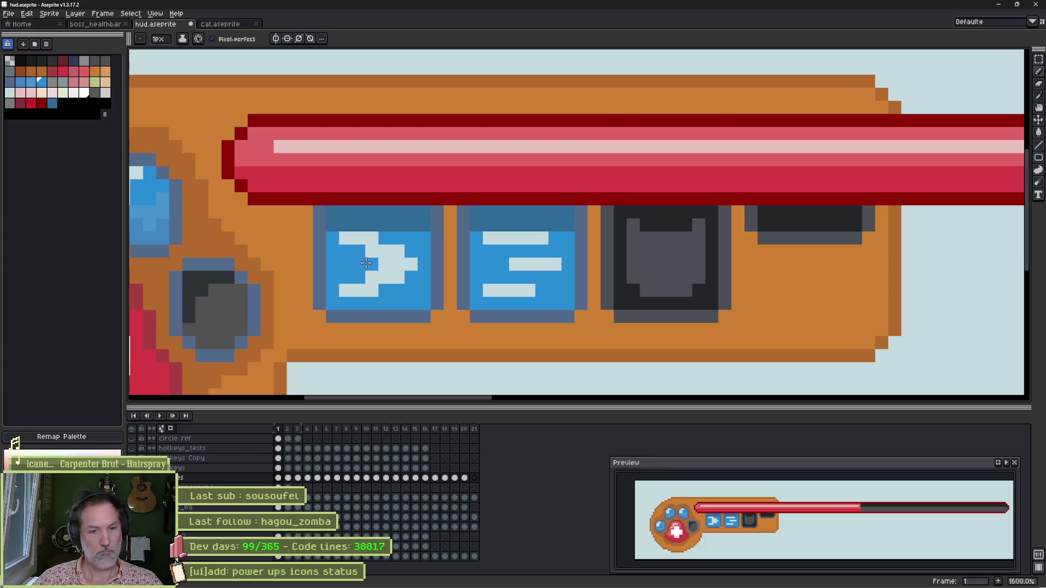
{"action": "left_click", "coordinate": [343, 239]}
{"action": "left_click", "coordinate": [342, 287]}
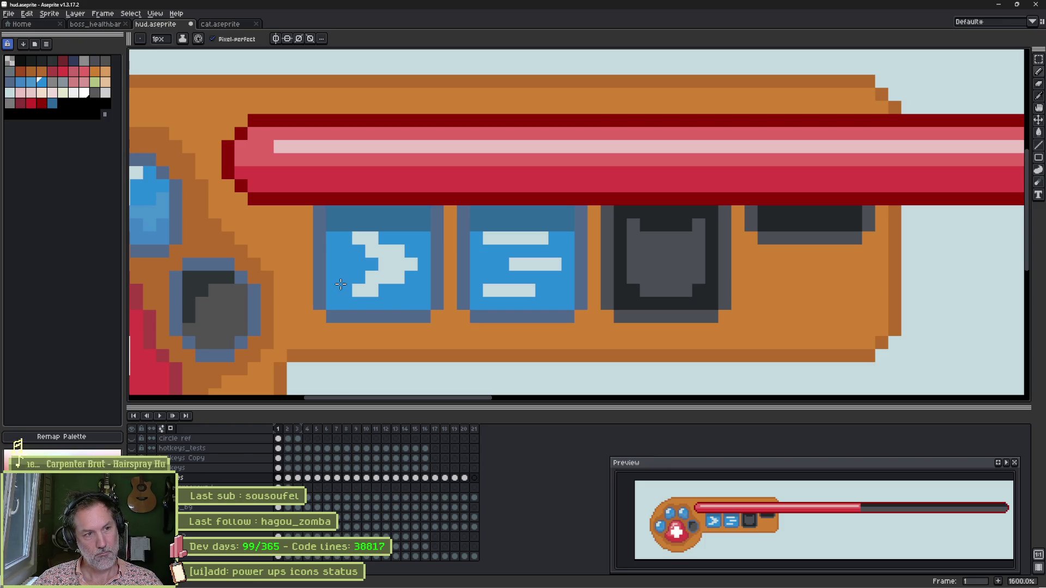
{"action": "key", "text": "ctrl+z"}
{"action": "key", "text": "ctrl+z"}
Tidy the arrow's inner and lower rows, undoing the stray erased pixels
{"action": "left_click", "coordinate": [371, 238]}
{"action": "left_click", "coordinate": [373, 290]}
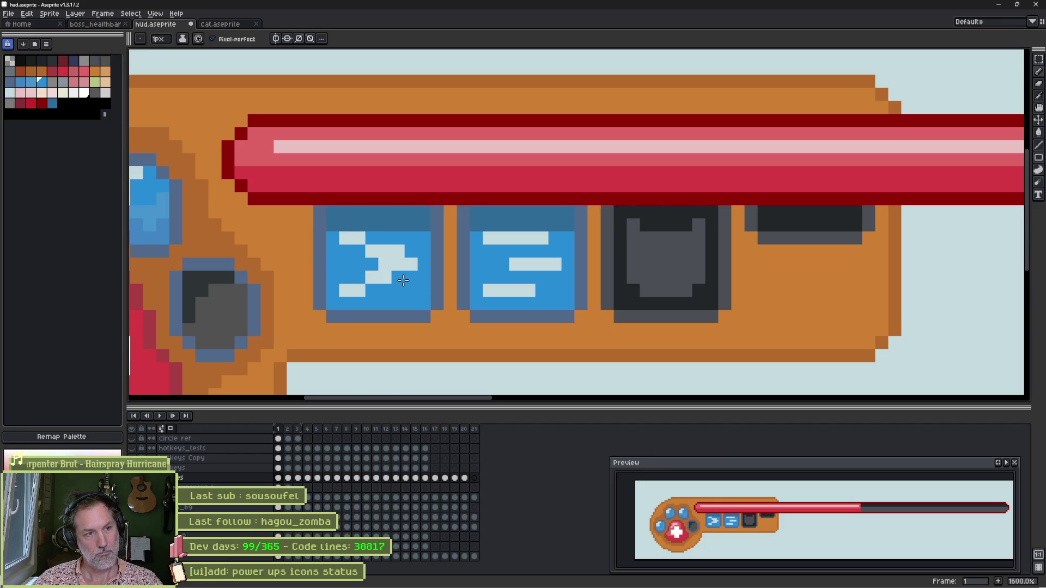
{"action": "left_click", "coordinate": [400, 280]}
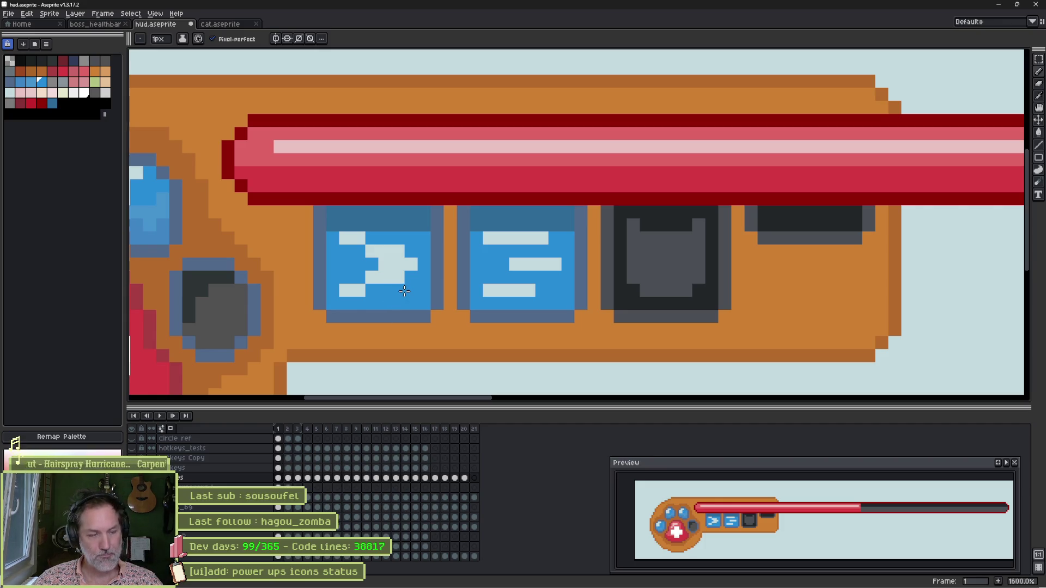
{"action": "right_click", "coordinate": [360, 238]}
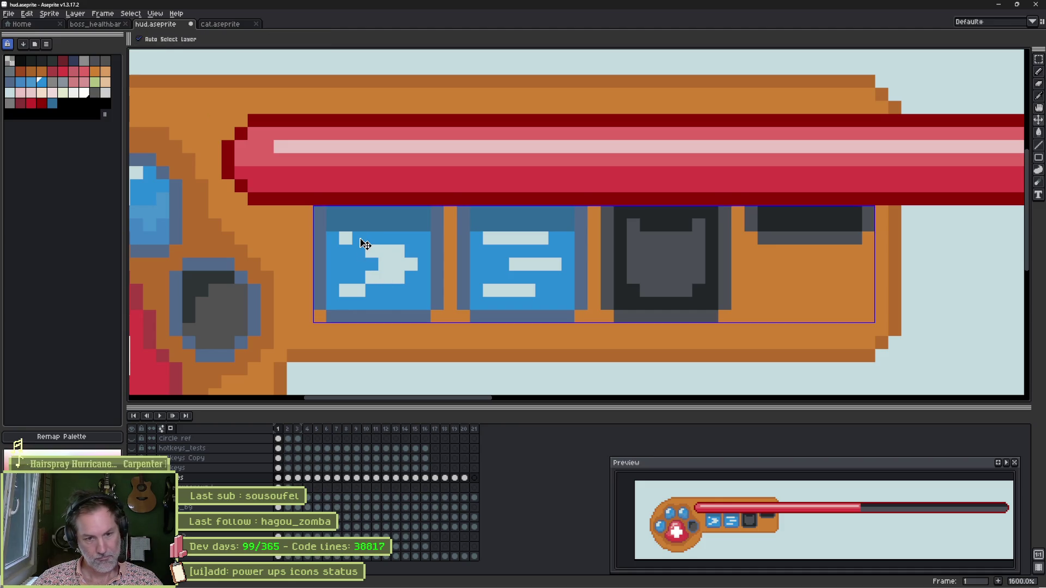
{"action": "right_click", "coordinate": [359, 290]}
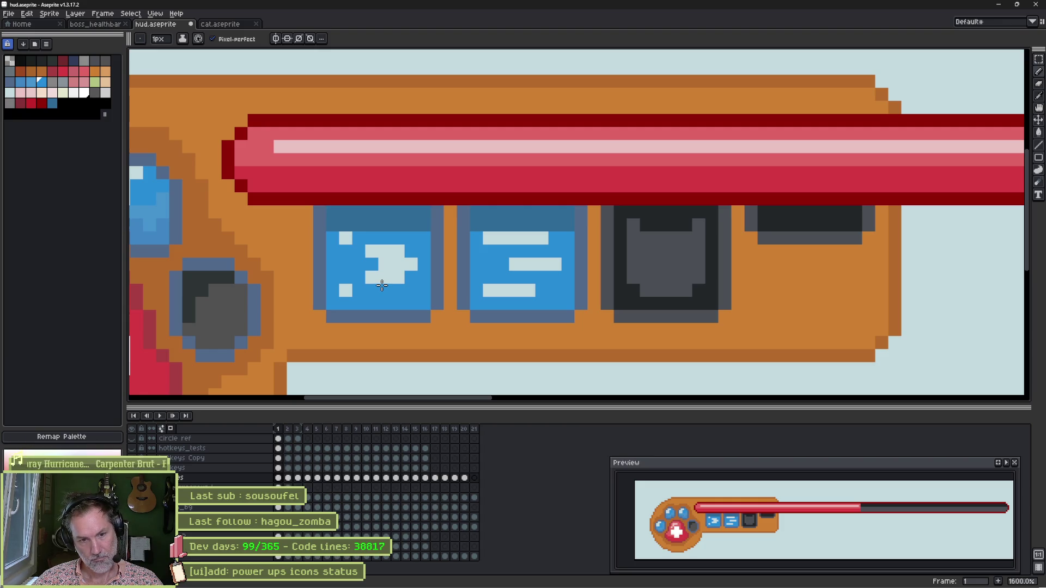
{"action": "key", "text": "ctrl+z"}
{"action": "key", "text": "ctrl+z"}
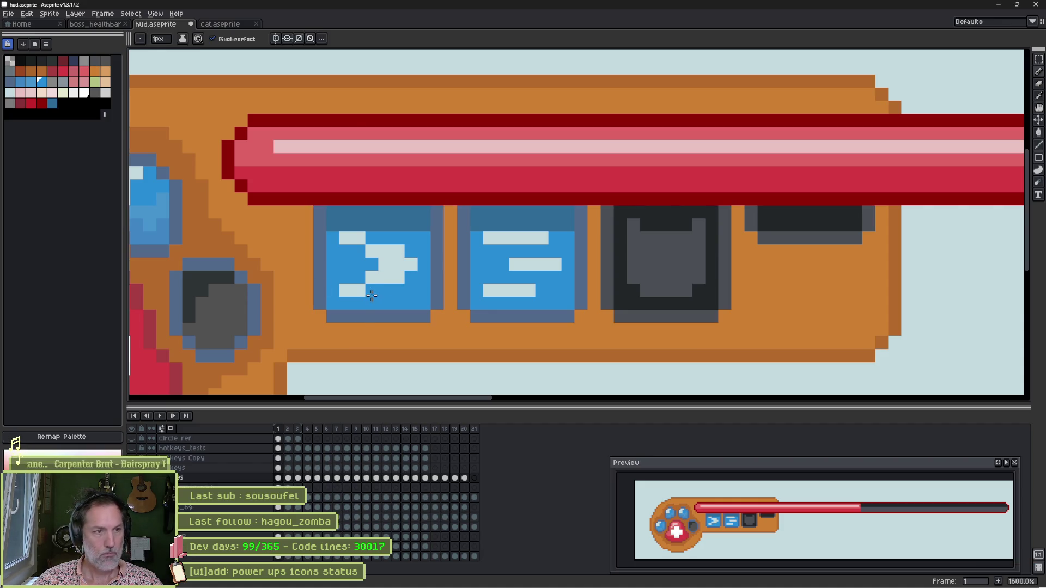
Save the HUD file with the refined arrow icon
{"action": "scroll", "coordinate": [364, 343], "scroll_direction": "down", "scroll_amount": 4}
{"action": "key", "text": "ctrl"}
{"action": "key", "text": "ctrl+s"}
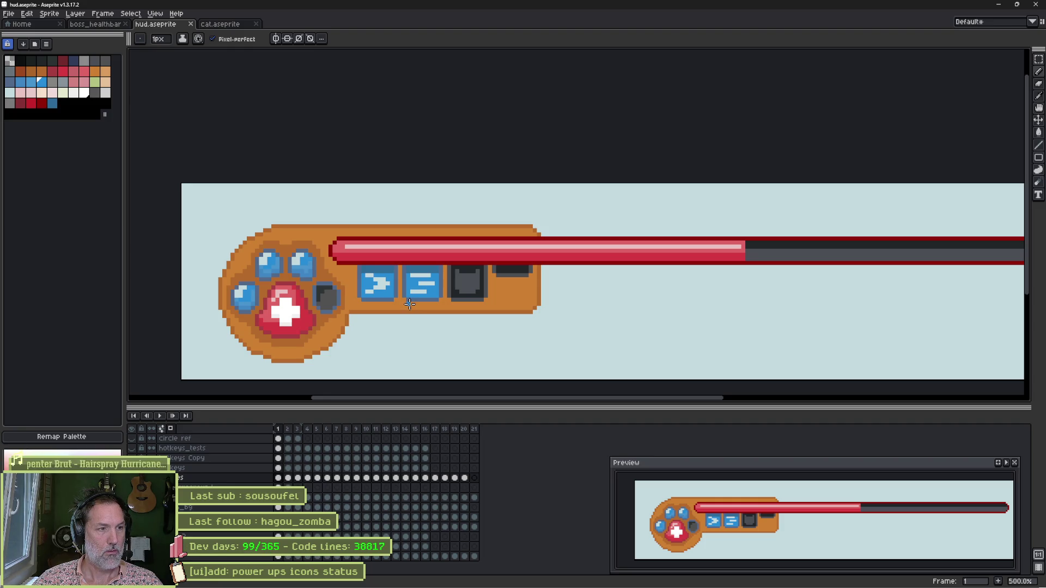
Zoom out and scroll to view the whole HUD sprite with the new arrow icon
{"action": "scroll", "coordinate": [421, 303], "scroll_direction": "down", "scroll_amount": 3}
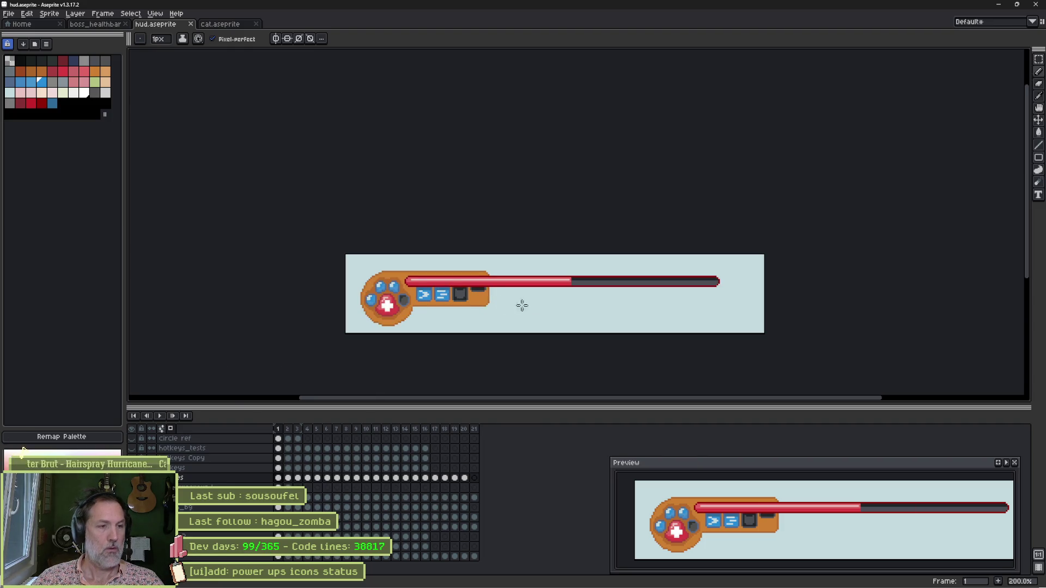
{"action": "scroll", "coordinate": [526, 272], "scroll_direction": "right", "scroll_amount": 3}
{"action": "scroll", "coordinate": [526, 272], "scroll_direction": "down", "scroll_amount": 1}
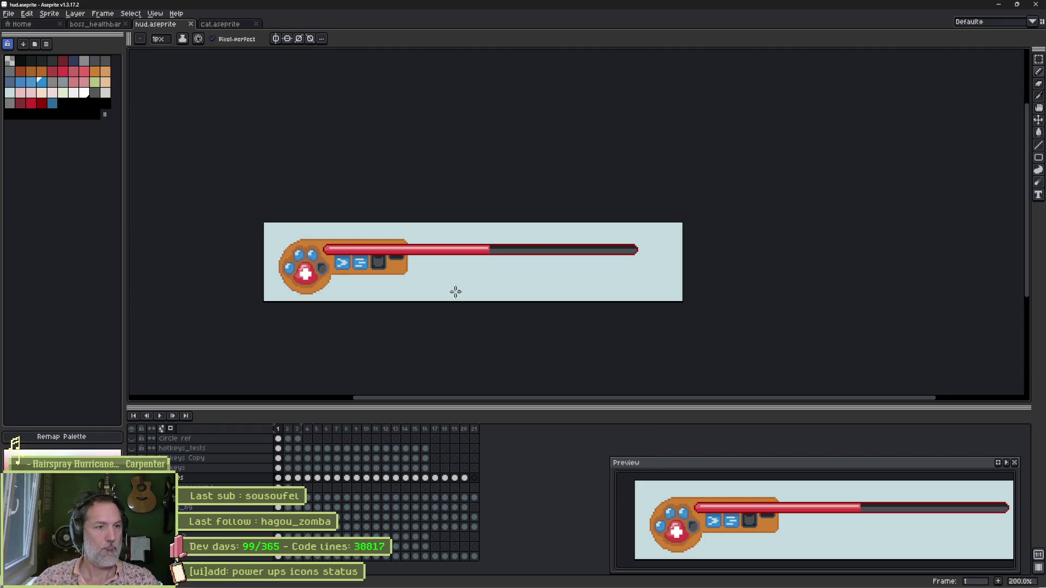
{"action": "key", "text": "v"}
{"action": "key", "text": "b"}
{"action": "key", "text": "ctrl+z"}
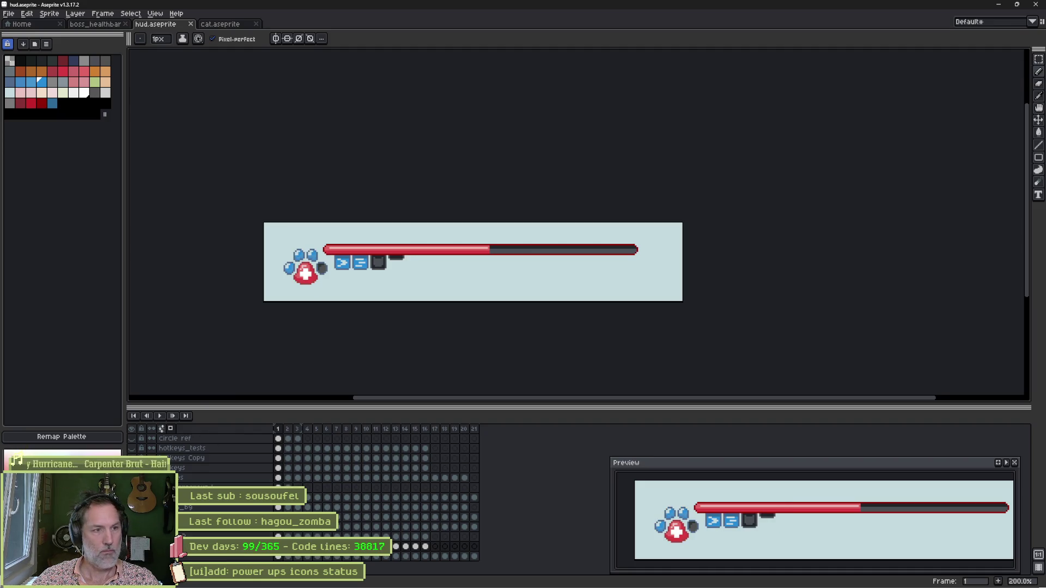
{"action": "key", "text": "ctrl+y"}
{"action": "key", "text": "ctrl+z"}
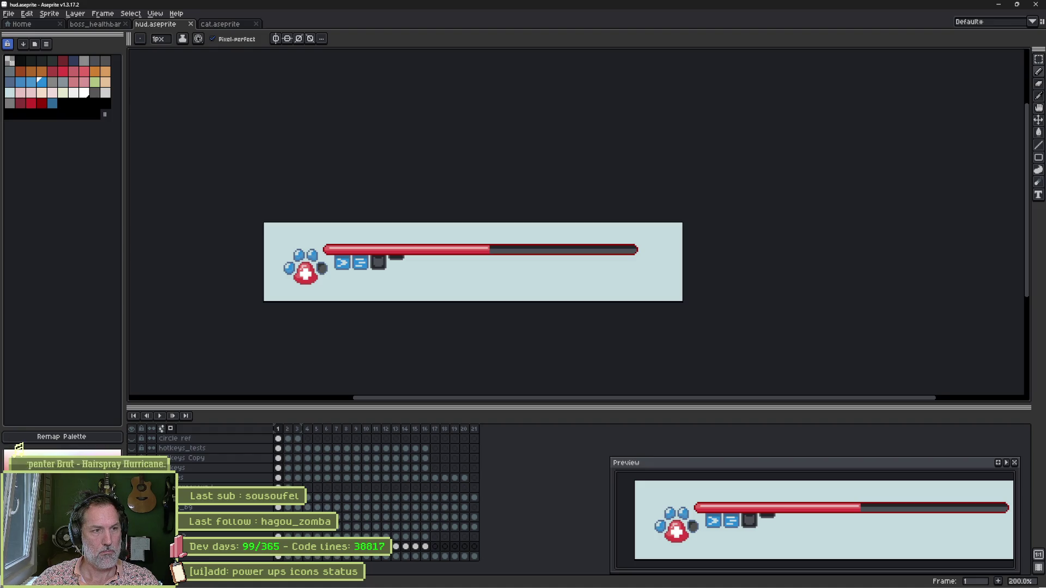
{"action": "key", "text": "ctrl+y"}
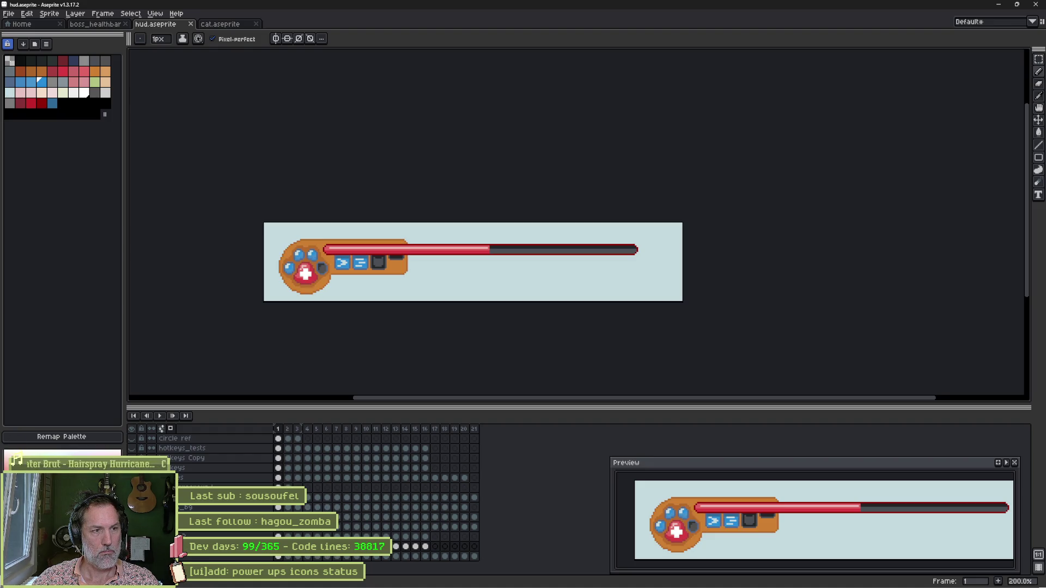
{"action": "key", "text": "ctrl+z"}
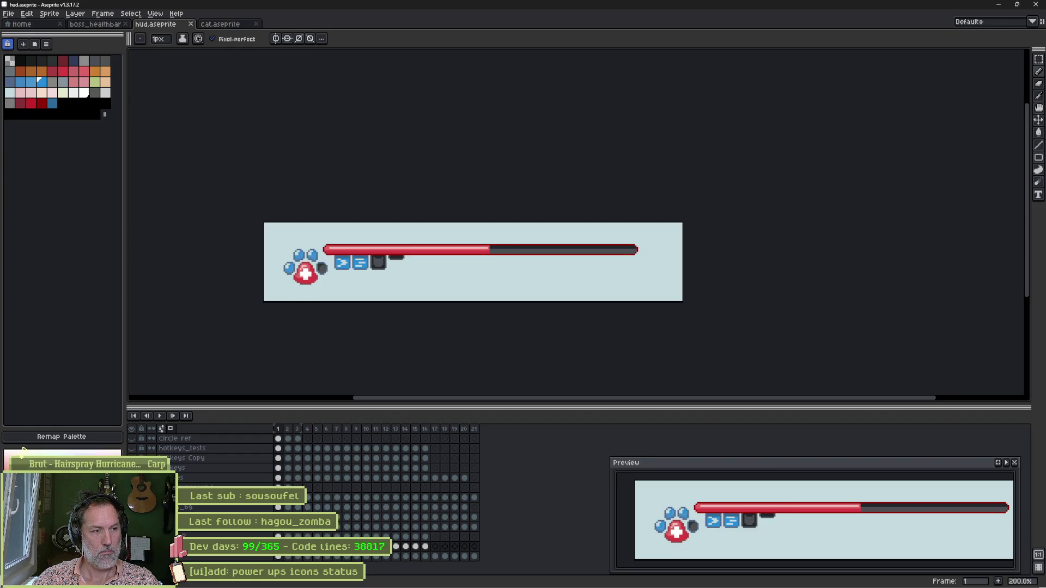
{"action": "key", "text": "ctrl+y"}
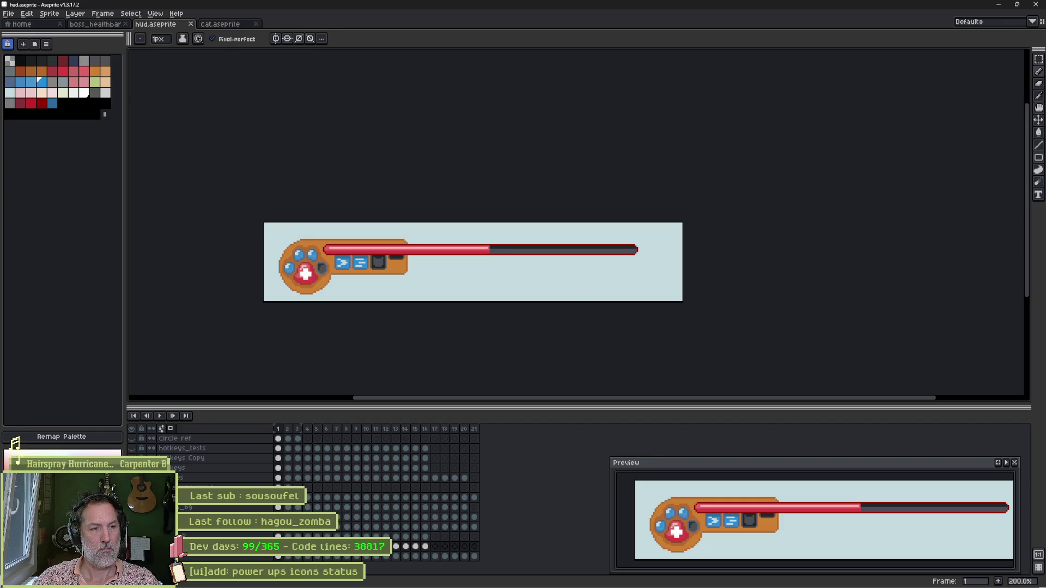
Play the HUD animation and step through its 21 frames with the arrow keys
{"action": "key", "text": "Return"}
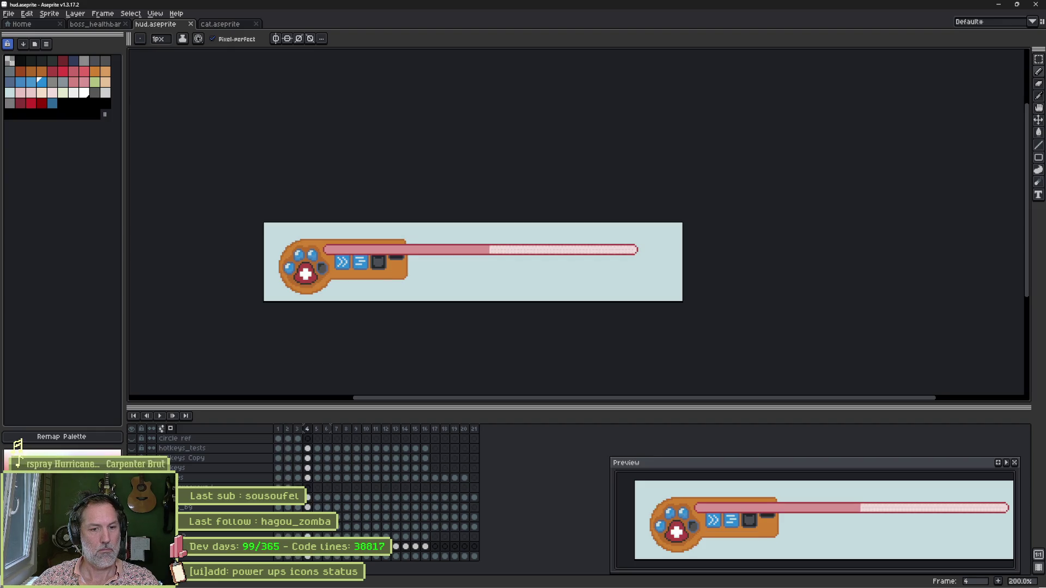
{"action": "key", "text": "Left"}
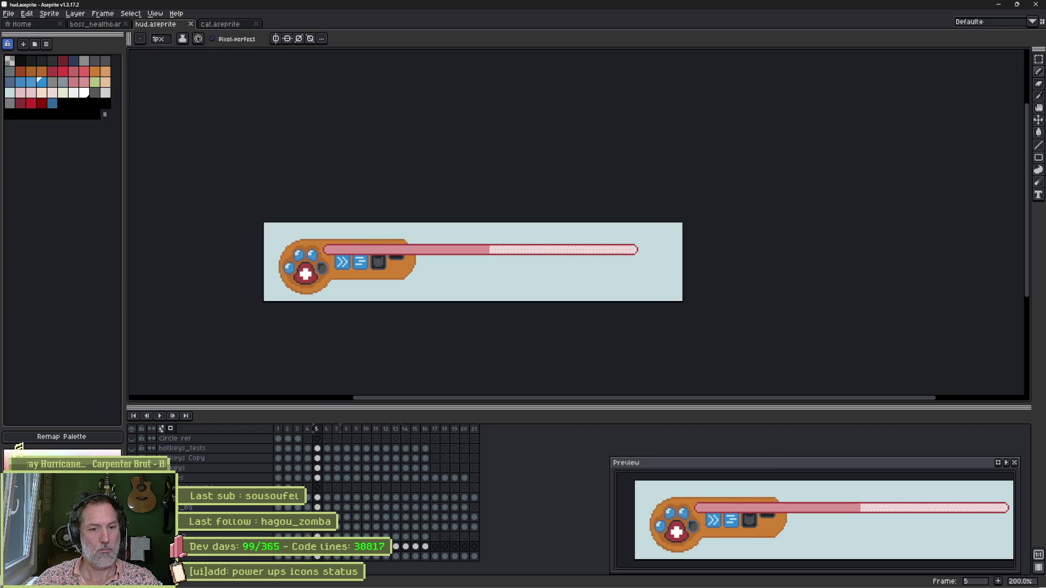
{"action": "key", "text": "Right"}
{"action": "key", "text": "Left"}
{"action": "key", "text": "Left"}
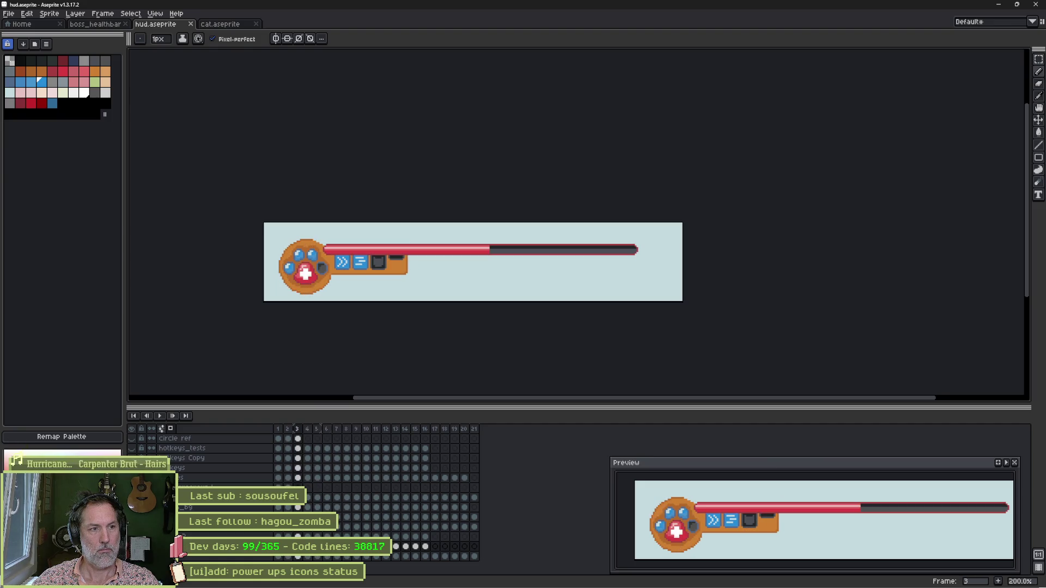
{"action": "key", "text": "Right"}
{"action": "key", "text": "Right"}
{"action": "key", "text": "Right"}
{"action": "key", "text": "Right"}
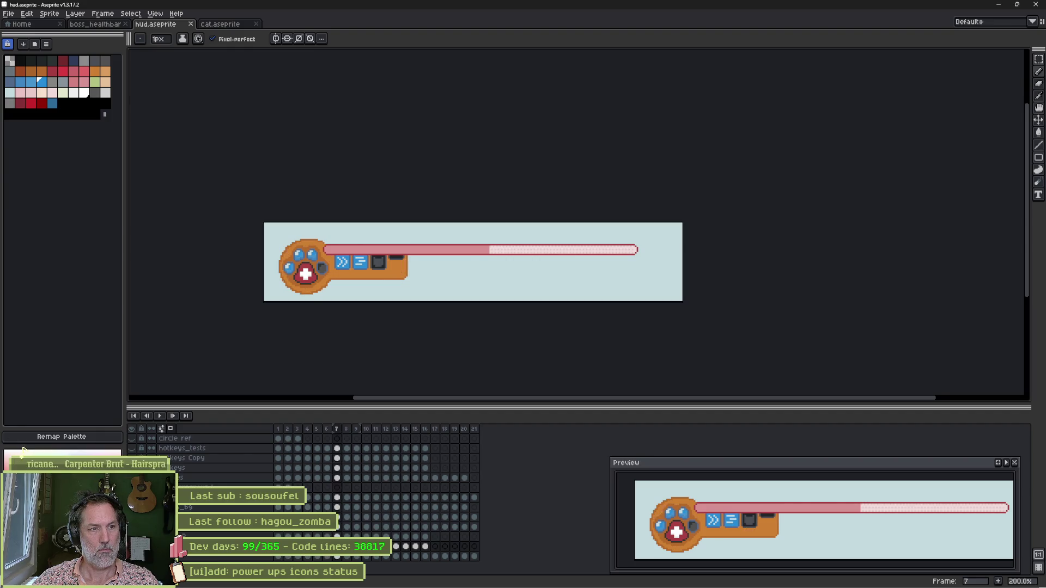
{"action": "key", "text": "Right"}
{"action": "key", "text": "Right"}
{"action": "key", "text": "Right"}
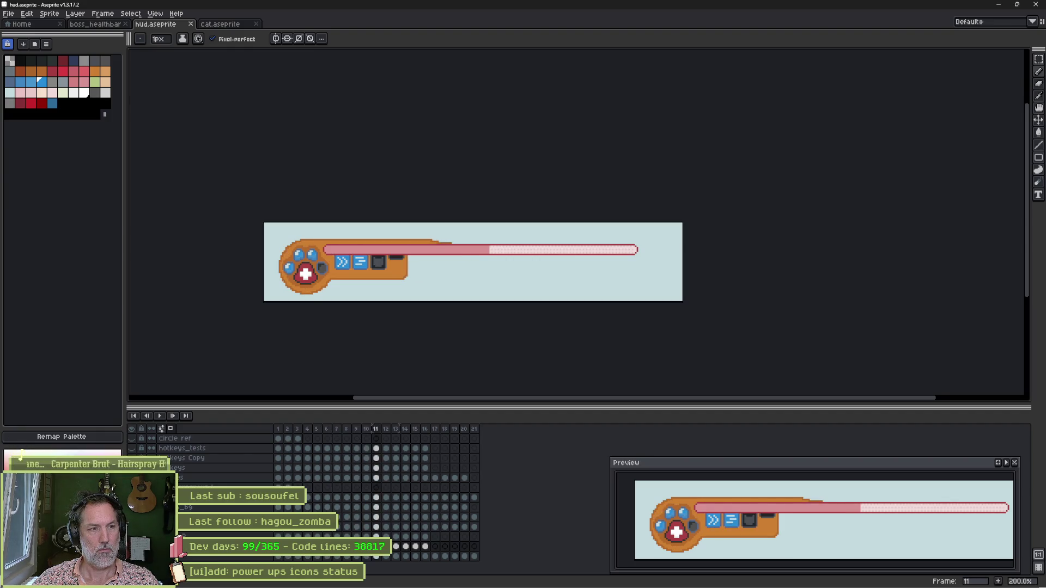
{"action": "key", "text": "Right"}
{"action": "key", "text": "Right"}
{"action": "key", "text": "Right"}
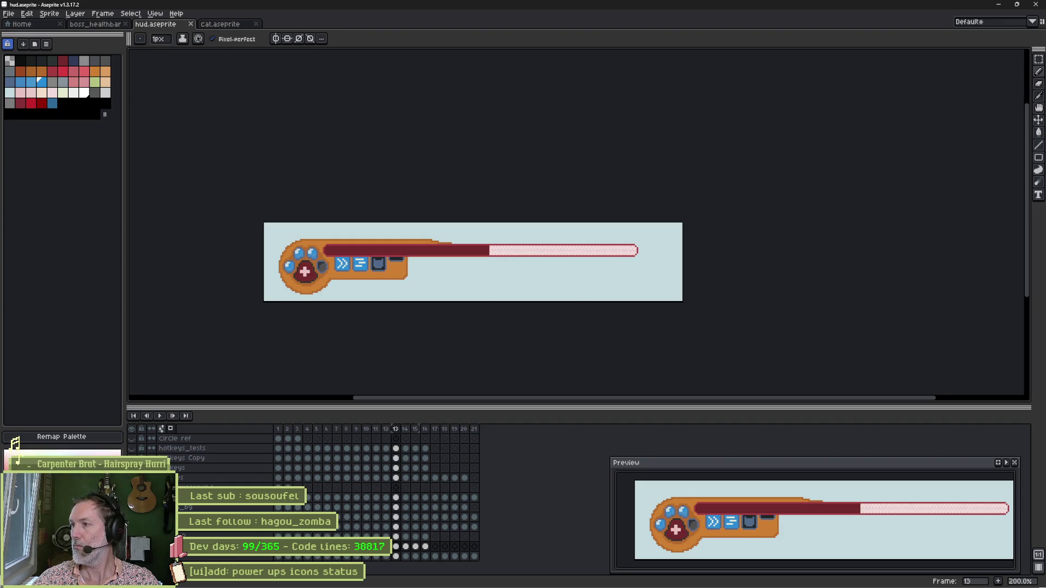
{"action": "key", "text": "Right"}
{"action": "key", "text": "Right"}
{"action": "key", "text": "Right"}
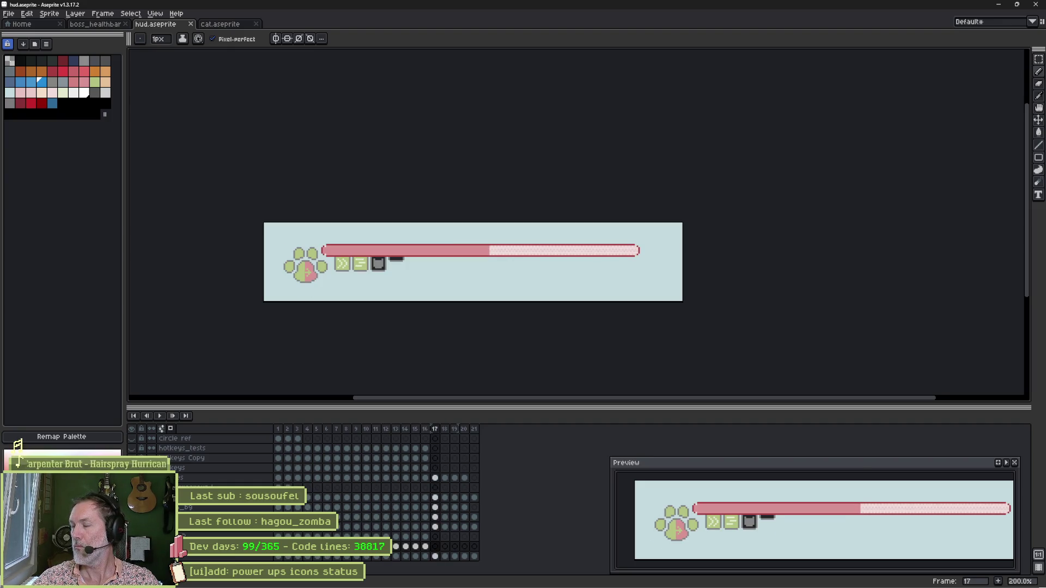
{"action": "key", "text": "Right"}
{"action": "key", "text": "Right"}
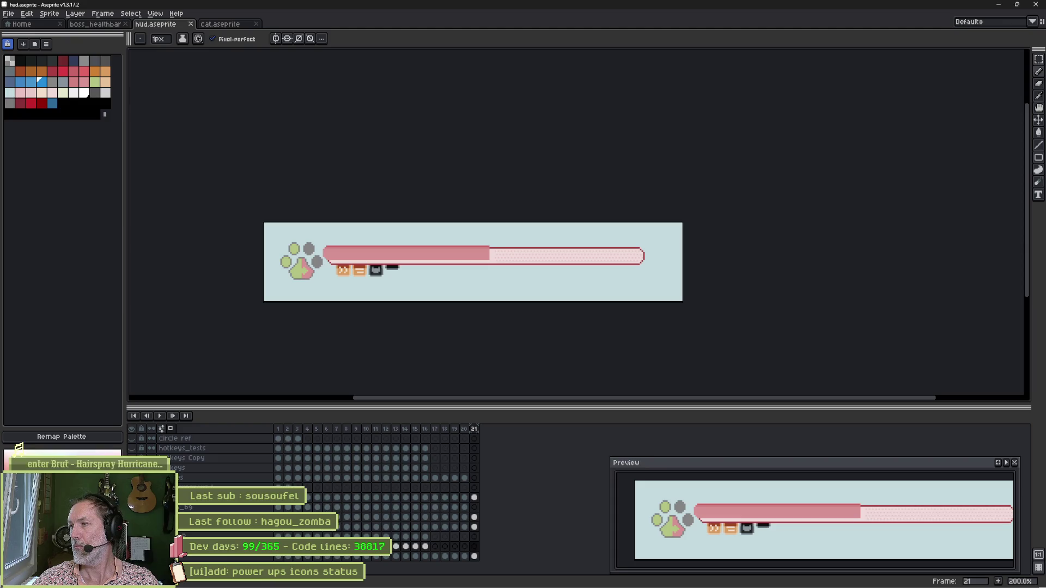
{"action": "key", "text": "Right"}
{"action": "key", "text": "Right"}
{"action": "key", "text": "Right"}
{"action": "key", "text": "Right"}
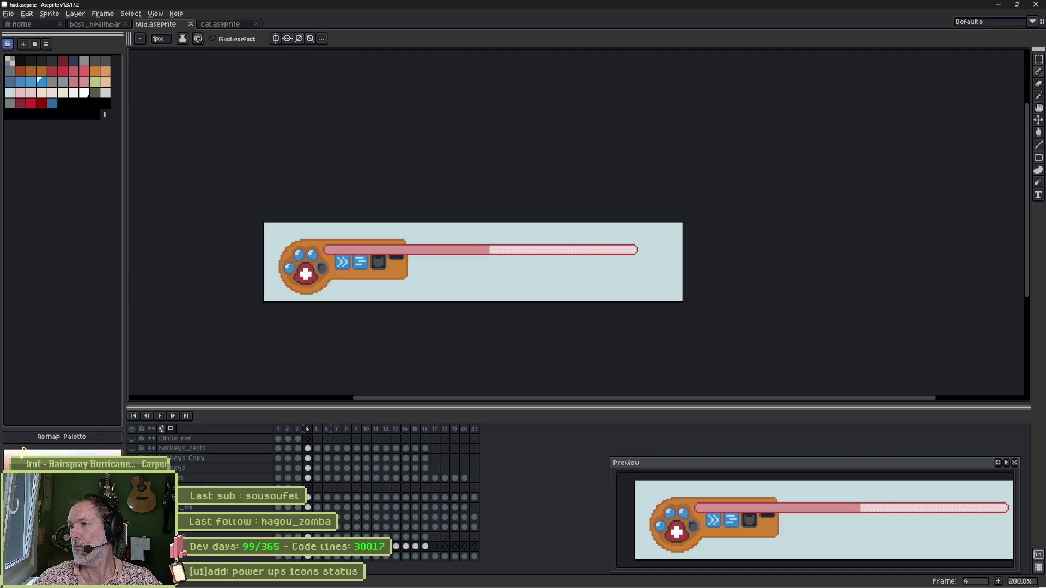
Step back to frame 2 and insert a new frame with Alt+N
{"action": "key", "text": "Left"}
{"action": "key", "text": "Left"}
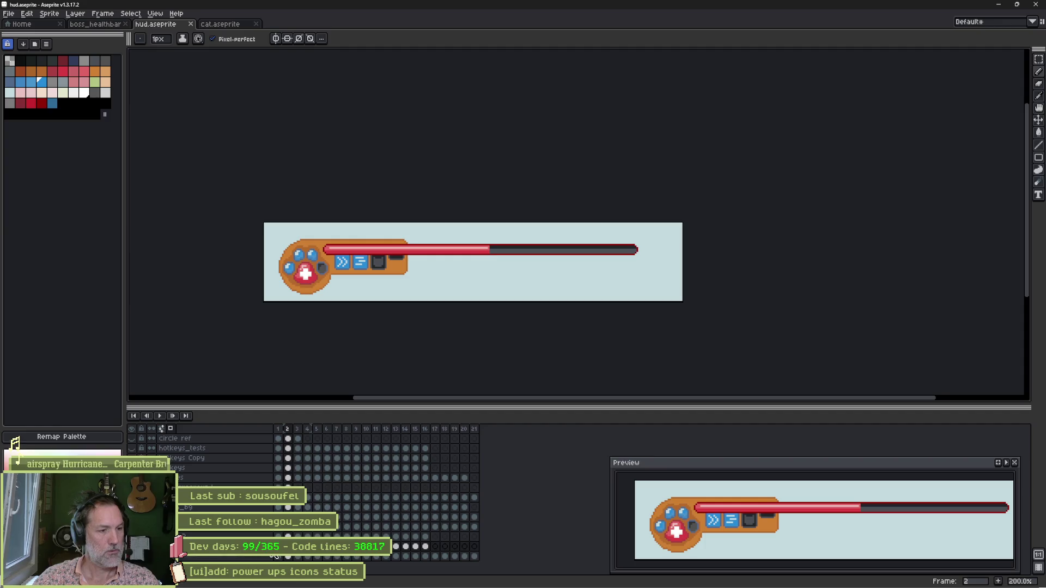
{"action": "key", "text": "alt+n"}
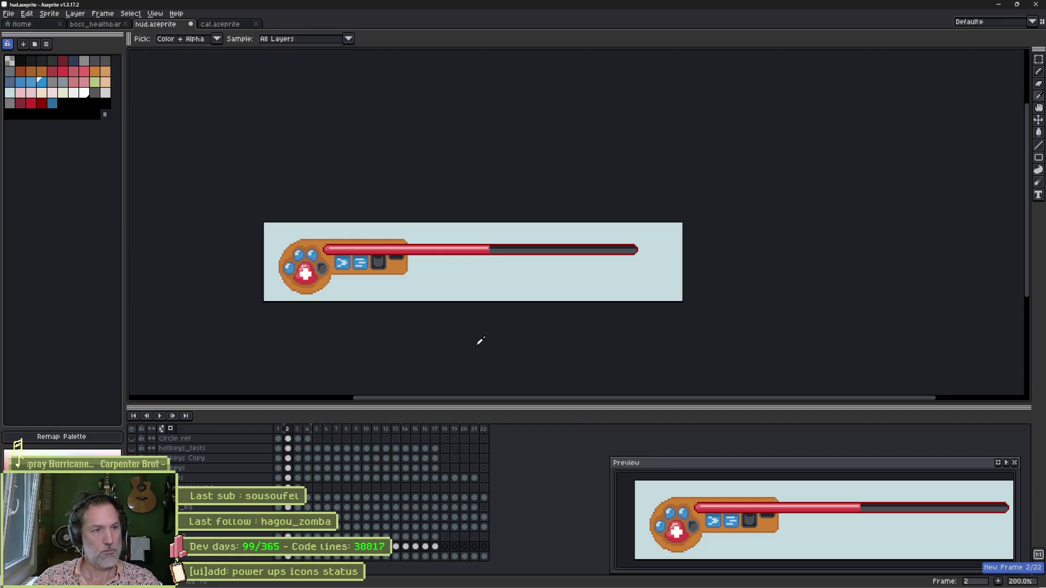
On frame 1, bucket-fill the health bar's lower band with pink on the health-bar layer
{"action": "scroll", "coordinate": [355, 276], "scroll_direction": "up", "scroll_amount": 3}
{"action": "scroll", "coordinate": [360, 319], "scroll_direction": "up", "scroll_amount": 1}
{"action": "key", "text": "Left"}
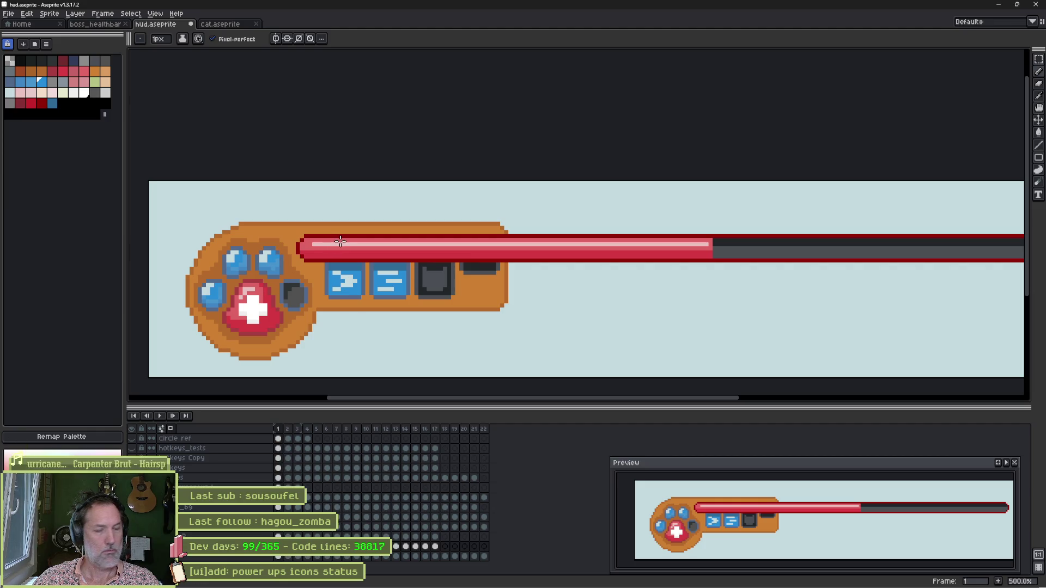
{"action": "left_click", "coordinate": [318, 250], "text": "ctrl"}
{"action": "key", "text": "g"}
{"action": "left_click", "coordinate": [309, 241], "text": "alt"}
{"action": "left_click", "coordinate": [314, 253]}
{"action": "left_click", "coordinate": [332, 245]}
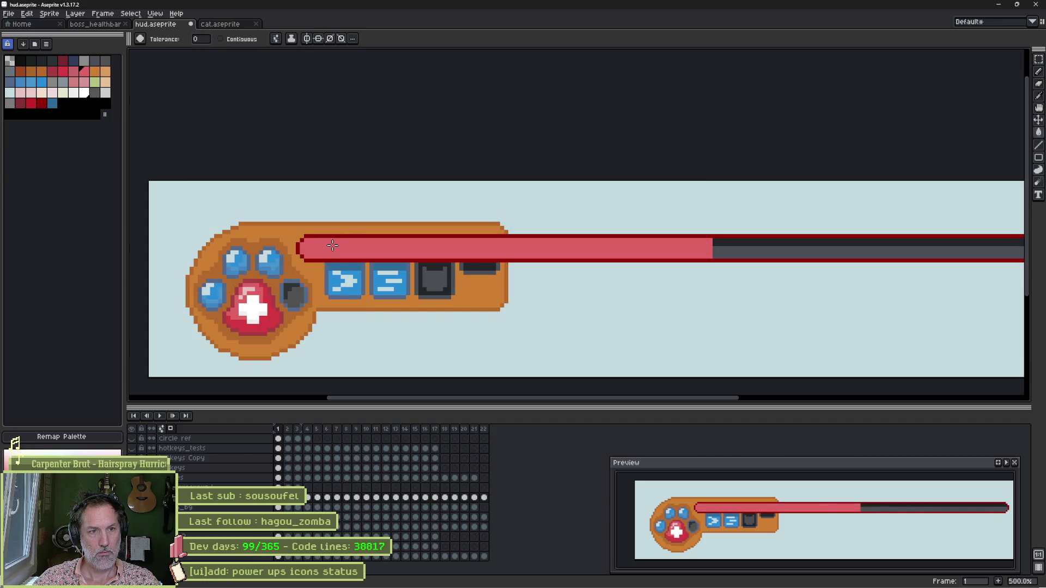
{"action": "key", "text": "ctrl+z"}
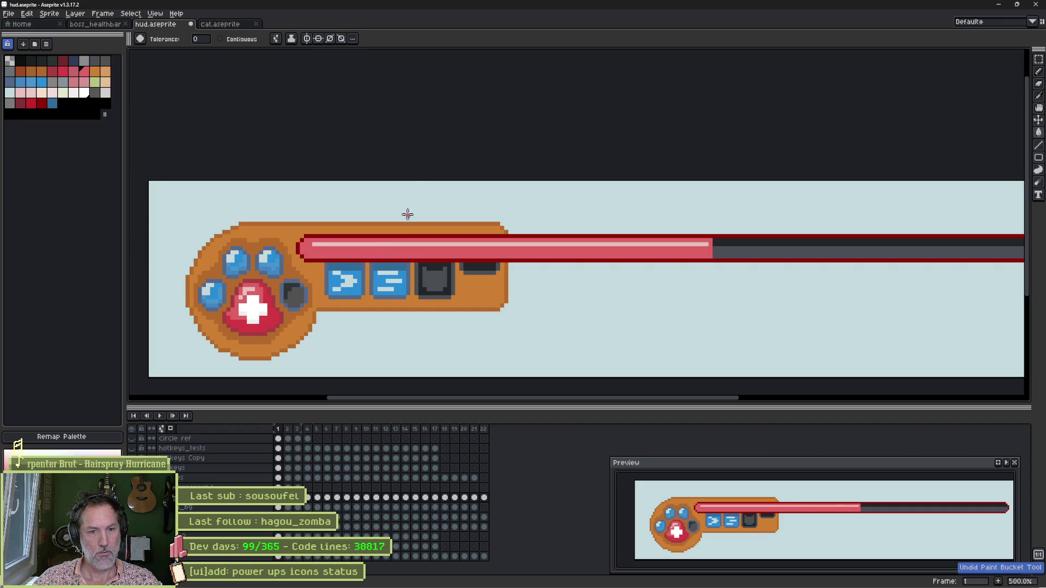
{"action": "key", "text": "ctrl+z"}
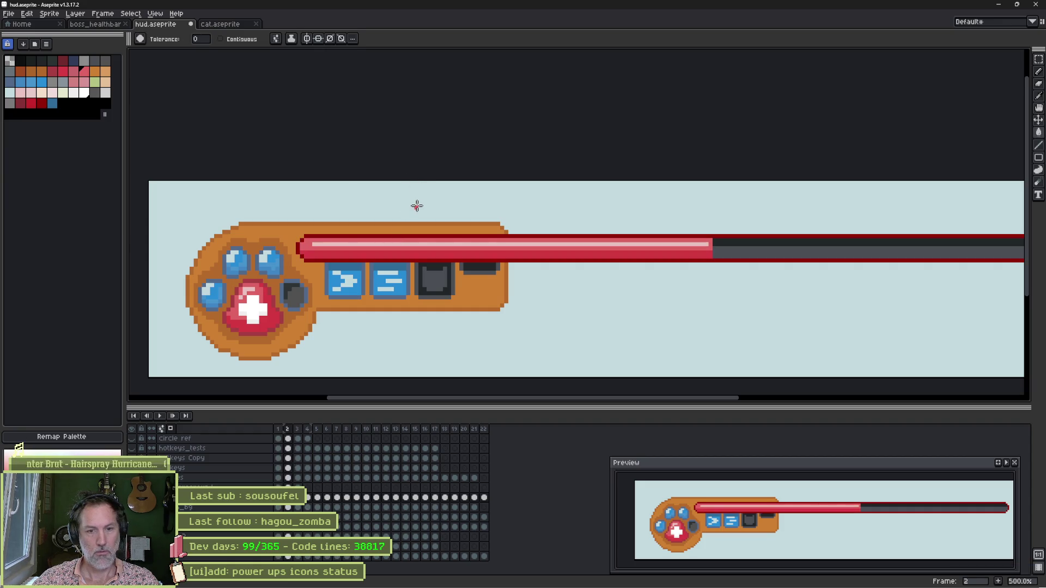
{"action": "key", "text": "ctrl+y"}
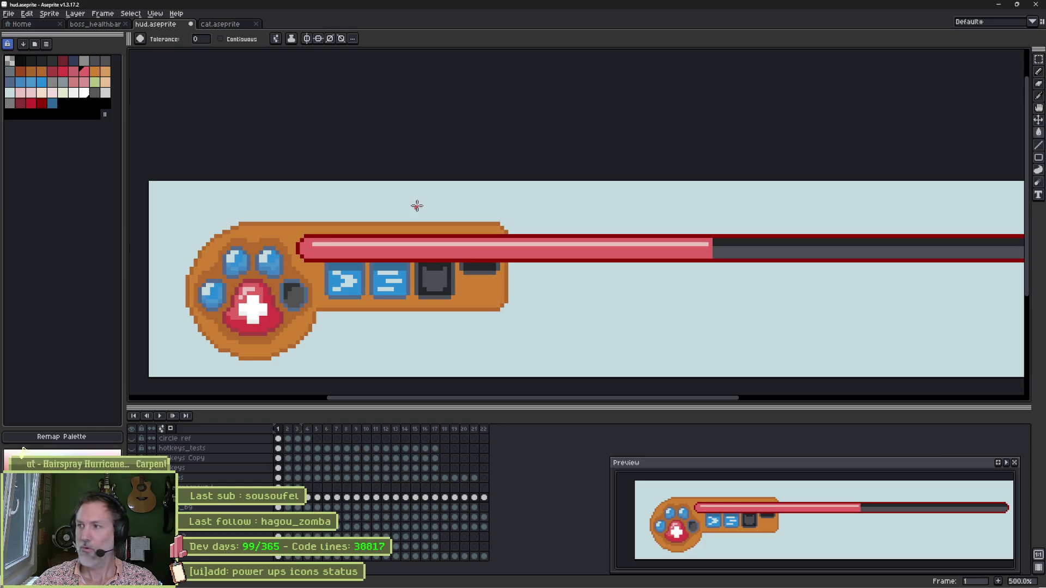
Fill frame 1's light highlight line with the bar red, comparing against frame 2
{"action": "key", "text": "Right"}
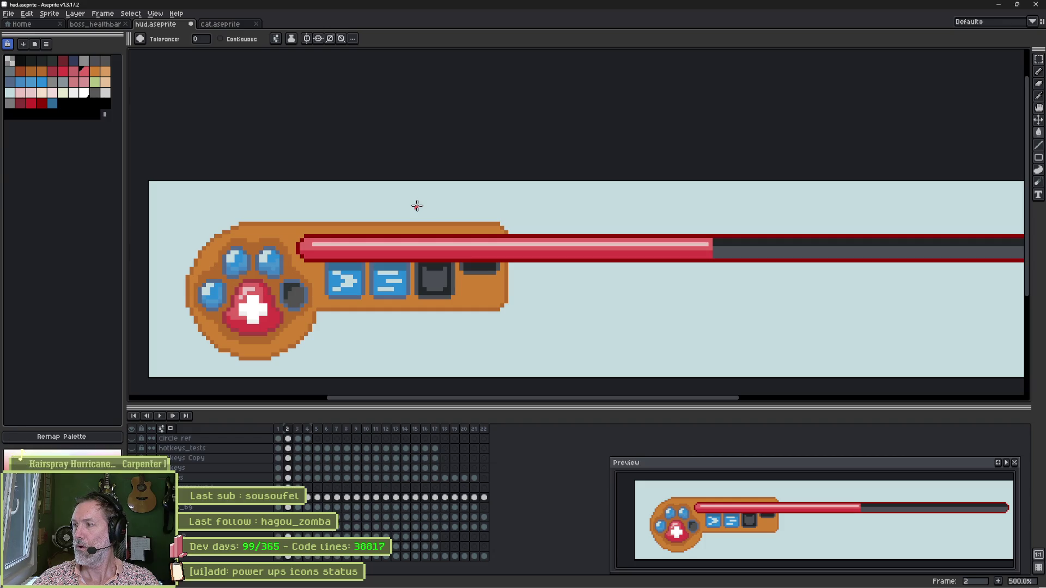
{"action": "key", "text": "Left"}
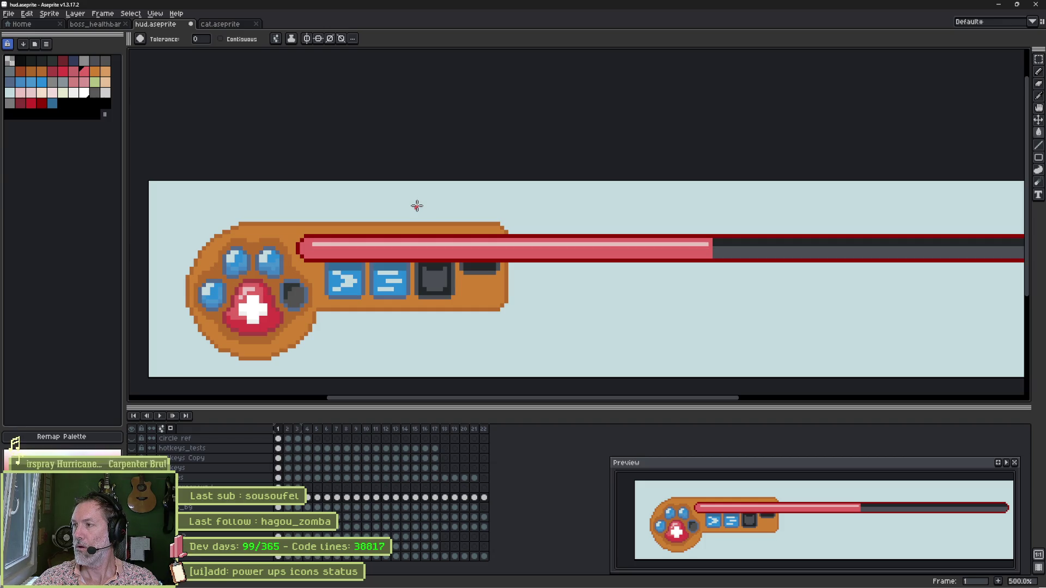
{"action": "key", "text": "Right"}
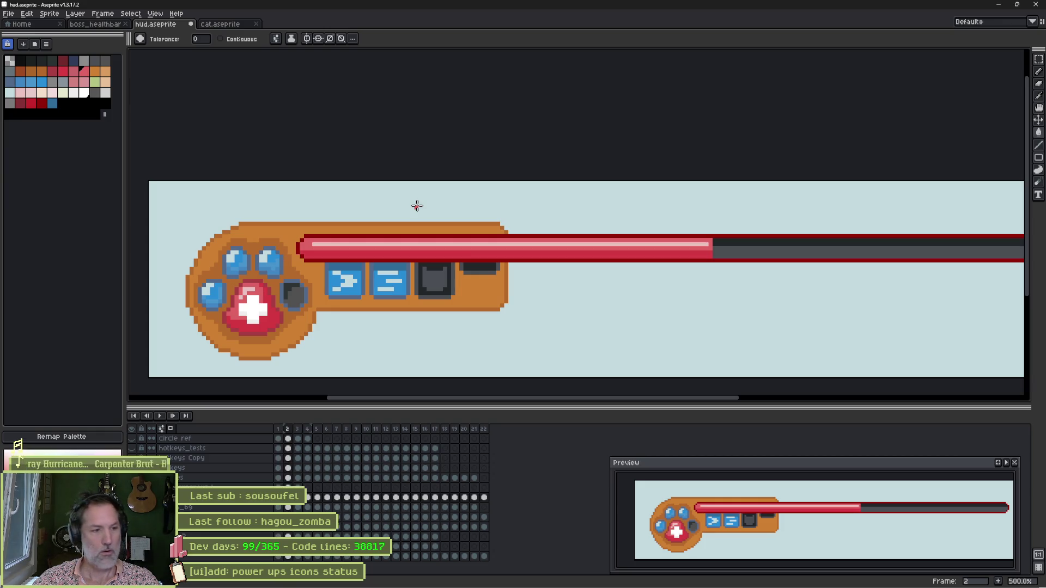
{"action": "key", "text": "Left"}
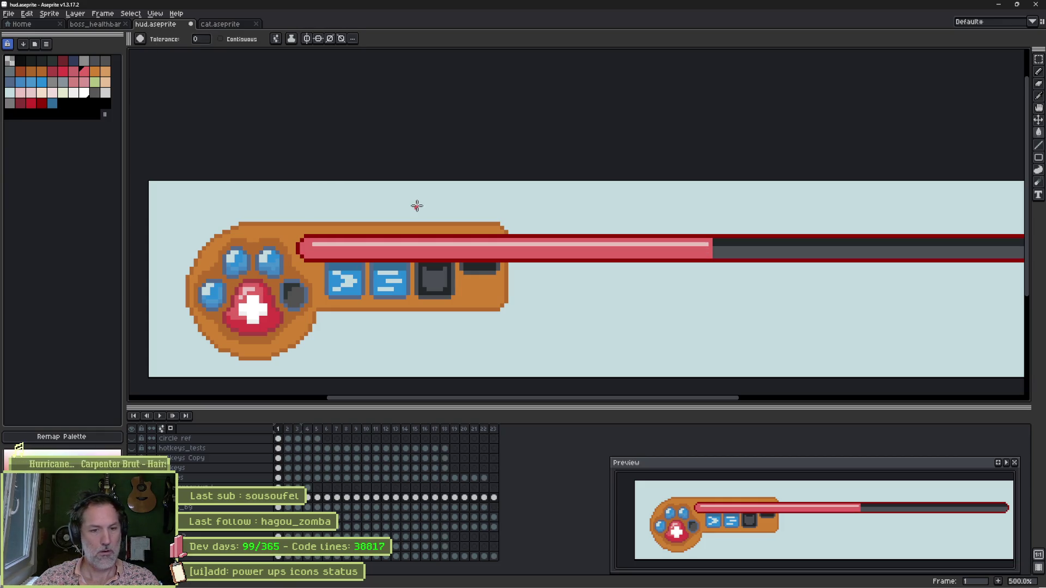
{"action": "left_click", "coordinate": [391, 244]}
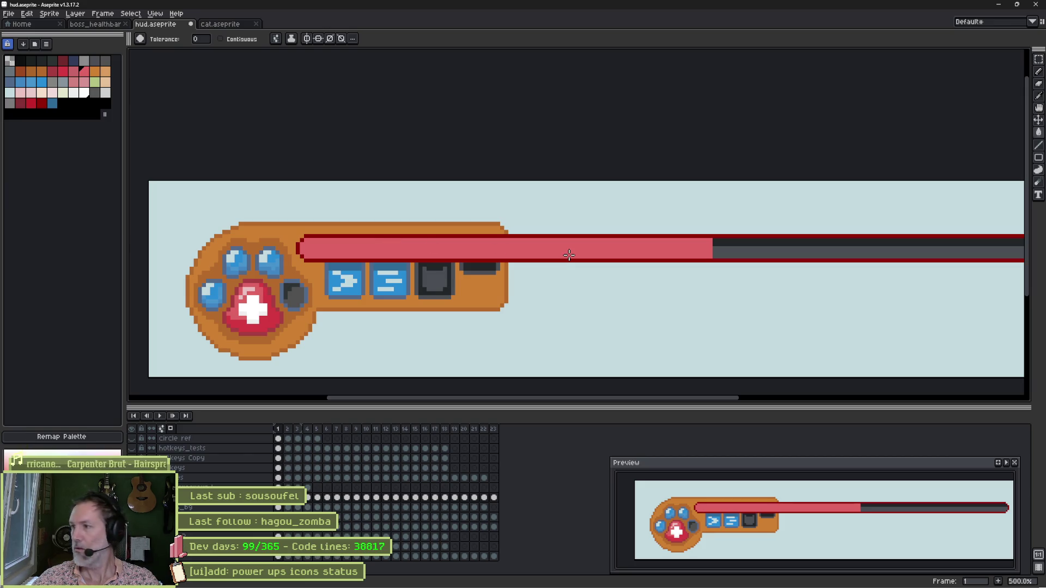
{"action": "key", "text": "ctrl+z"}
{"action": "key", "text": "ctrl+y"}
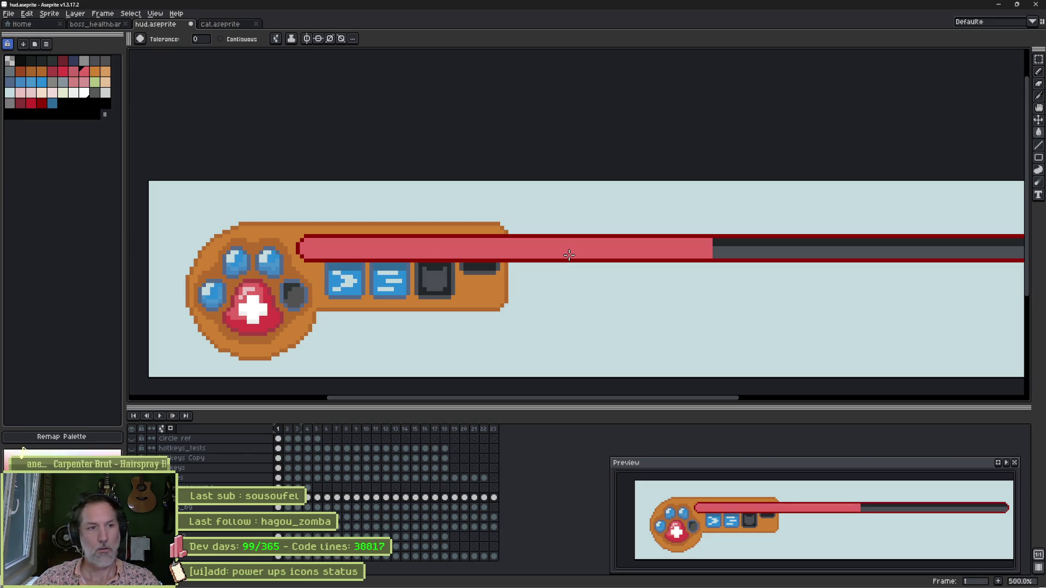
Step through the animation frames to check the bar highlight, ending on frame 1
{"action": "key", "text": "period"}
{"action": "key", "text": "i"}
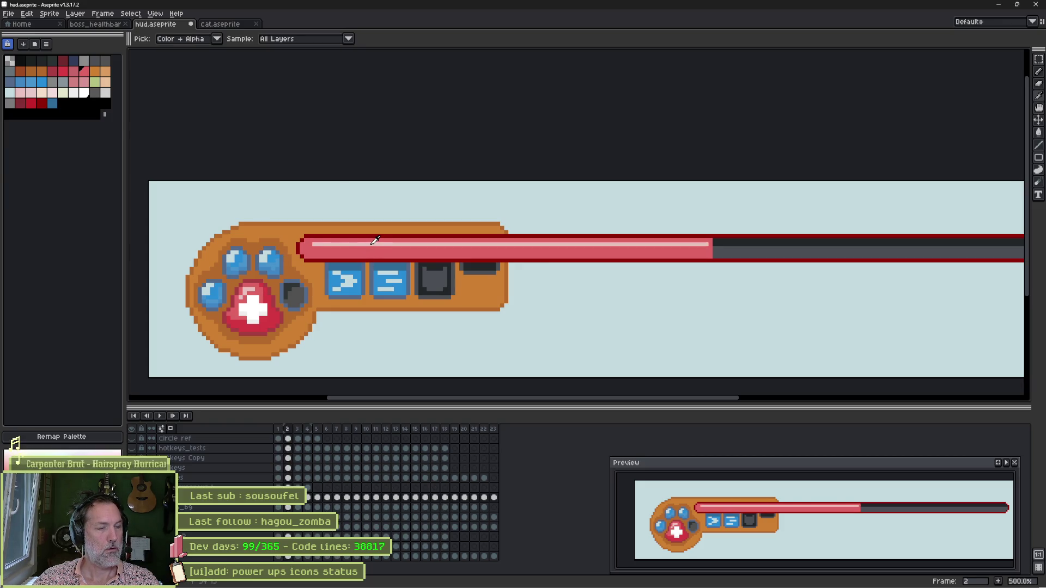
{"action": "key", "text": "g"}
{"action": "key", "text": "period"}
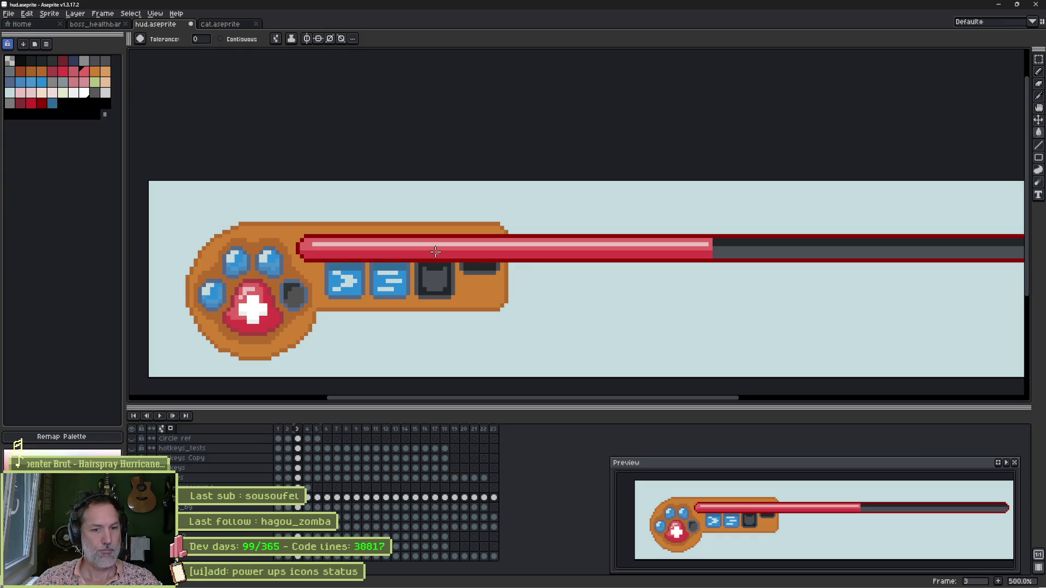
{"action": "key", "text": "comma"}
{"action": "key", "text": "comma"}
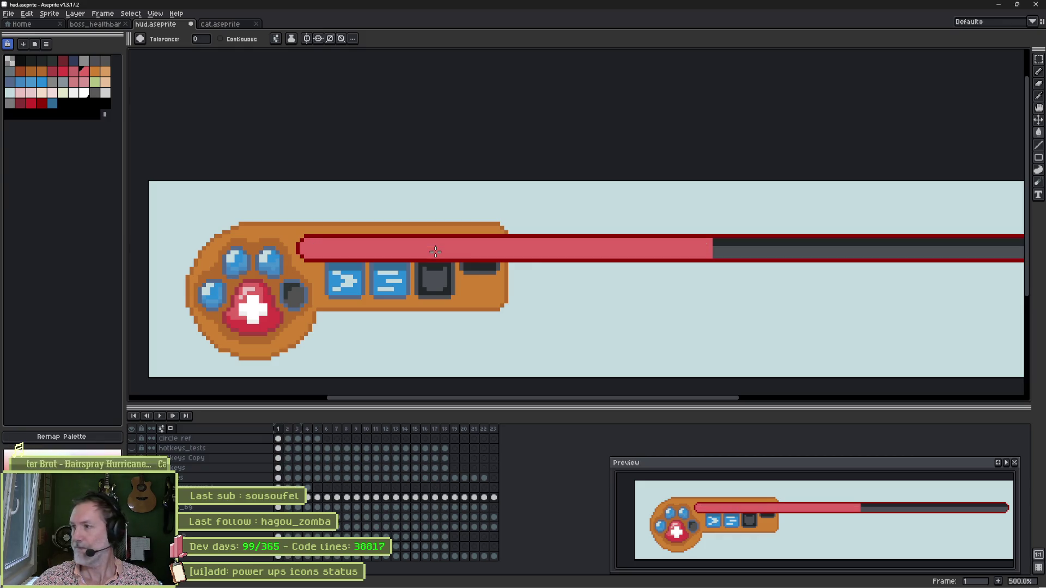
{"action": "key", "text": "Right"}
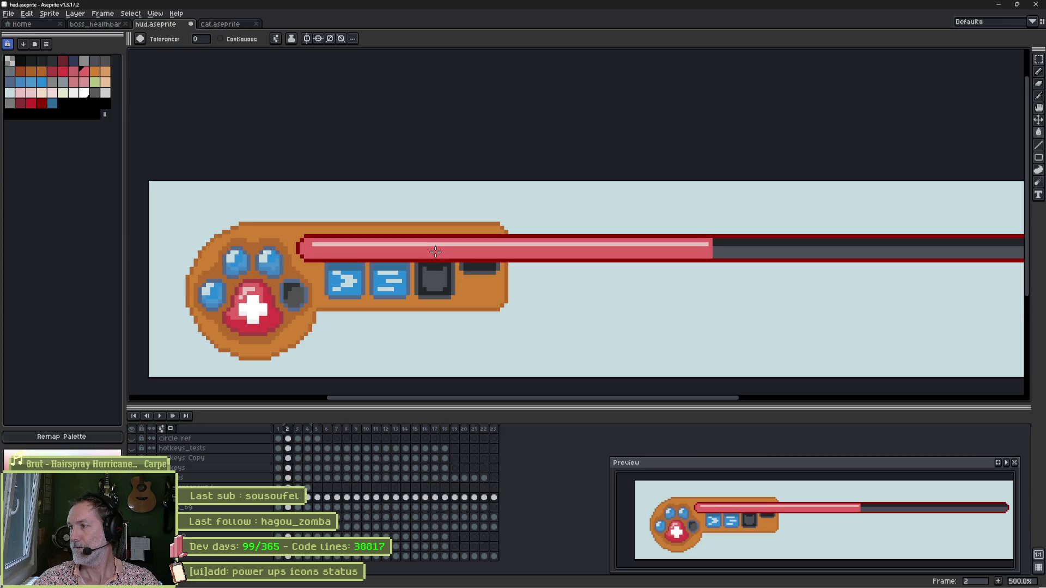
{"action": "key", "text": "Right"}
{"action": "key", "text": "Left"}
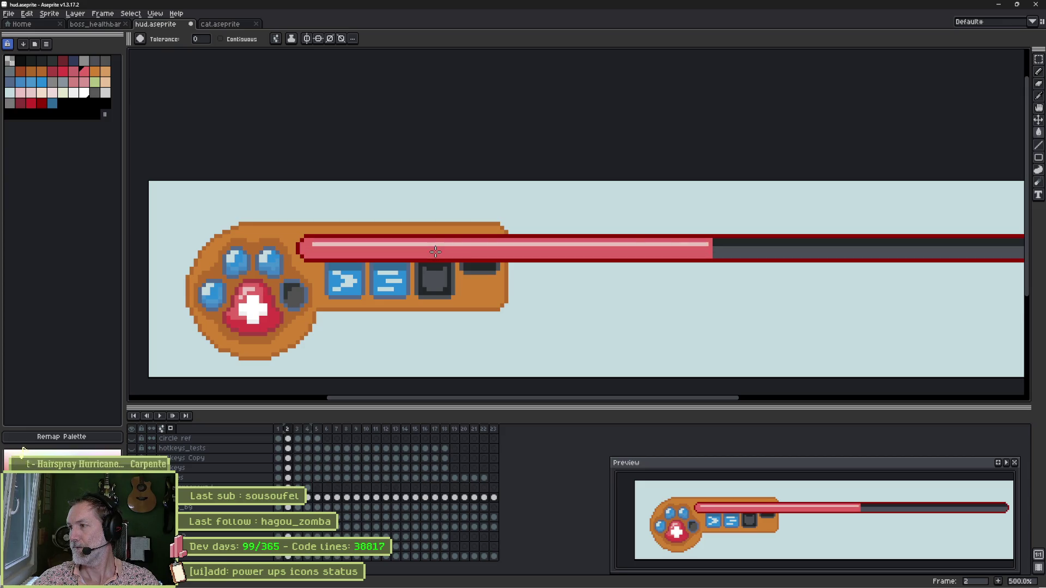
{"action": "key", "text": "Right"}
{"action": "key", "text": "Left"}
{"action": "key", "text": "Left"}
{"action": "key", "text": "Right"}
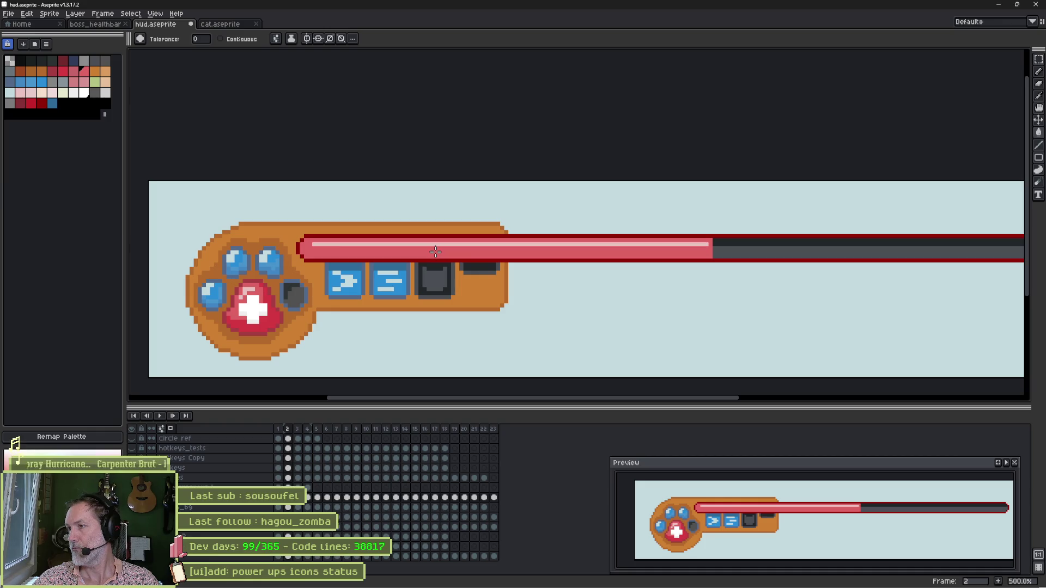
{"action": "left_click", "coordinate": [280, 433]}
Save in Aseprite, reimport the HUD sprite in Godot, and run the valais_hills_p1 level
{"action": "key", "text": "ctrl+s"}
{"action": "key", "text": "alt+Tab"}
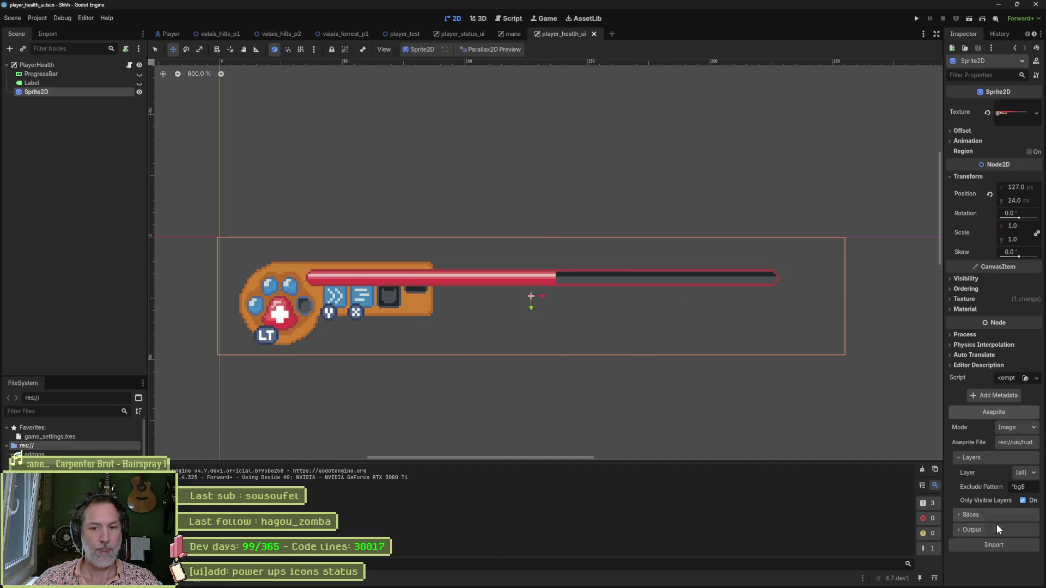
{"action": "left_click", "coordinate": [1006, 544]}
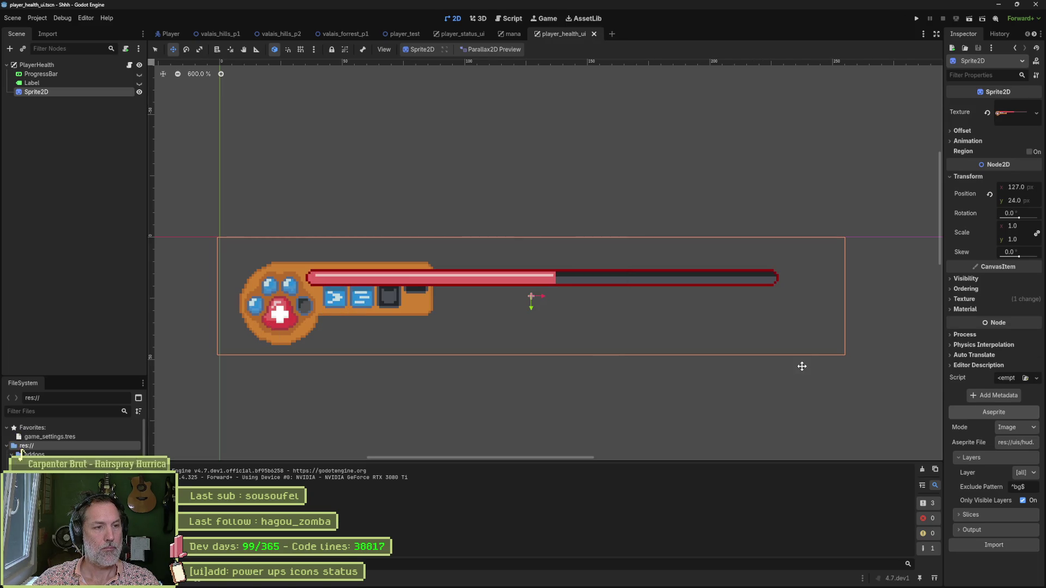
{"action": "left_click", "coordinate": [215, 34]}
{"action": "key", "text": "ctrl+s"}
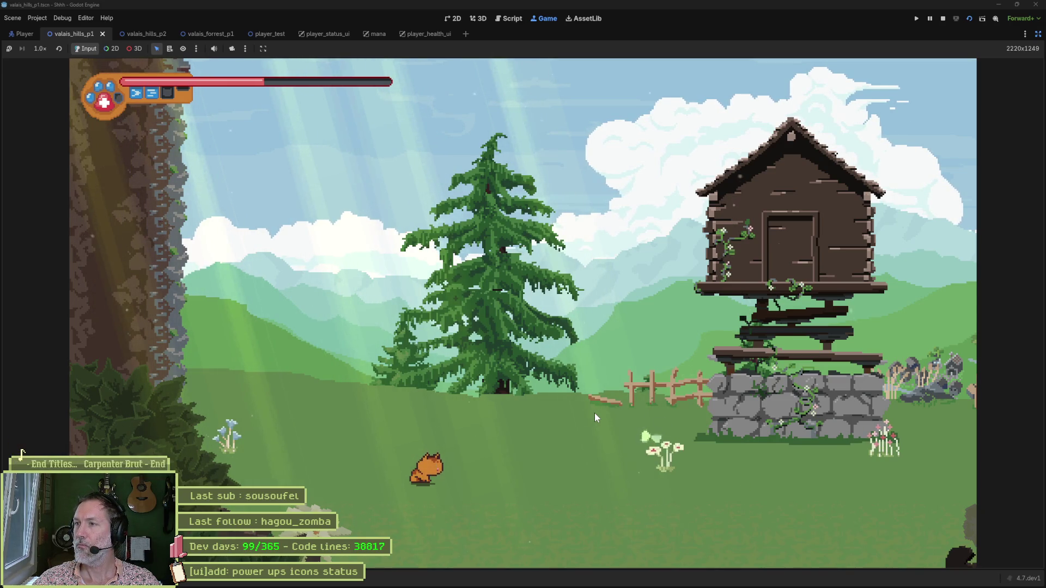
Run the cat right past the barn, jumping onto the grassy and cliff ledges and across the gap
{"action": "key", "text": "Right"}
{"action": "key", "text": "Right"}
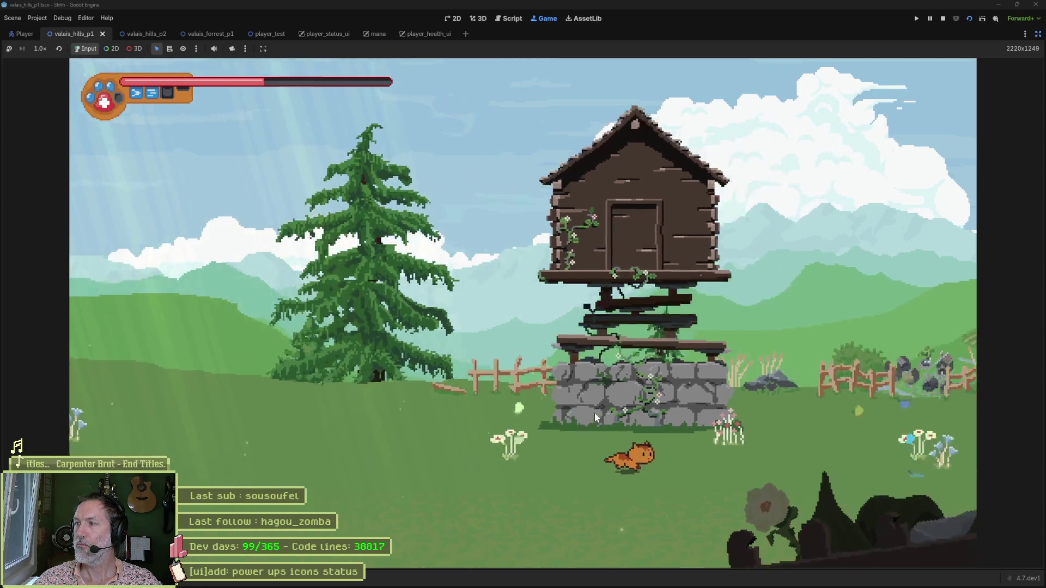
{"action": "key", "text": "Right"}
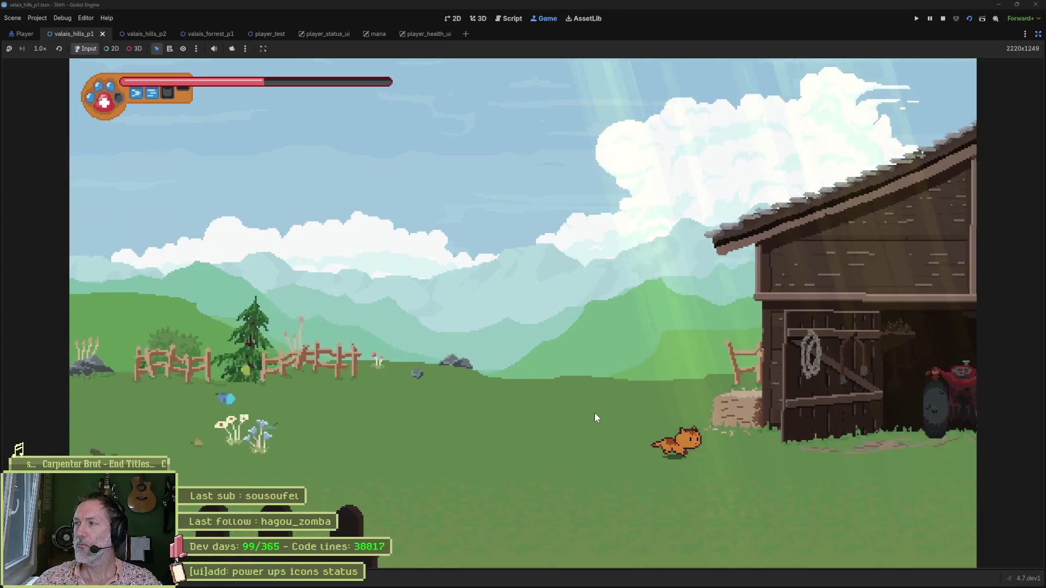
{"action": "key", "text": "Right"}
{"action": "key", "text": "space"}
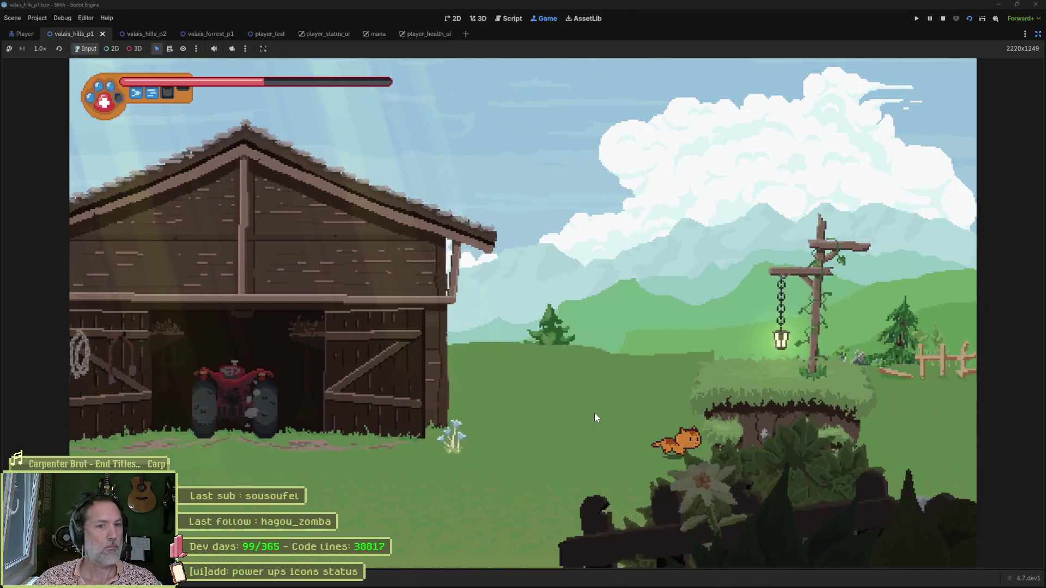
{"action": "key", "text": "Right"}
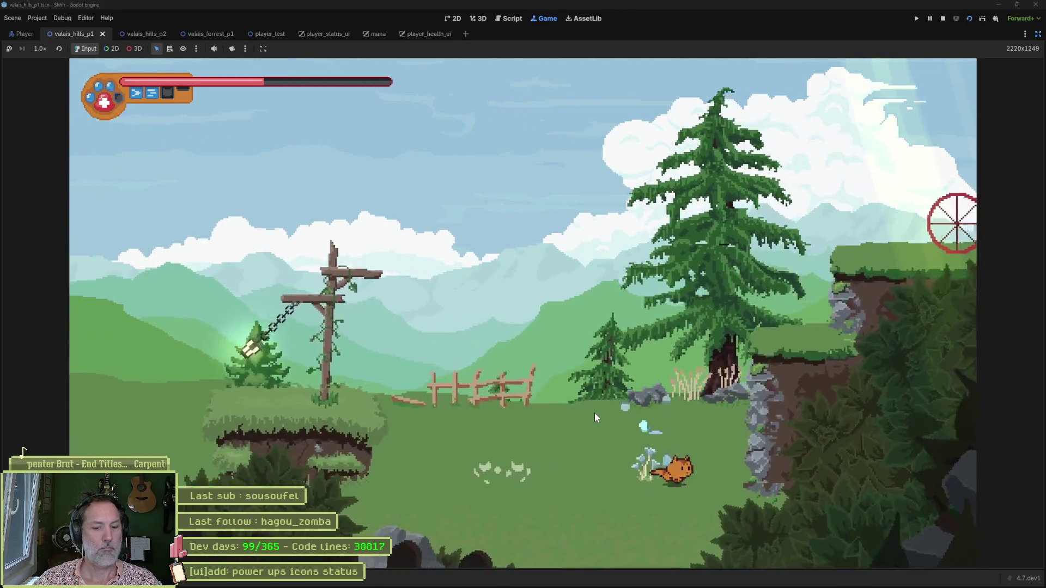
{"action": "key", "text": "space"}
{"action": "key", "text": "Right"}
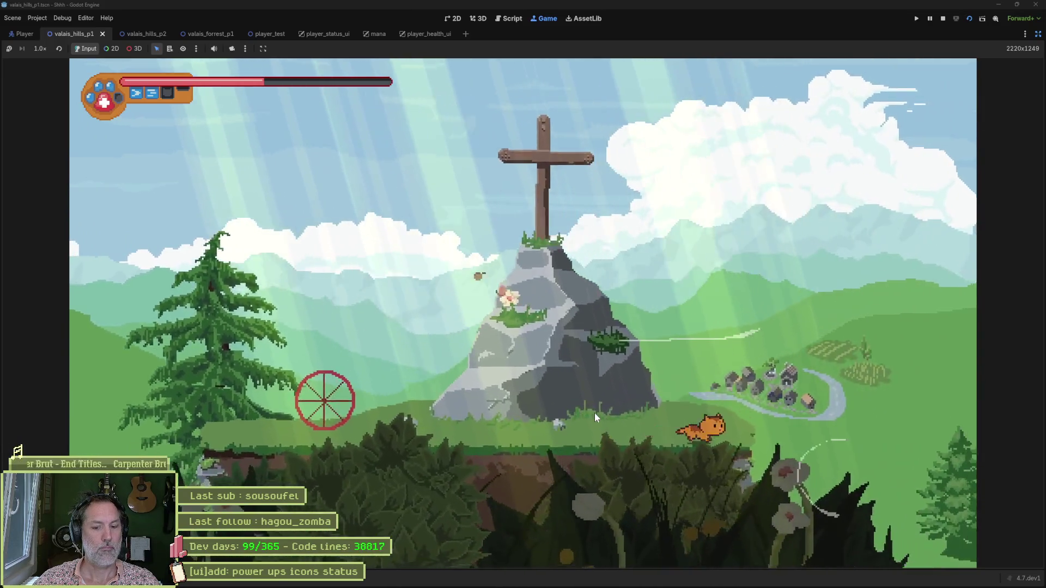
{"action": "key", "text": "Right"}
{"action": "key", "text": "space"}
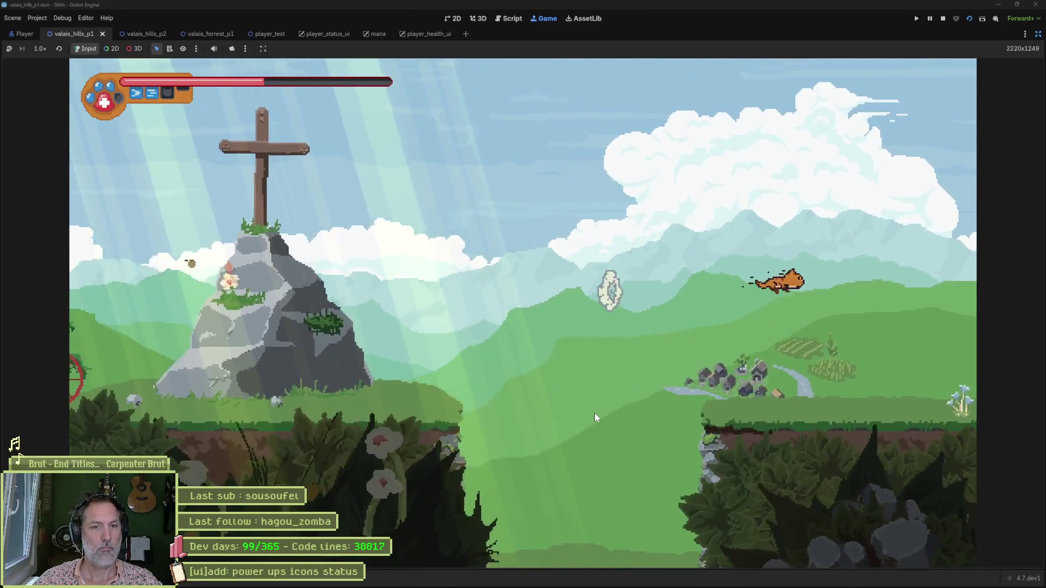
{"action": "key", "text": "Right"}
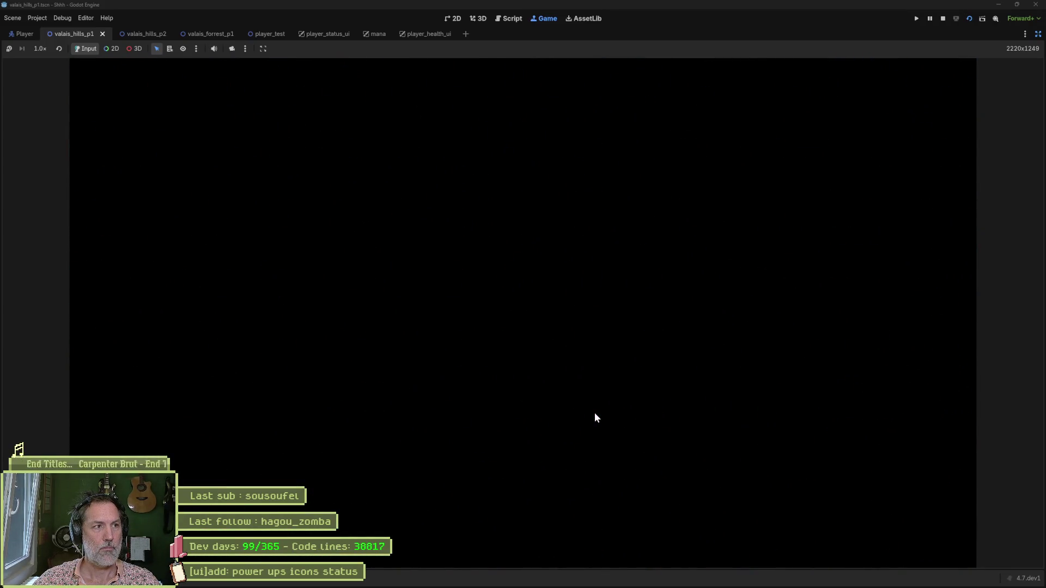
Run the cat further across the hills, stop the game with F8, and return to Aseprite
{"action": "key", "text": "Right"}
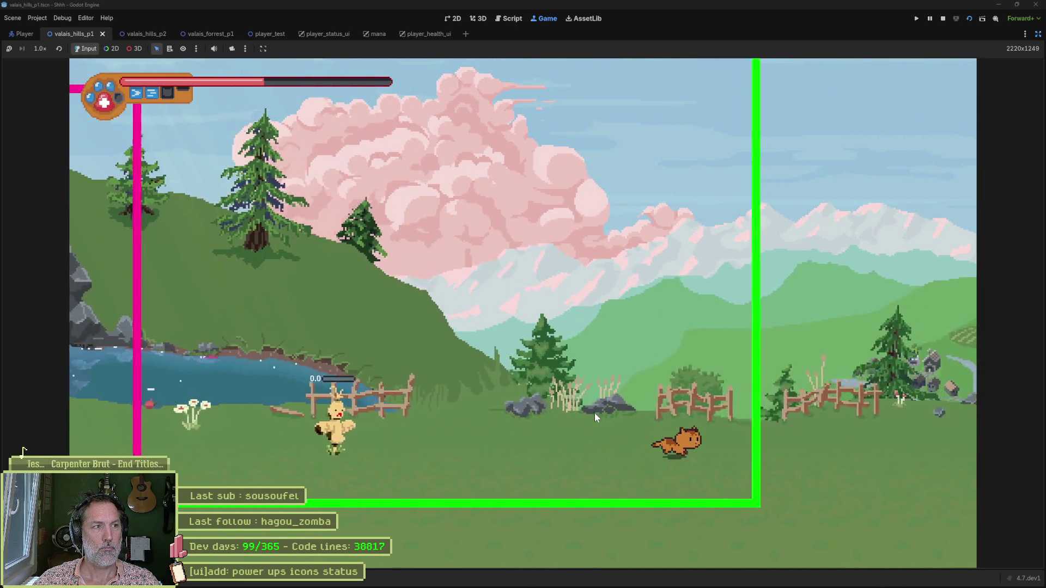
{"action": "key", "text": "Right"}
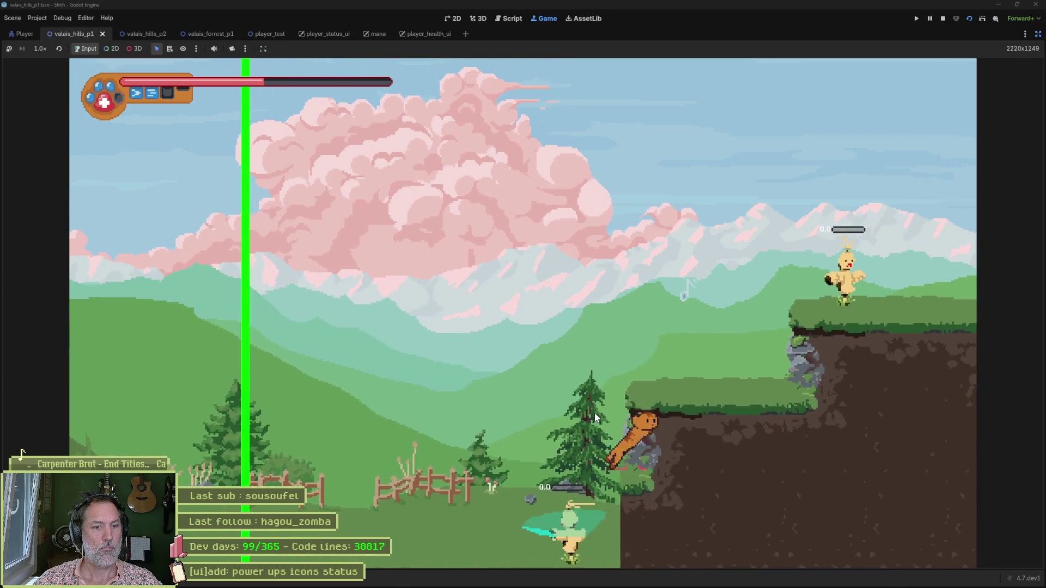
{"action": "key", "text": "Right"}
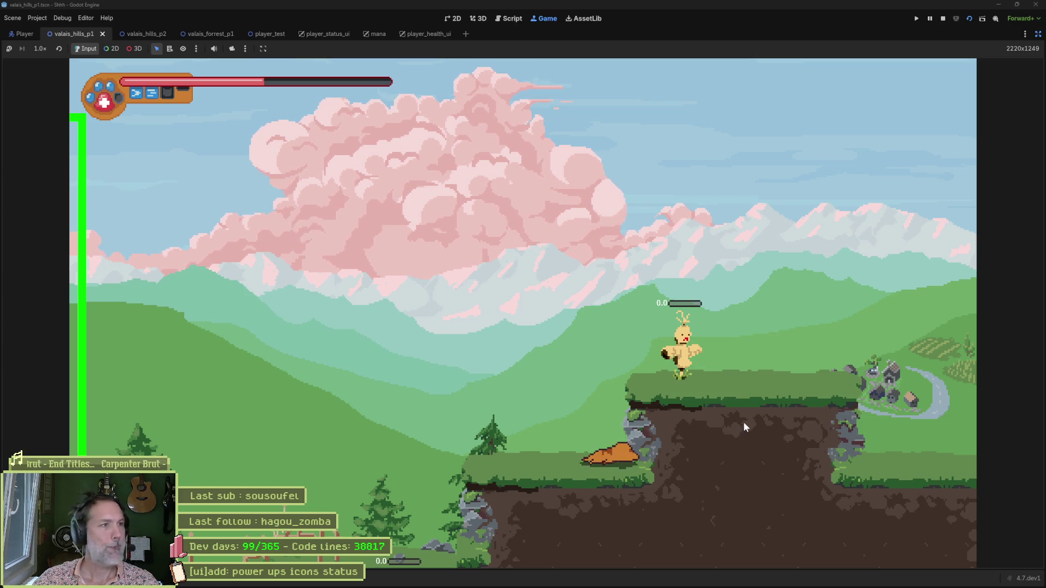
{"action": "key", "text": "F8"}
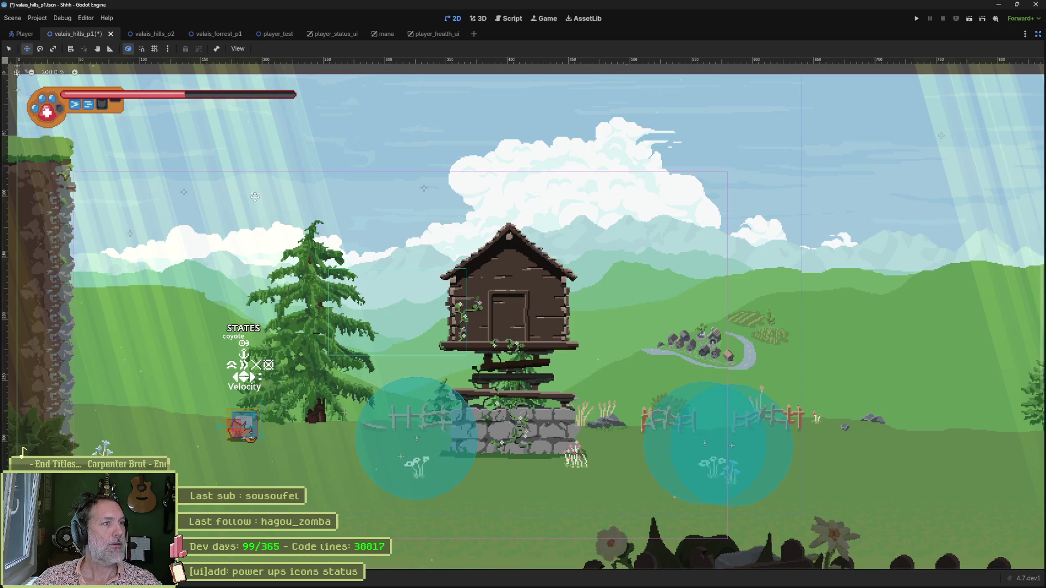
{"action": "left_click", "coordinate": [596, 579]}
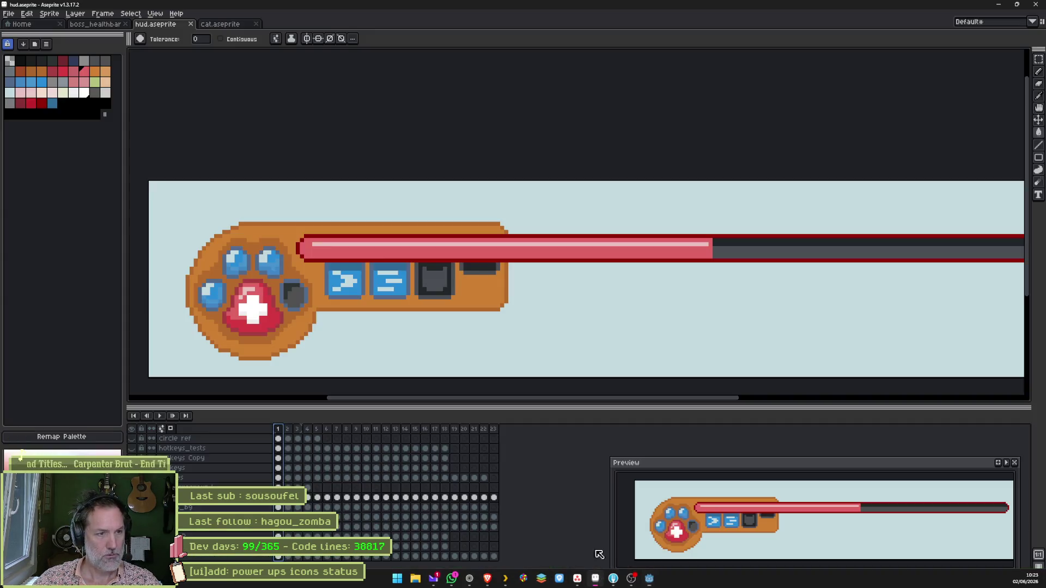
Check the cat sprite's hurt_land tag, then return to Godot and select the level's background sprite
{"action": "left_click", "coordinate": [217, 25]}
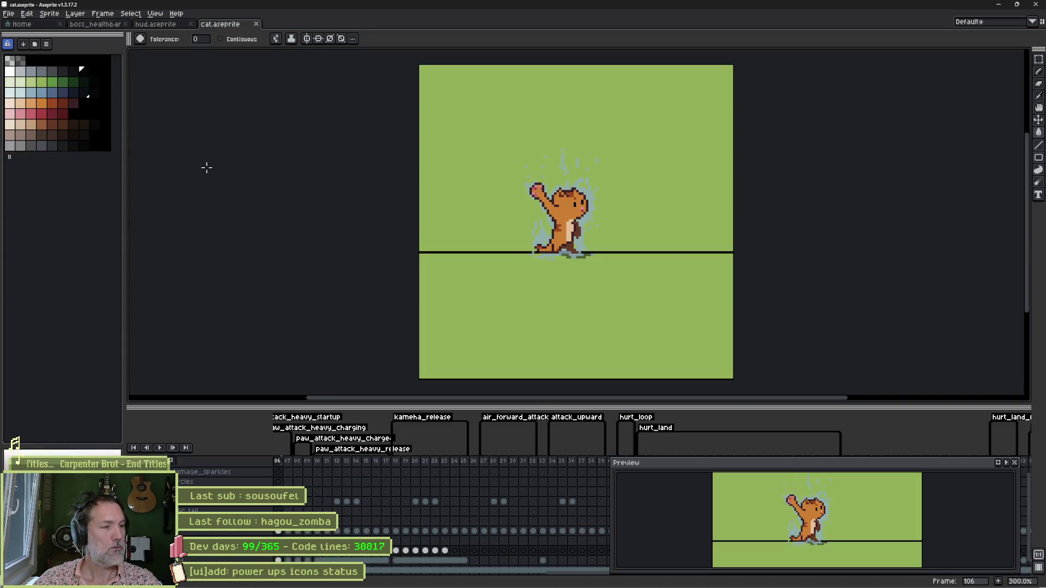
{"action": "scroll", "coordinate": [528, 508], "scroll_direction": "right", "scroll_amount": 8}
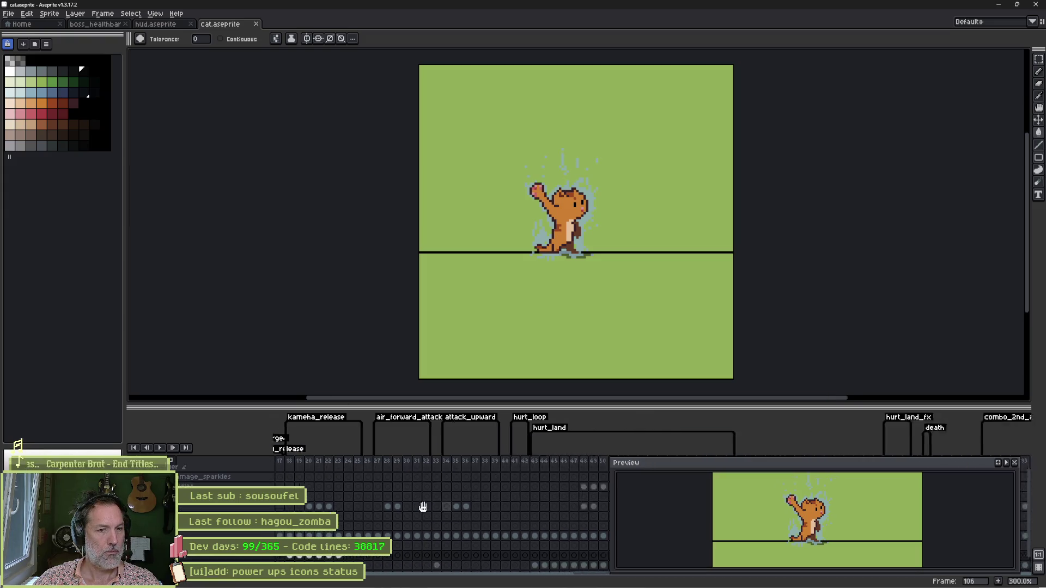
{"action": "double_click", "coordinate": [424, 429]}
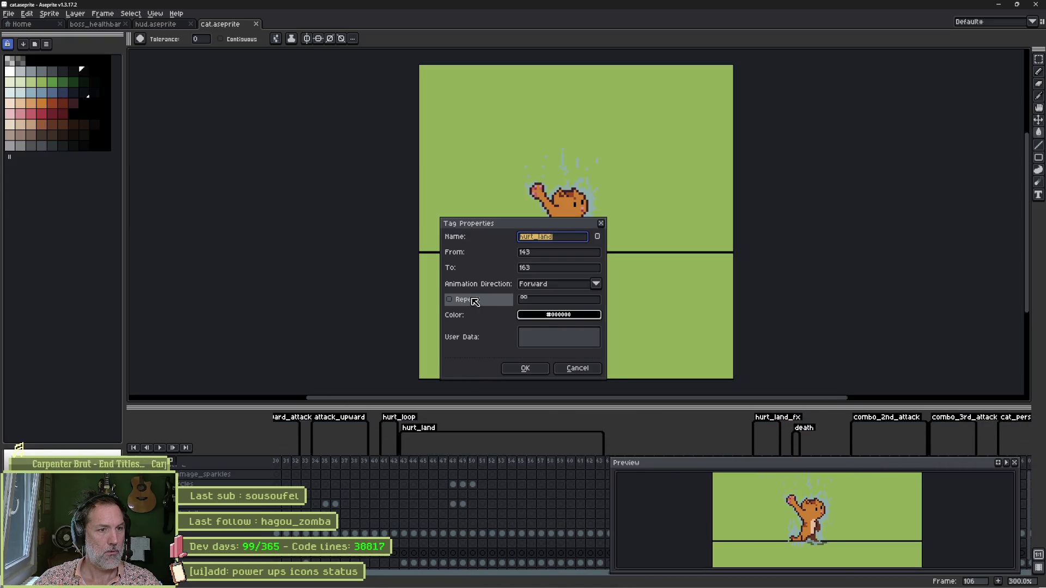
{"action": "left_click", "coordinate": [524, 368]}
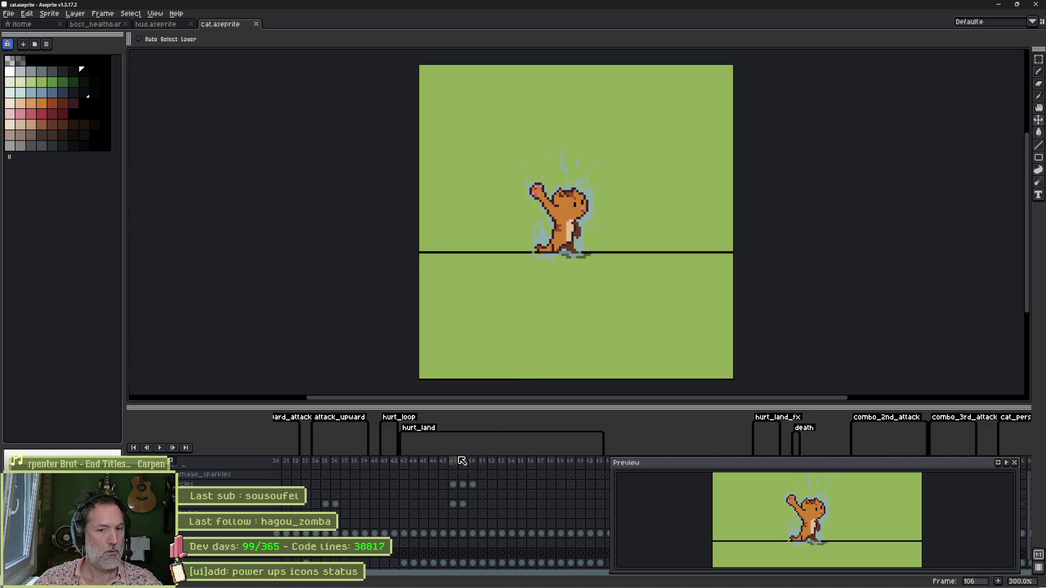
{"action": "key", "text": "alt+Tab"}
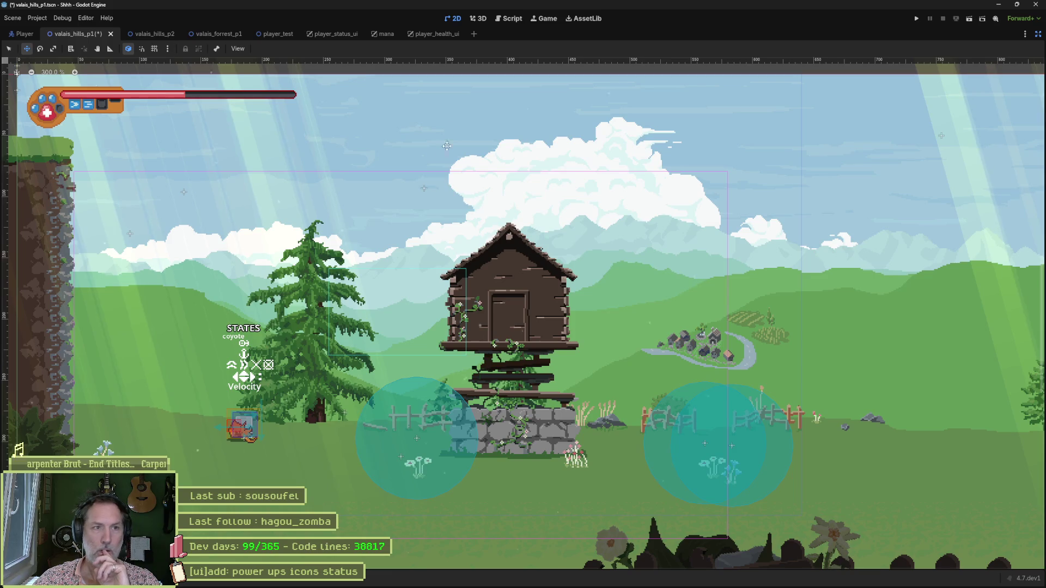
{"action": "left_click", "coordinate": [453, 129]}
Set the Parallax2D preview mode and pan the level view toward the house
{"action": "left_click", "coordinate": [359, 49]}
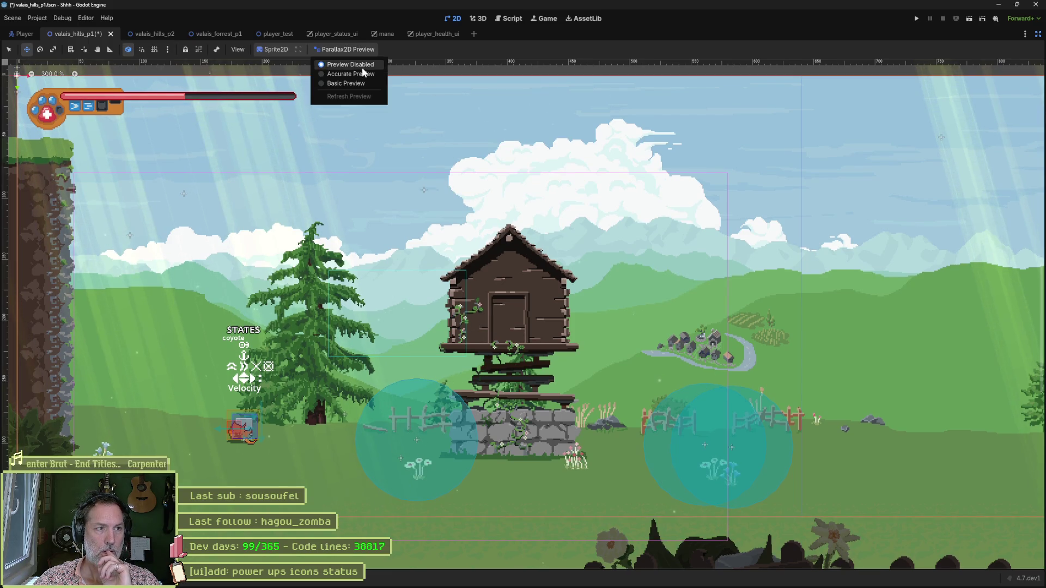
{"action": "left_click", "coordinate": [362, 73]}
{"action": "scroll", "coordinate": [520, 261], "scroll_direction": "up", "scroll_amount": 1}
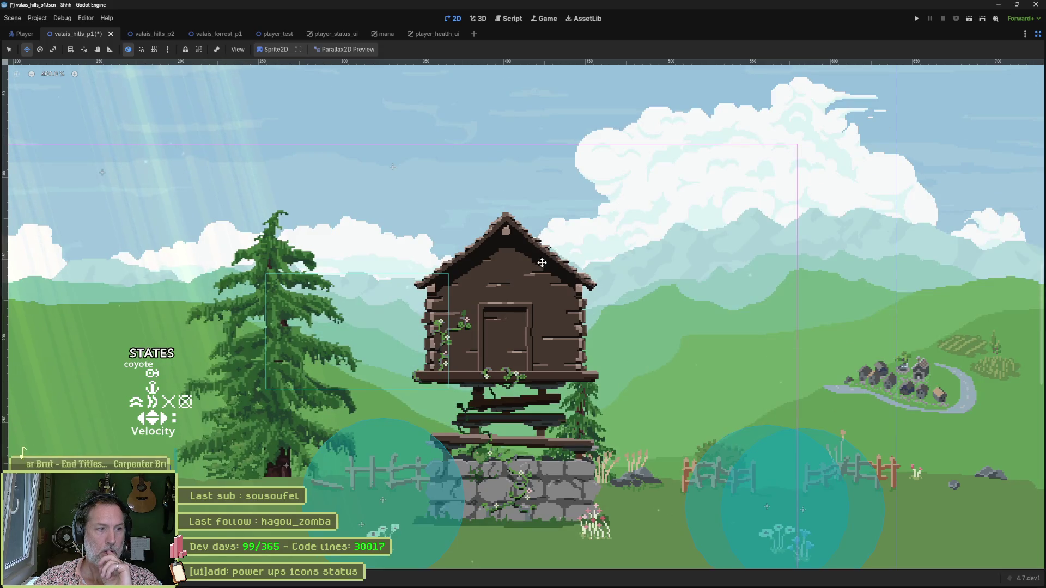
{"action": "mouse_move", "coordinate": [520, 261]}
{"action": "left_mouse_down"}
{"action": "mouse_move", "coordinate": [704, 310]}
{"action": "mouse_move", "coordinate": [579, 303]}
{"action": "mouse_move", "coordinate": [684, 317]}
{"action": "mouse_move", "coordinate": [676, 316]}
{"action": "left_mouse_up"}
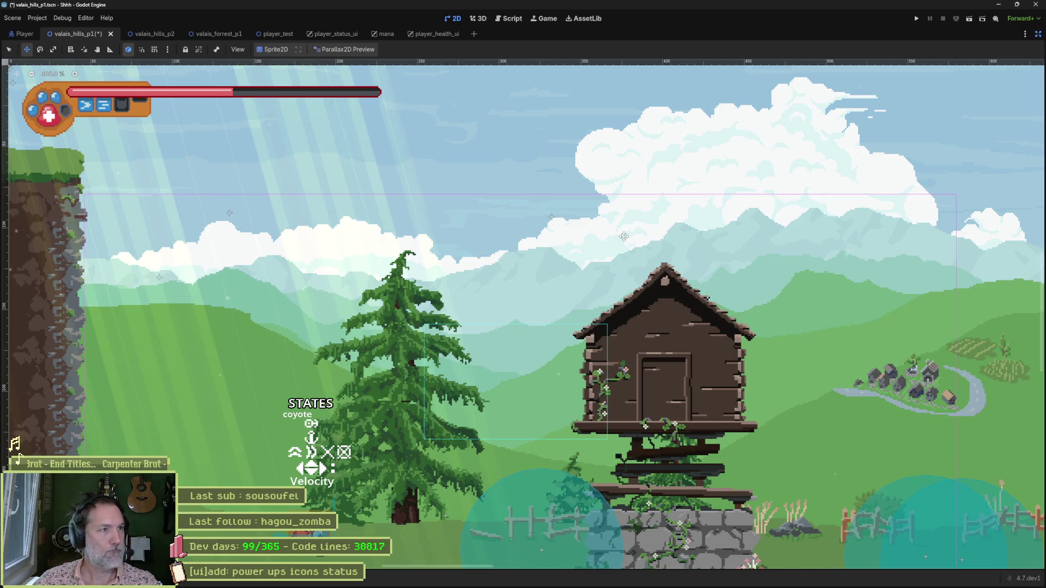
Save and run the level with F5, enlarge the game view, then stop the game
{"action": "key", "text": "F5"}
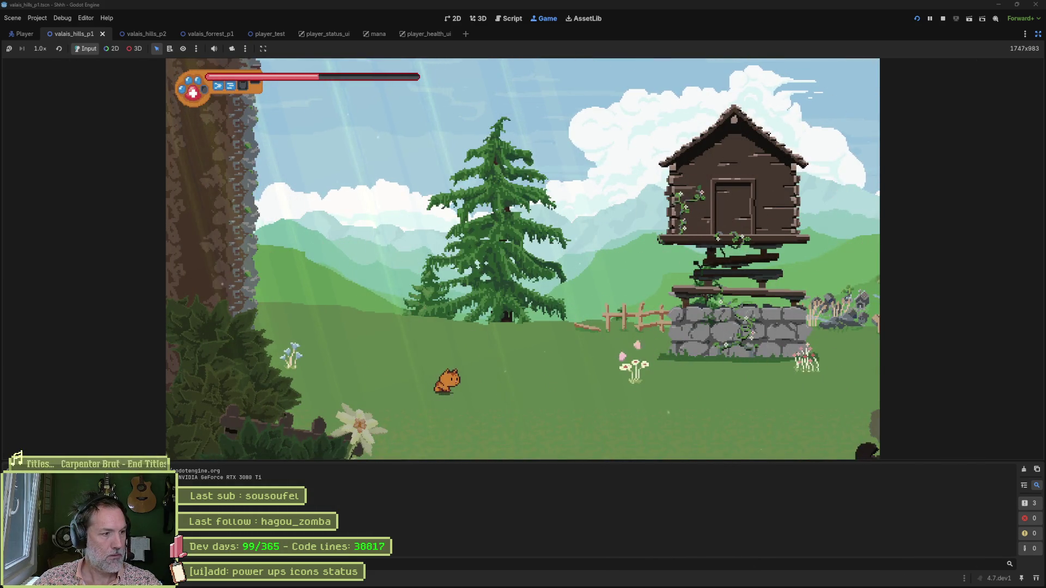
{"action": "key", "text": "ctrl+j"}
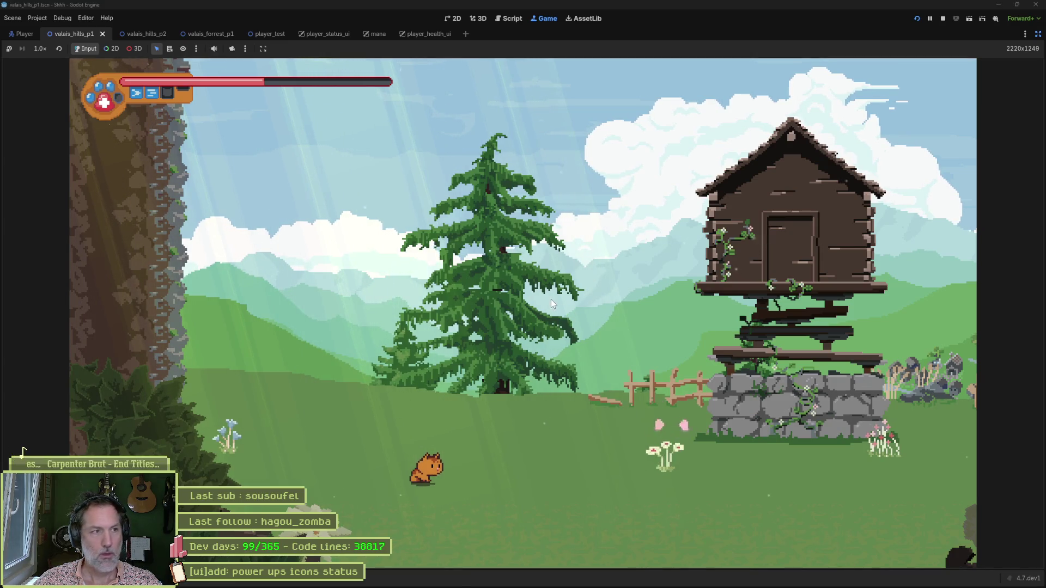
{"action": "key", "text": "F8"}
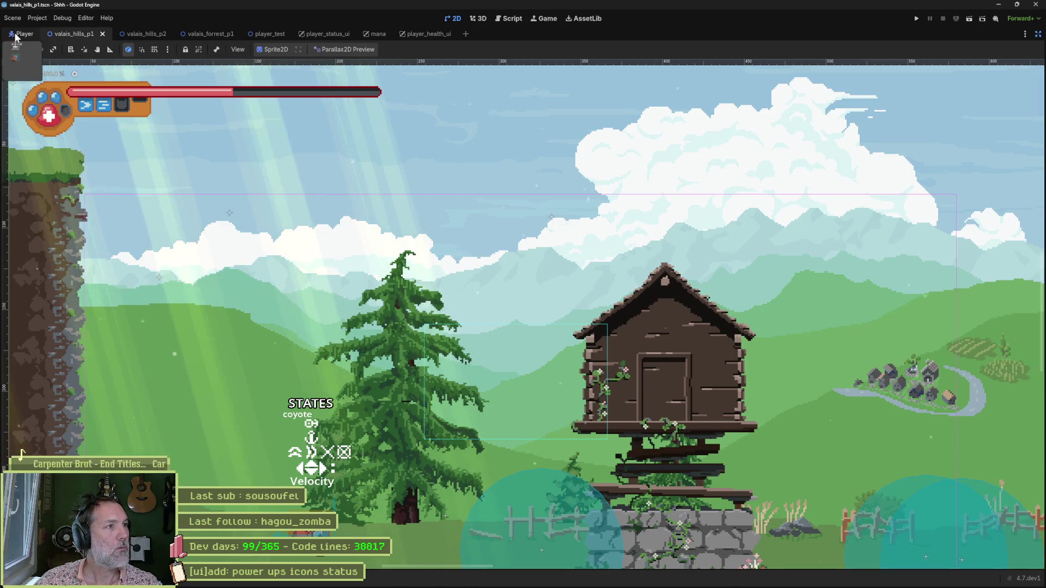
Switch to the Player scene, restore the editor docks, and save and run the game with F5
{"action": "left_click", "coordinate": [22, 34]}
{"action": "left_click", "coordinate": [1038, 35]}
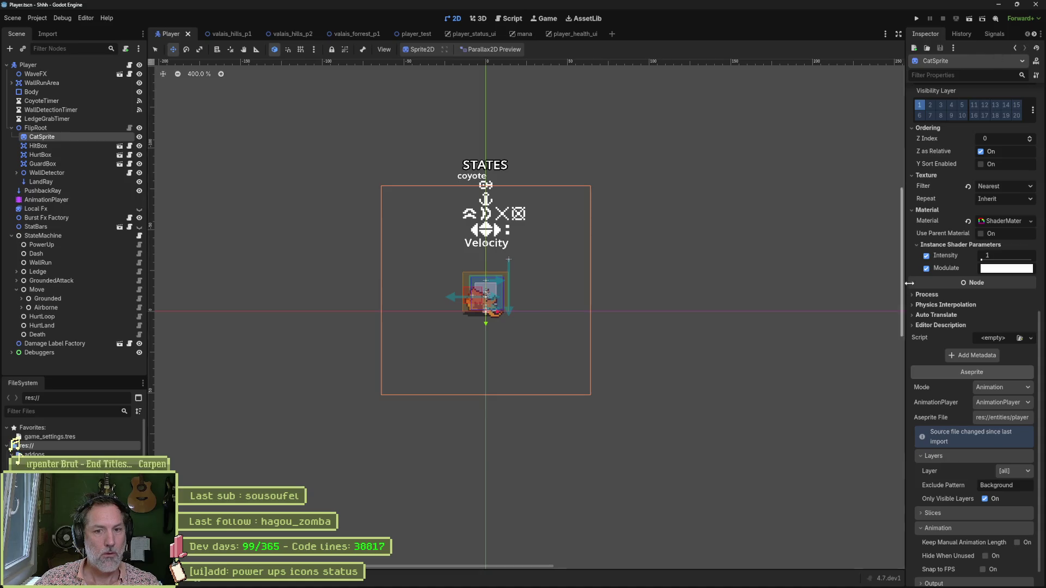
{"action": "scroll", "coordinate": [978, 567], "scroll_direction": "down", "scroll_amount": 1}
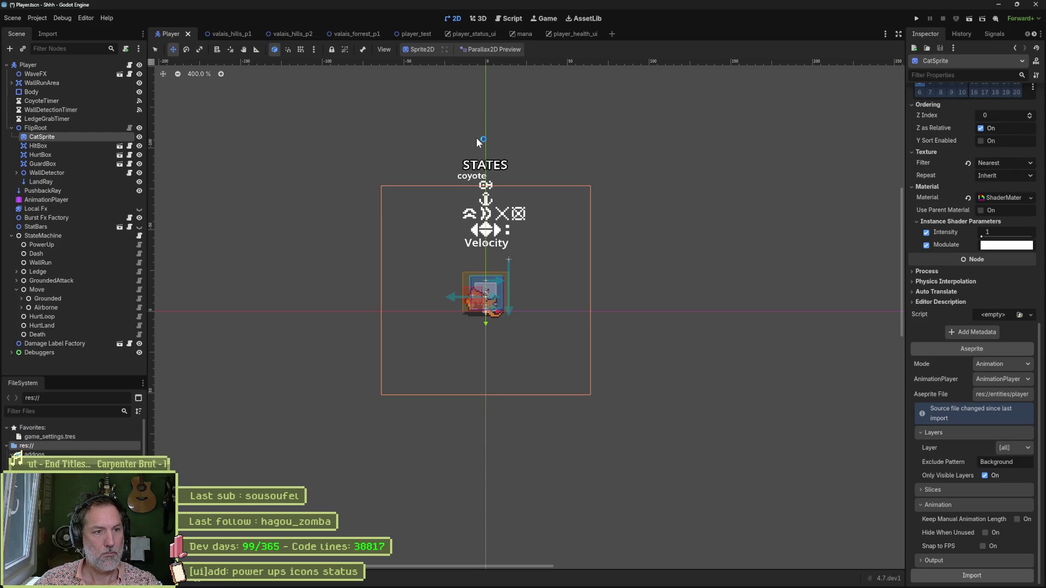
{"action": "key", "text": "F5"}
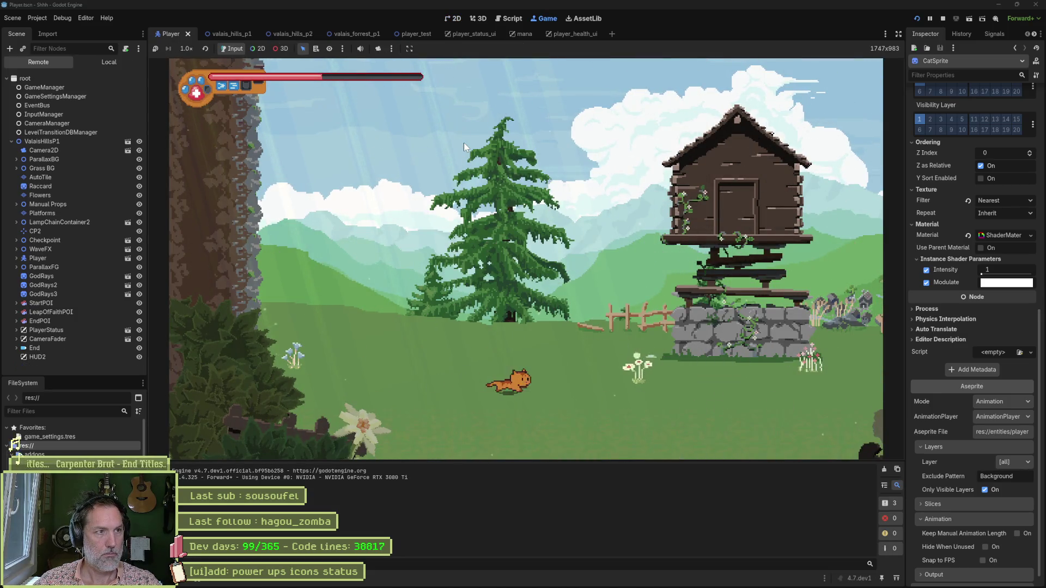
Widen the Game view and run the cat right past the barn and over the gap to the level's edge
{"action": "key", "text": "Right"}
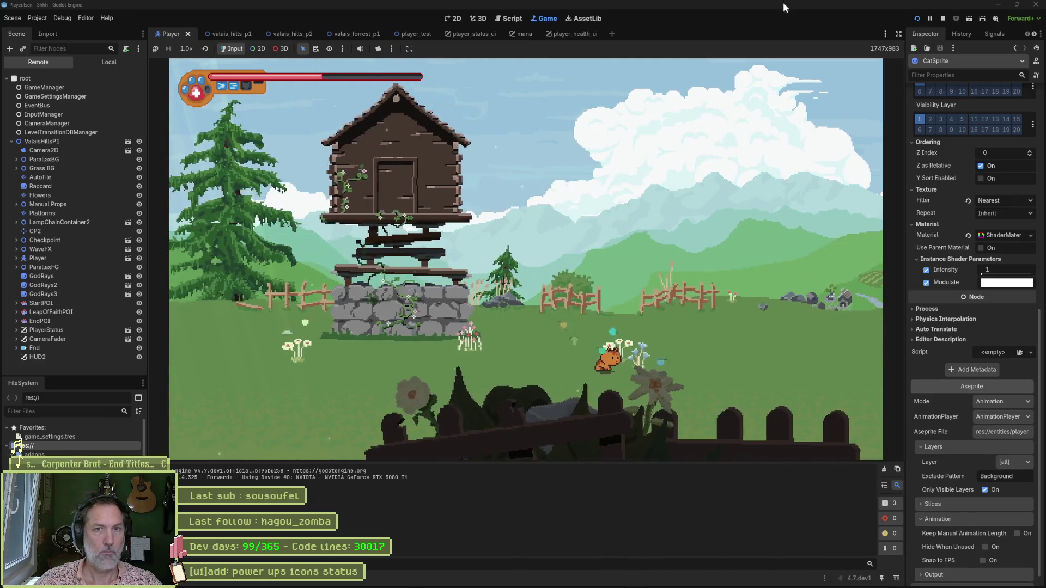
{"action": "left_click", "coordinate": [898, 35]}
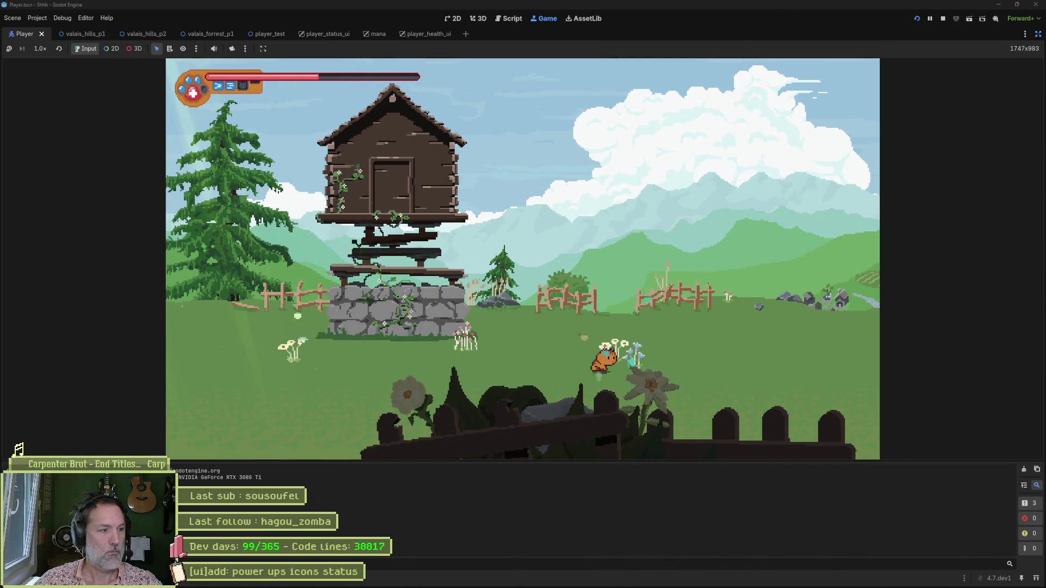
{"action": "key", "text": "Right"}
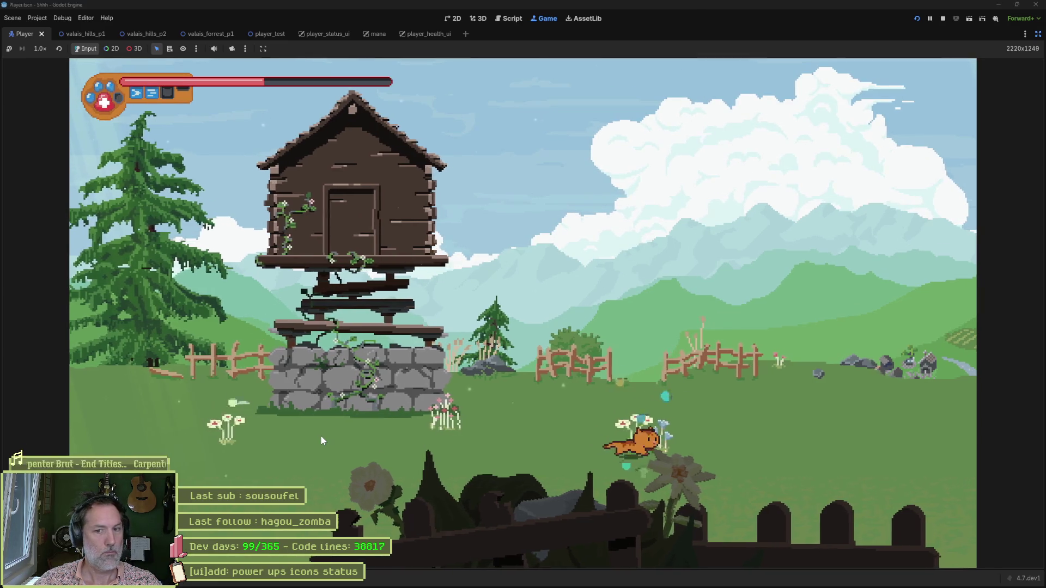
{"action": "key", "text": "Right"}
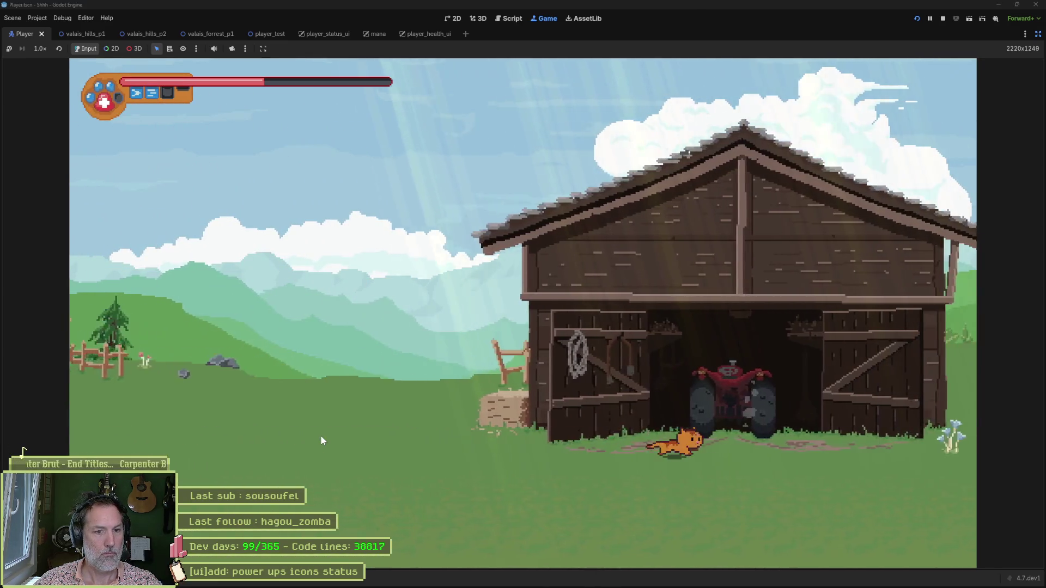
{"action": "key", "text": "Right"}
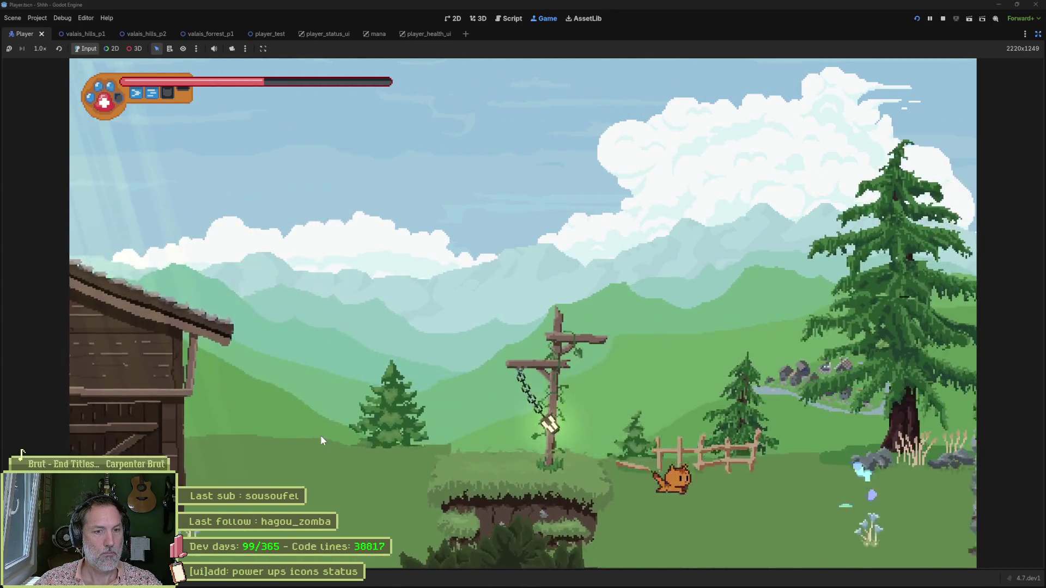
{"action": "key", "text": "Right"}
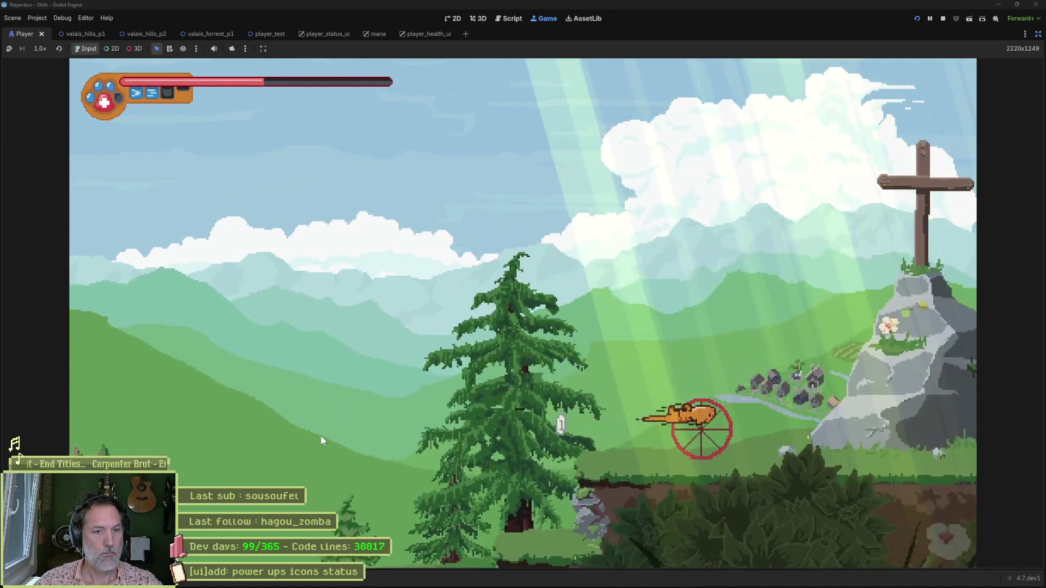
{"action": "key", "text": "Right"}
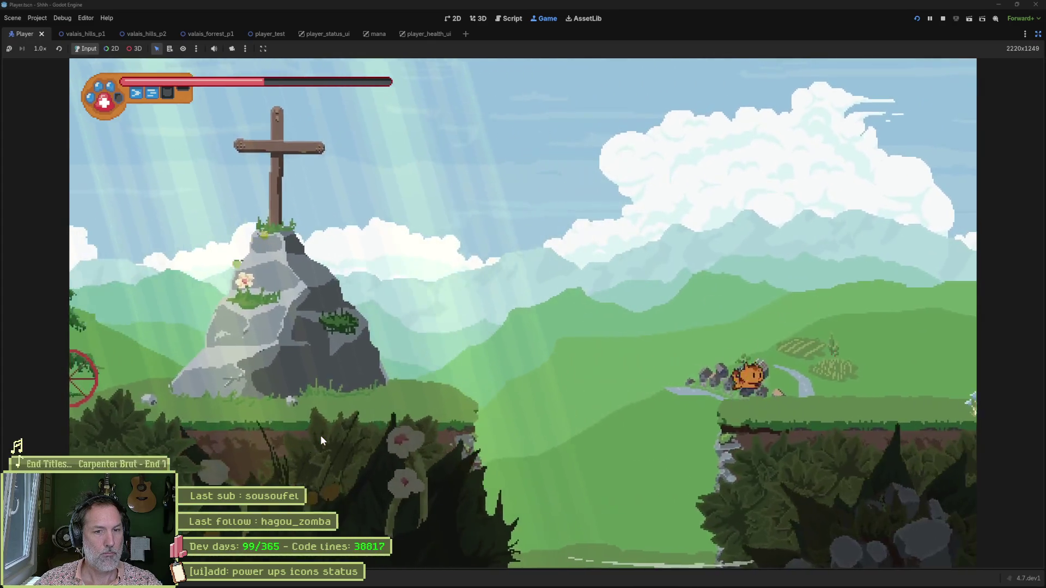
{"action": "key", "text": "Right"}
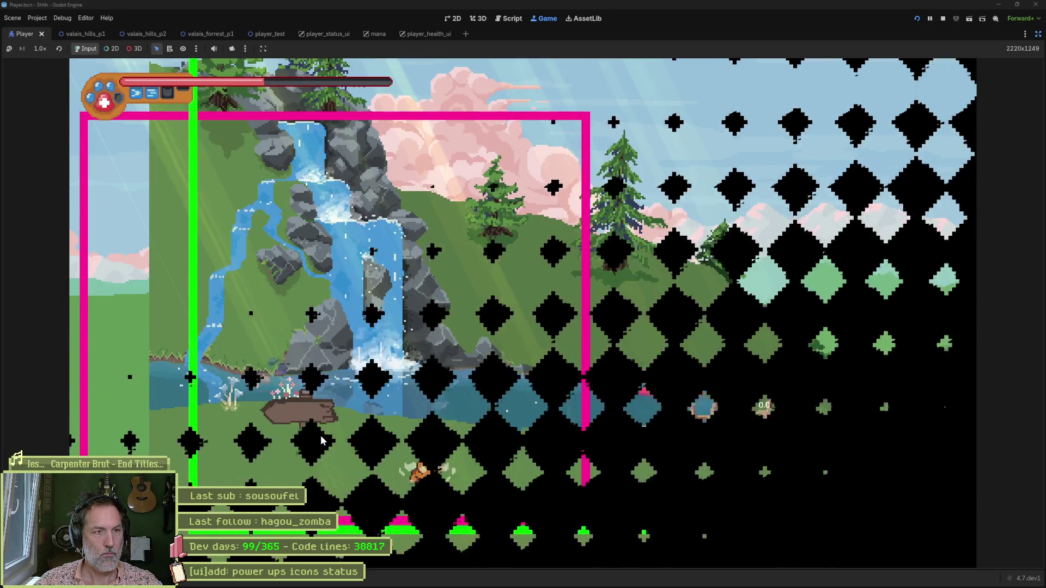
Run and jump the cat right up the grassy ledges onto the rocky ledge
{"action": "key", "text": "Right"}
{"action": "key", "text": "Right"}
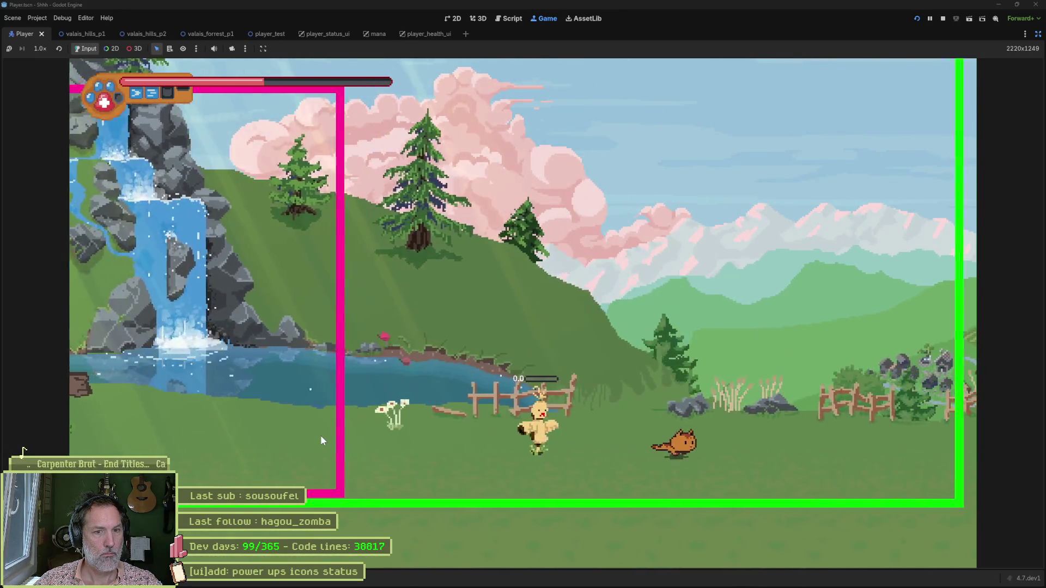
{"action": "key", "text": "space"}
{"action": "key", "text": "Right"}
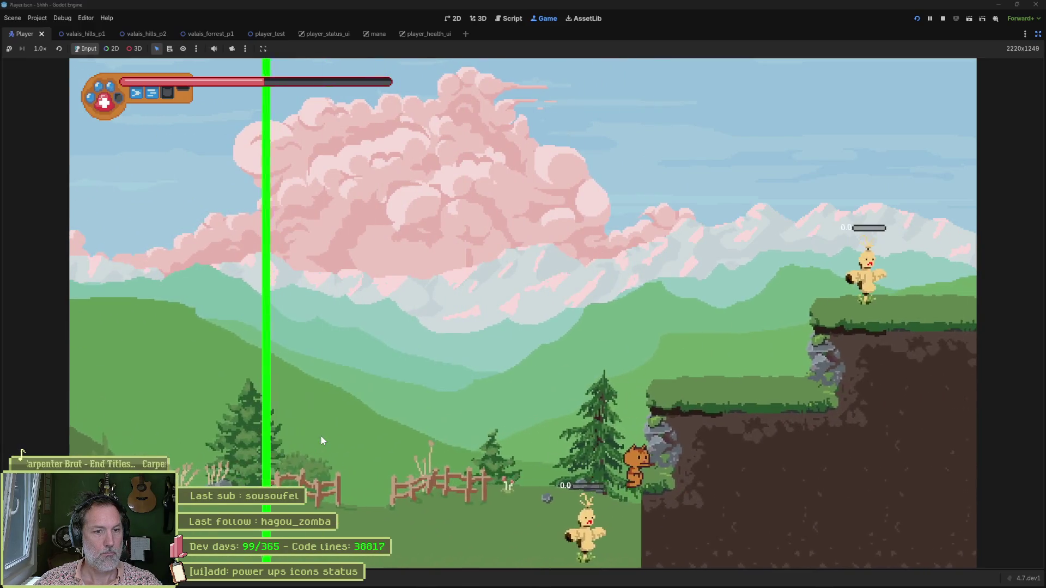
{"action": "key", "text": "Right"}
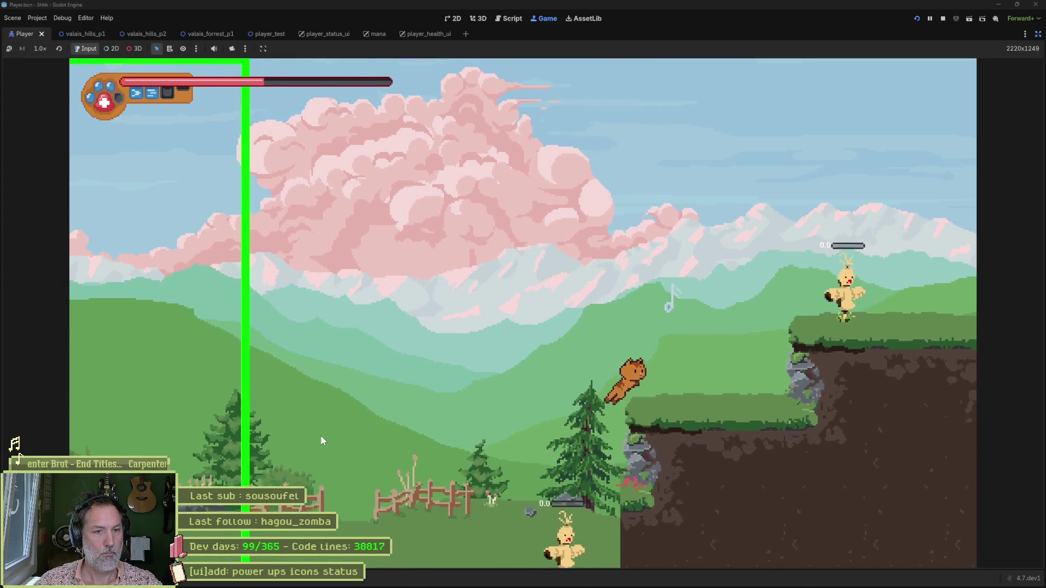
{"action": "key", "text": "space"}
{"action": "key", "text": "Right"}
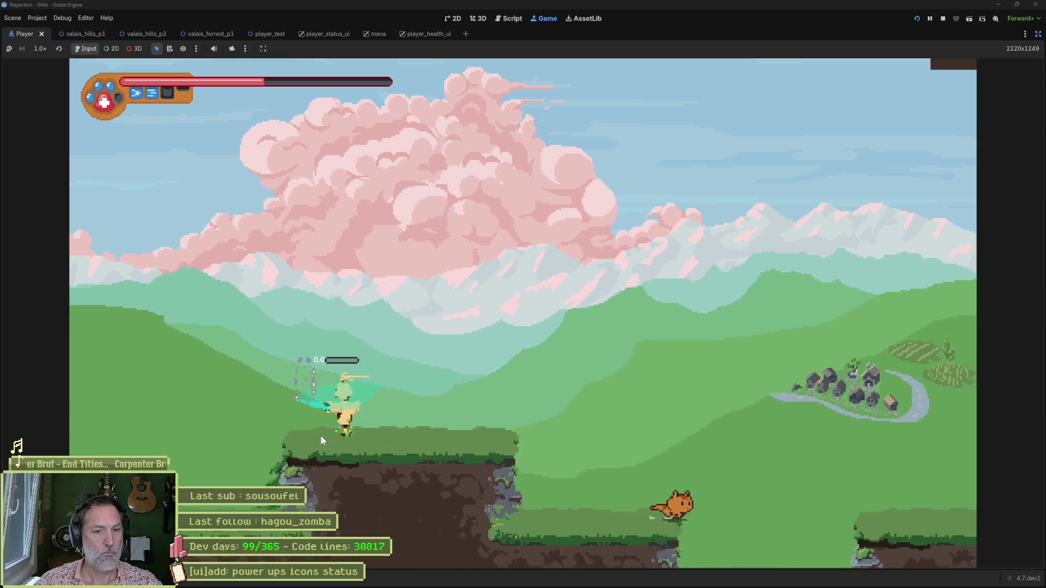
{"action": "key", "text": "Right"}
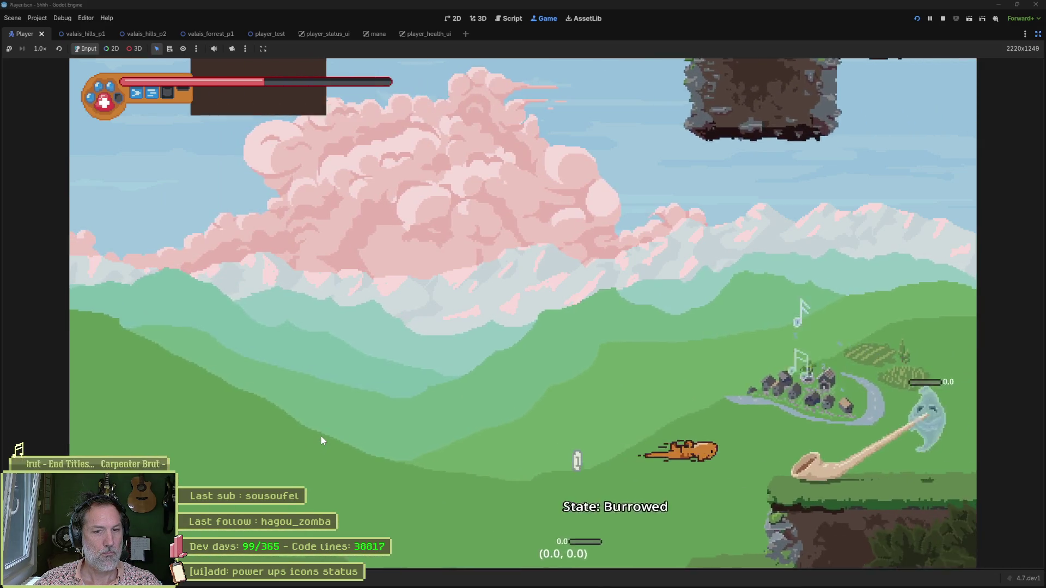
{"action": "key", "text": "Right"}
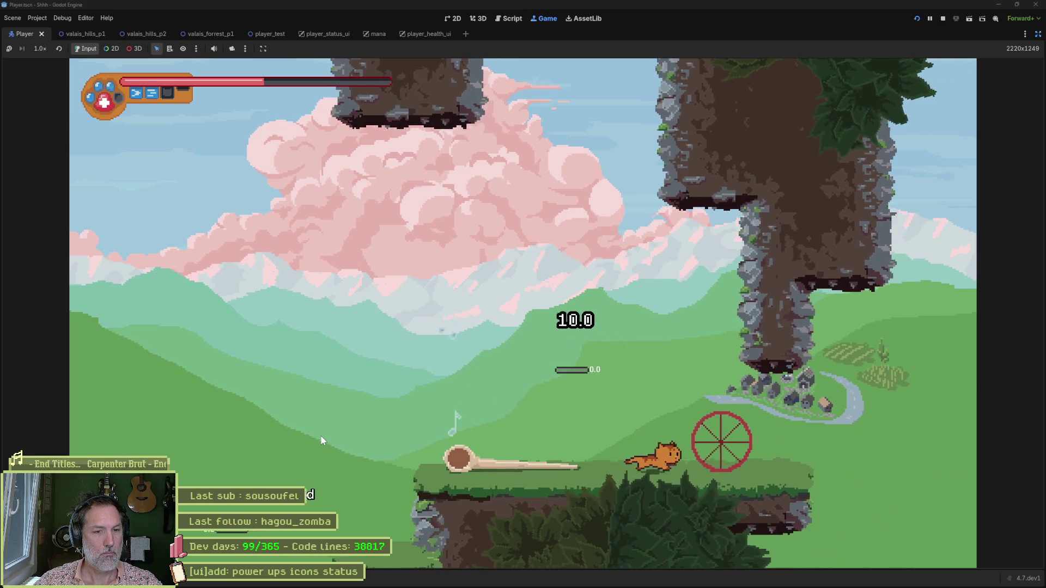
{"action": "key", "text": "Right"}
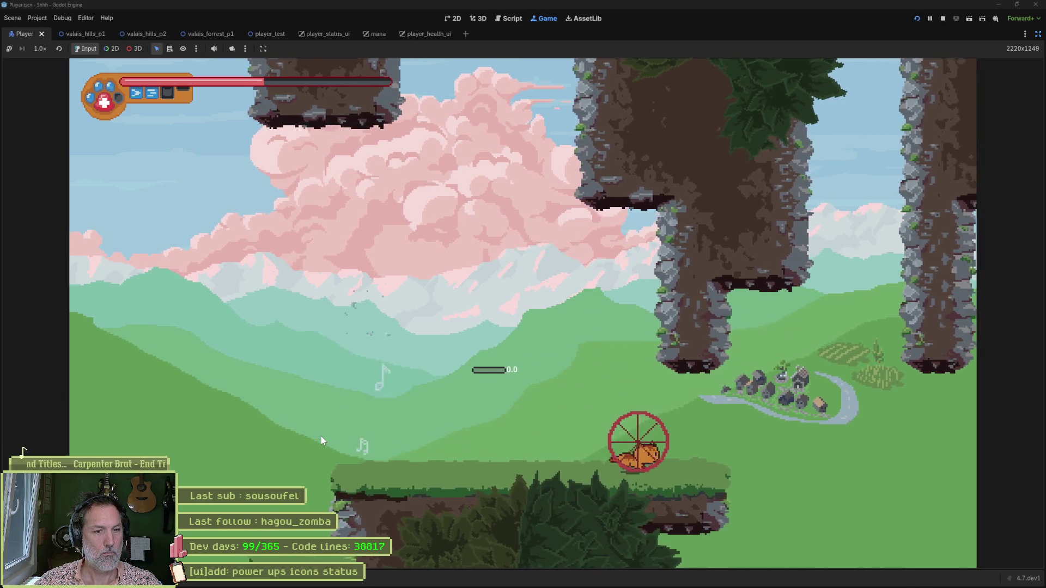
{"action": "key", "text": "space"}
Cling to the rock pillar, then jump left across higher ledges to the pink tree and back
{"action": "key", "text": "Up"}
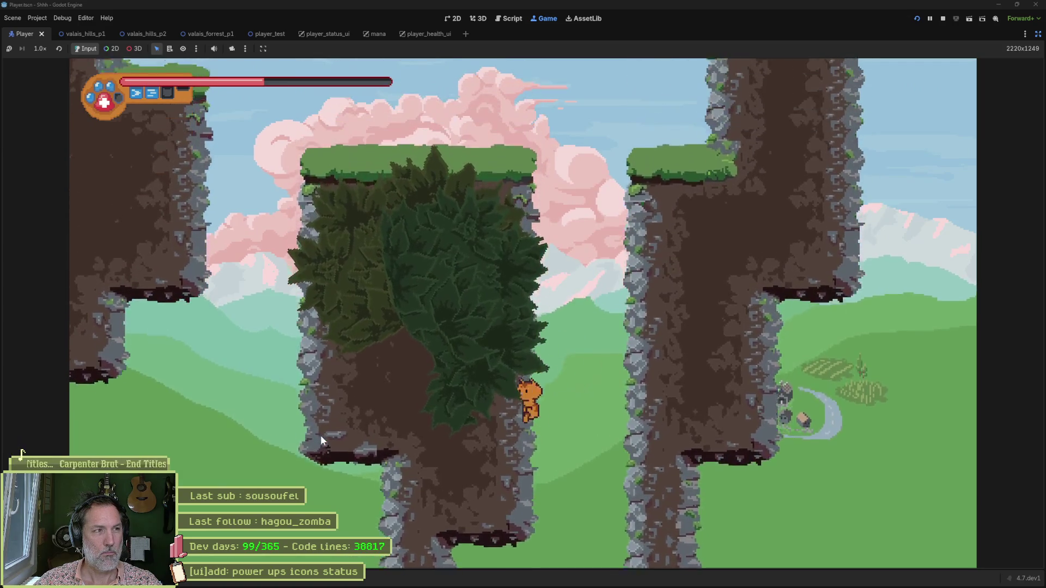
{"action": "key", "text": "space"}
{"action": "key", "text": "Left"}
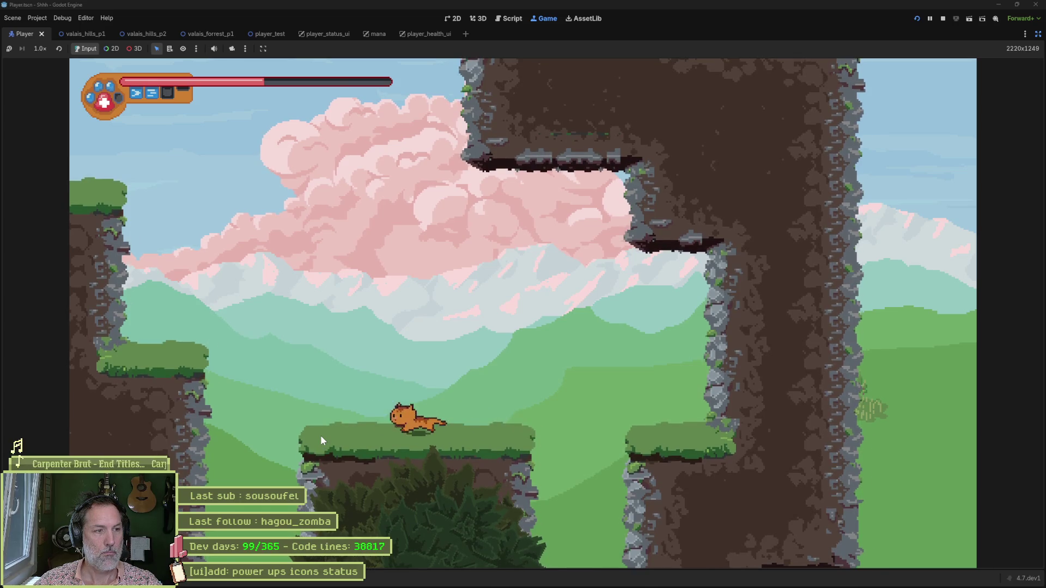
{"action": "key", "text": "space"}
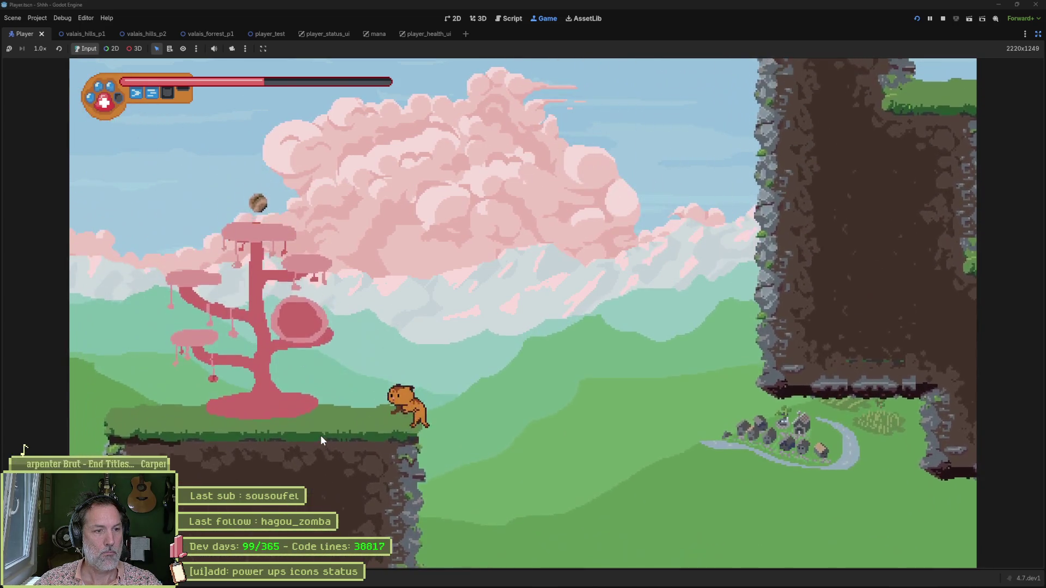
{"action": "key", "text": "Left"}
{"action": "key", "text": "space"}
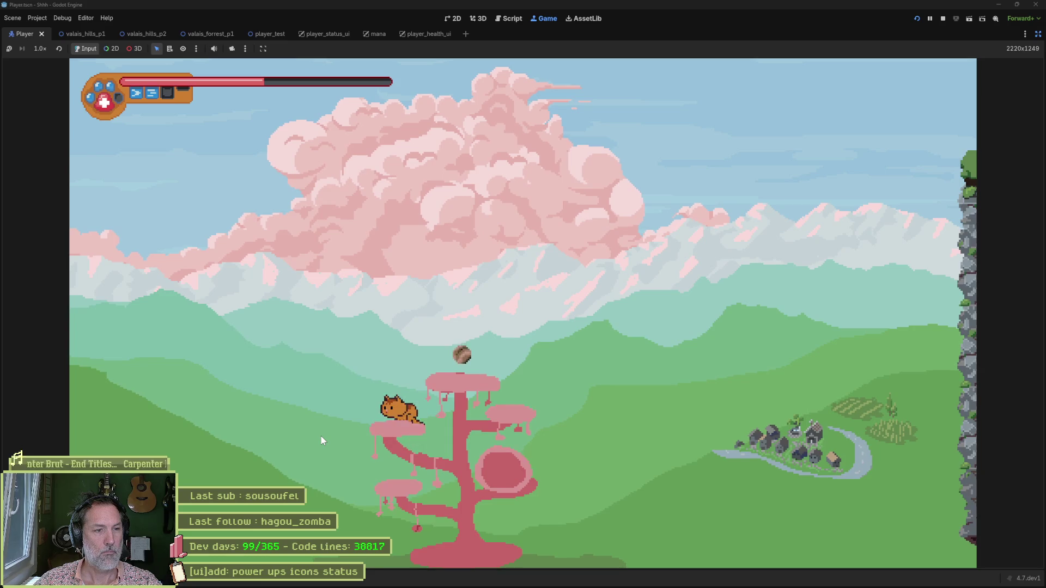
{"action": "key", "text": "space"}
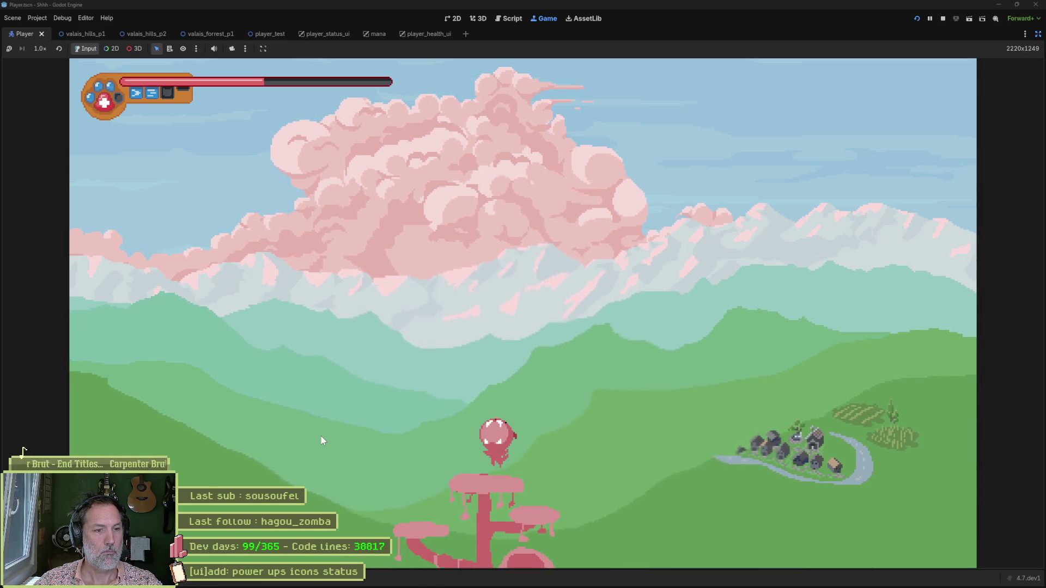
{"action": "key", "text": "Right"}
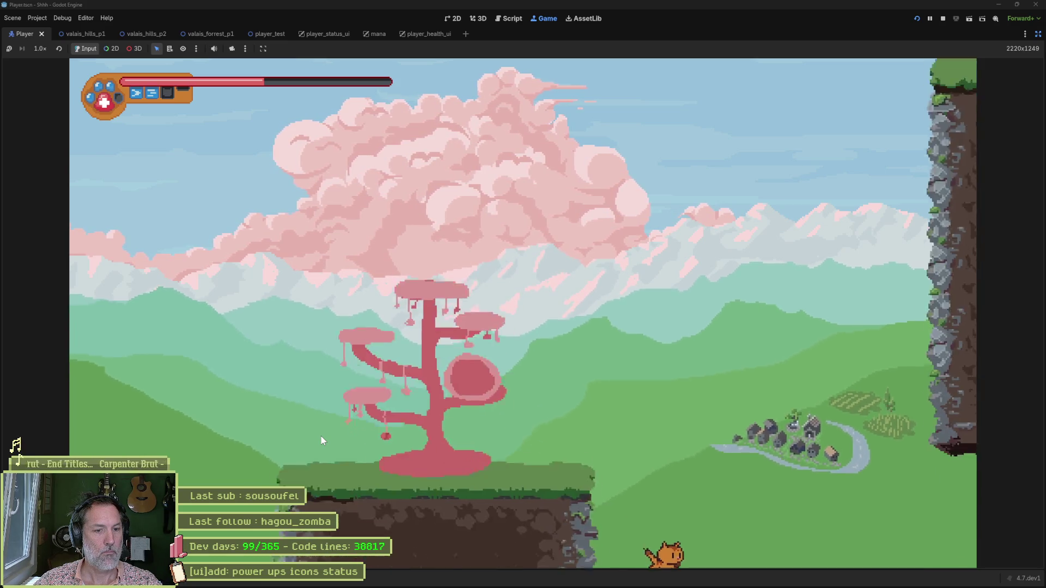
{"action": "key", "text": "space"}
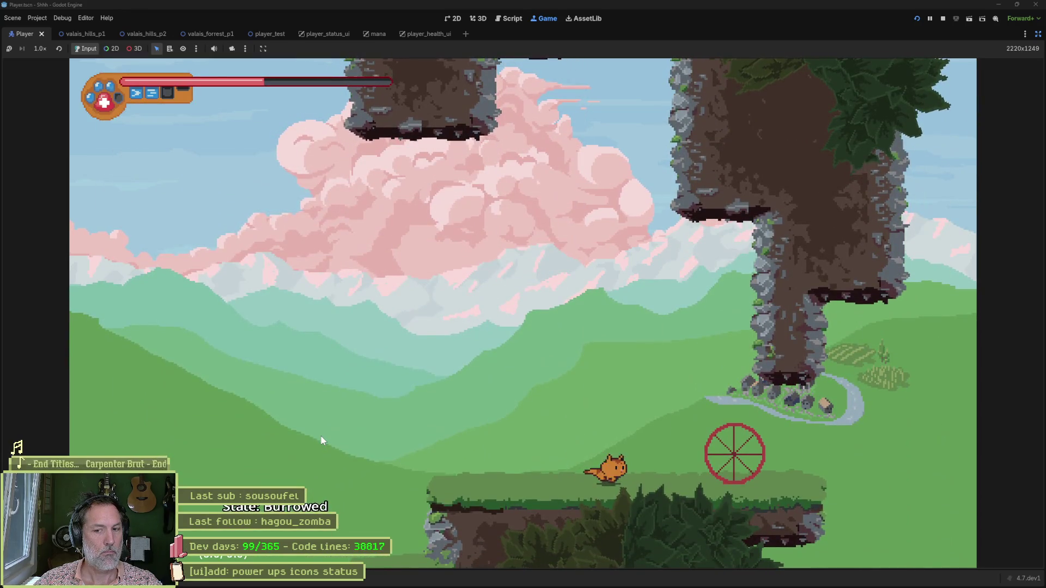
Dash the cat past the rock pillars and enemies, climb the cliff, and drop into the valley
{"action": "key", "text": "Right"}
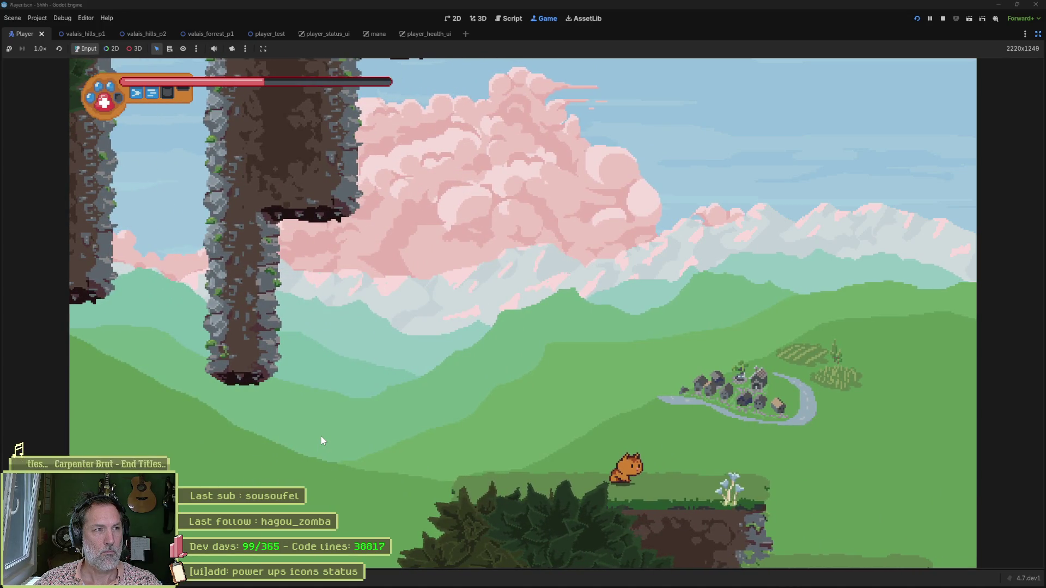
{"action": "key", "text": "Right"}
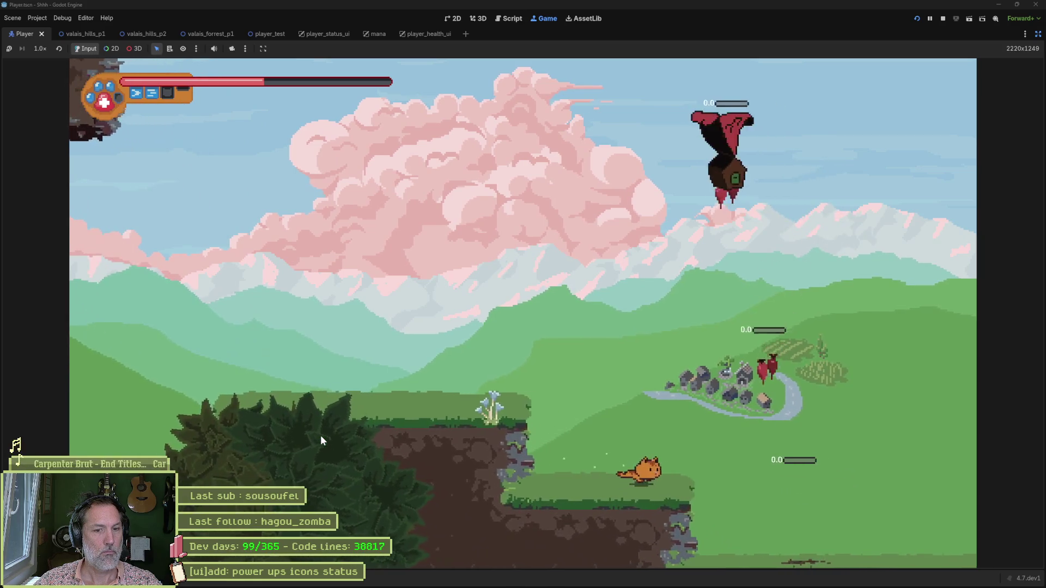
{"action": "key", "text": "Right"}
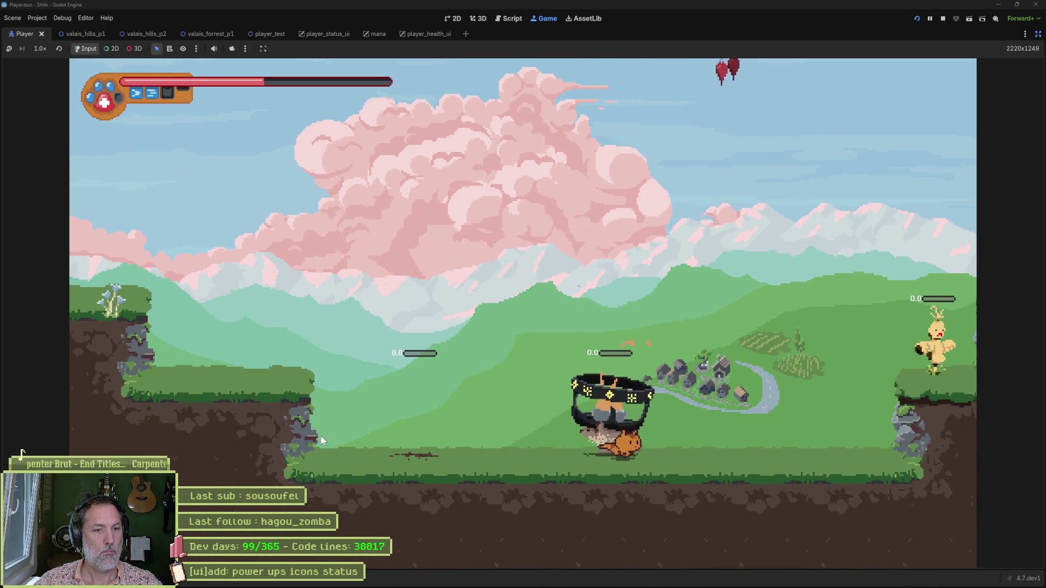
{"action": "key", "text": "Right"}
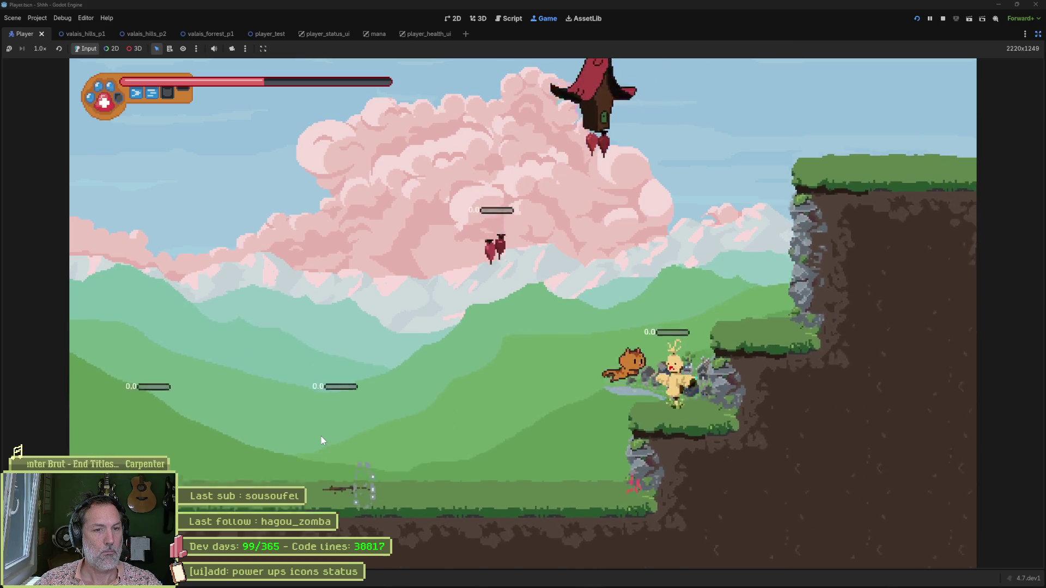
{"action": "key", "text": "Right"}
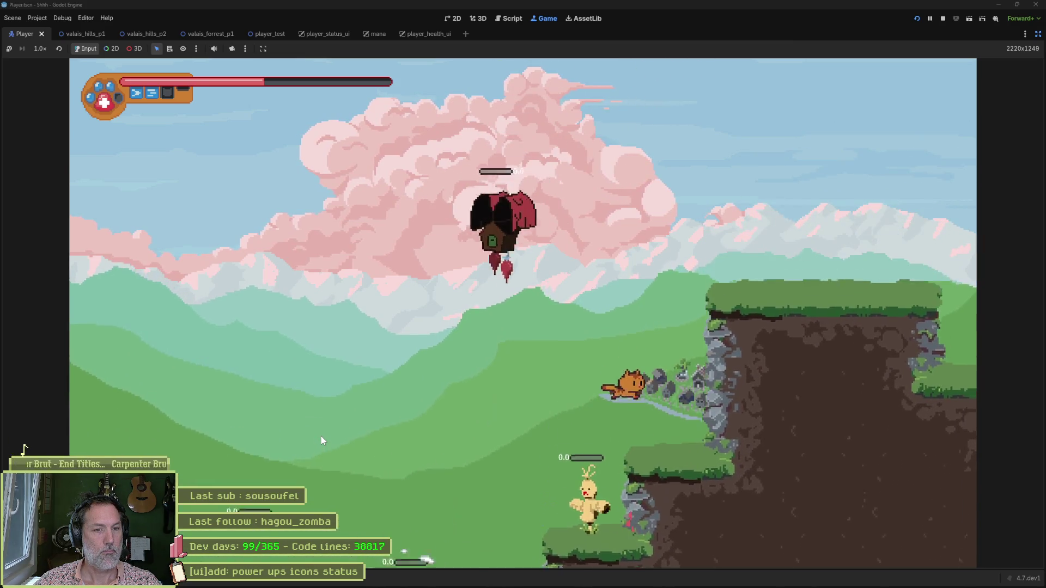
{"action": "key", "text": "Right"}
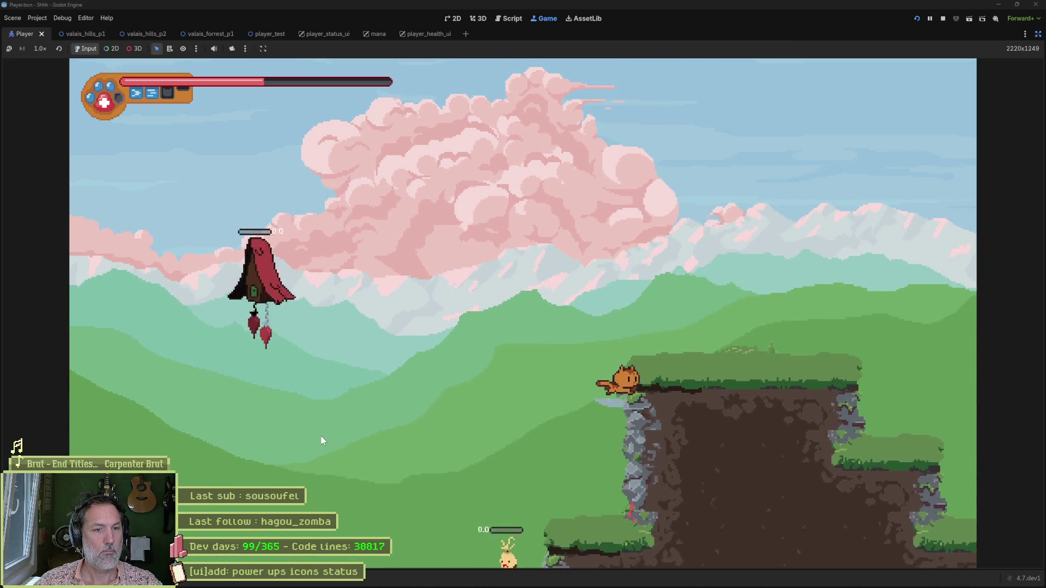
{"action": "key", "text": "Up"}
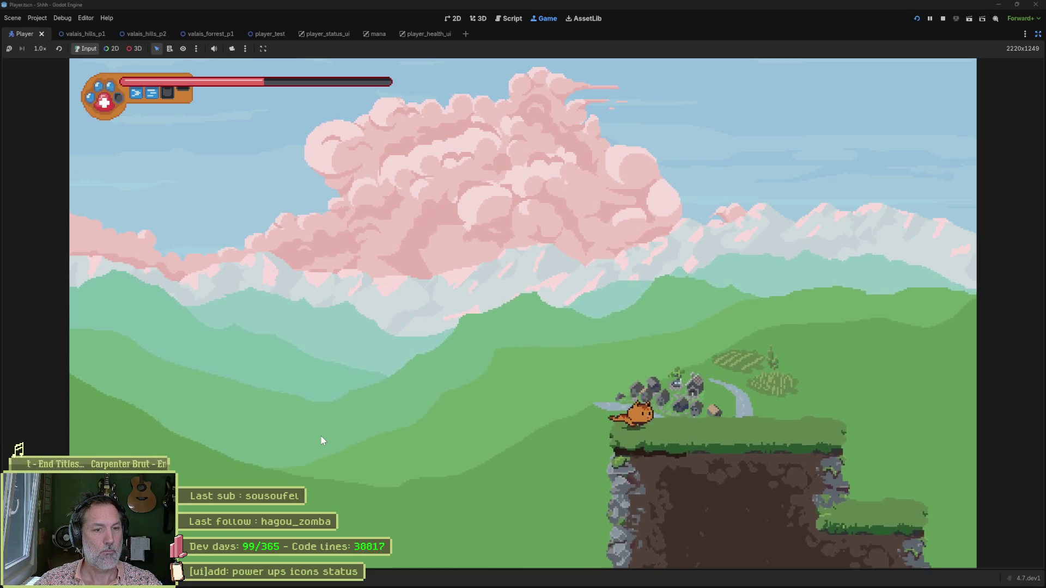
{"action": "key", "text": "Right"}
{"action": "key", "text": "space"}
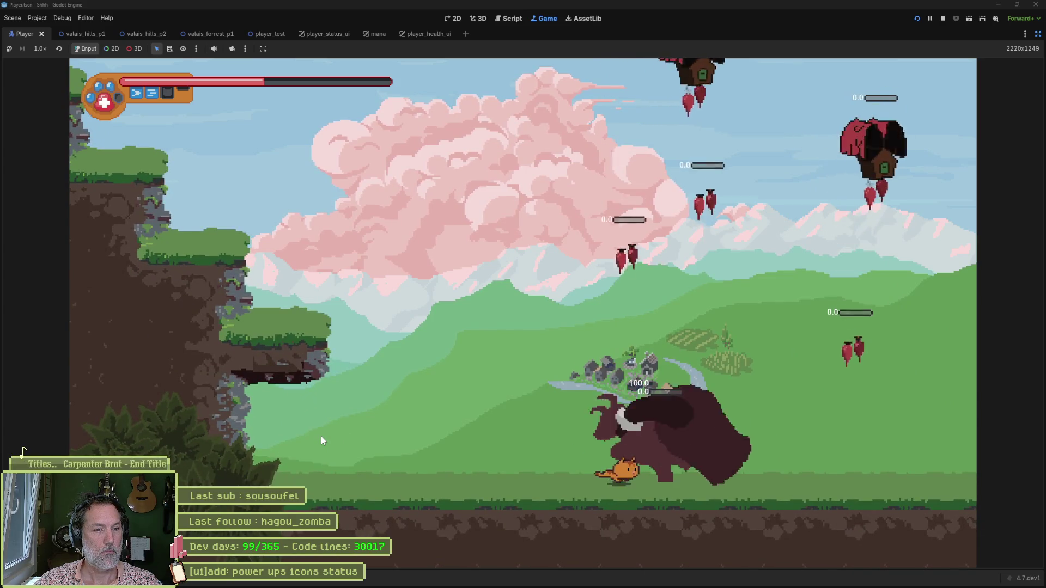
Jump over the valley boss, cross the mossy ledge, and run through the dark forest ruins
{"action": "key", "text": "Right"}
{"action": "key", "text": "space"}
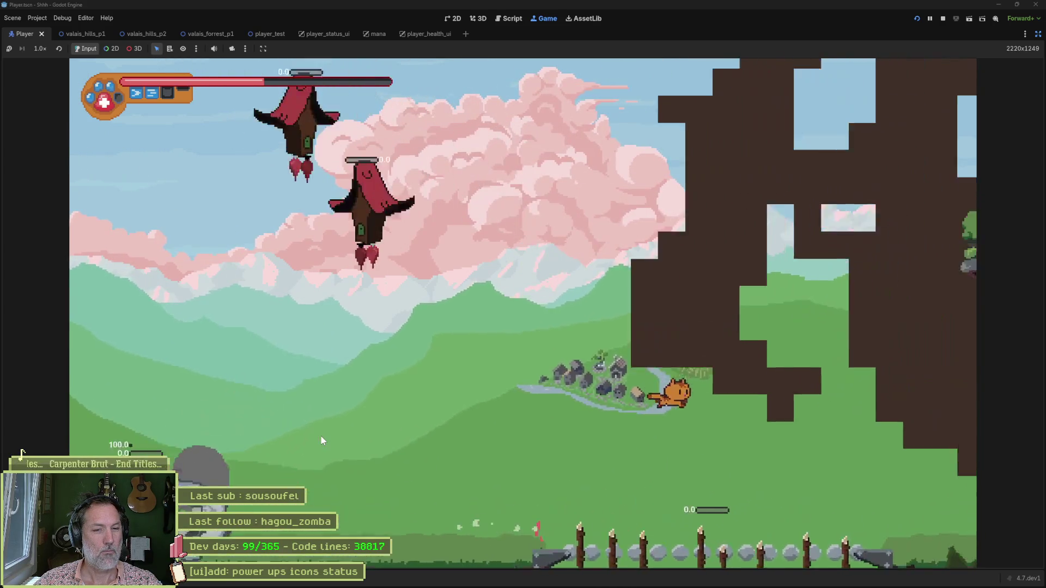
{"action": "key", "text": "Right"}
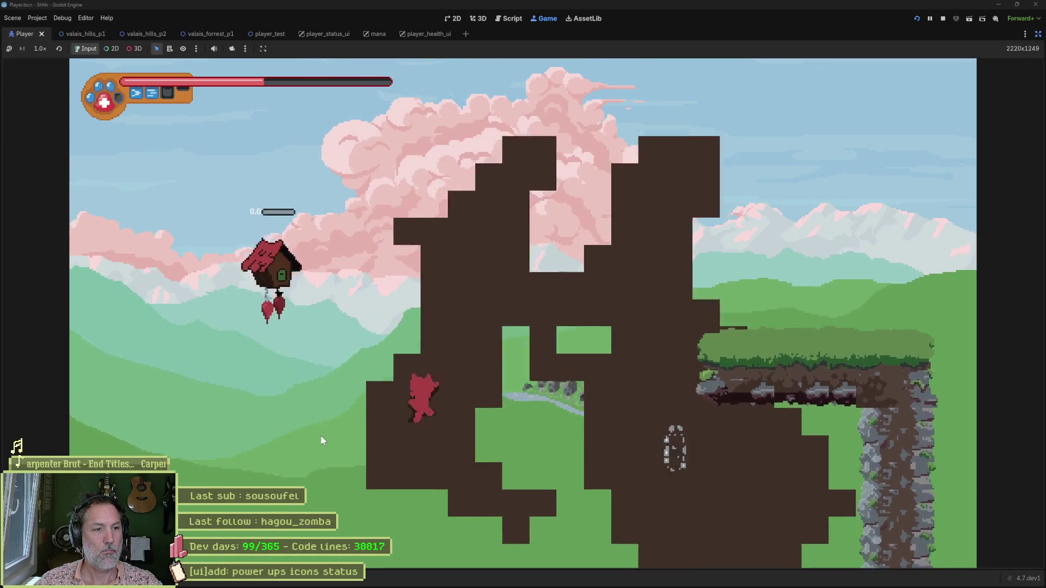
{"action": "key", "text": "Right"}
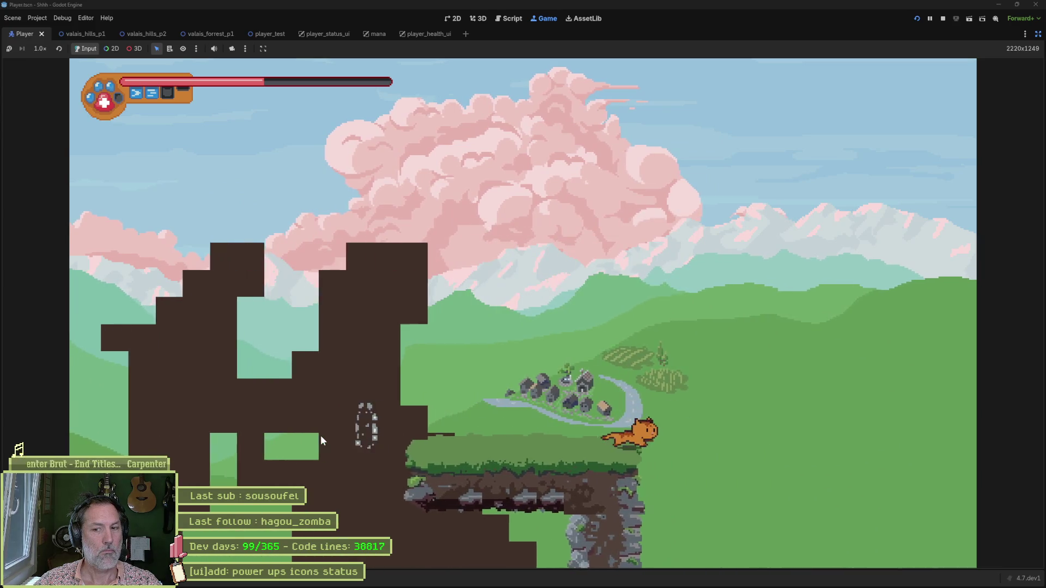
{"action": "key", "text": "Right"}
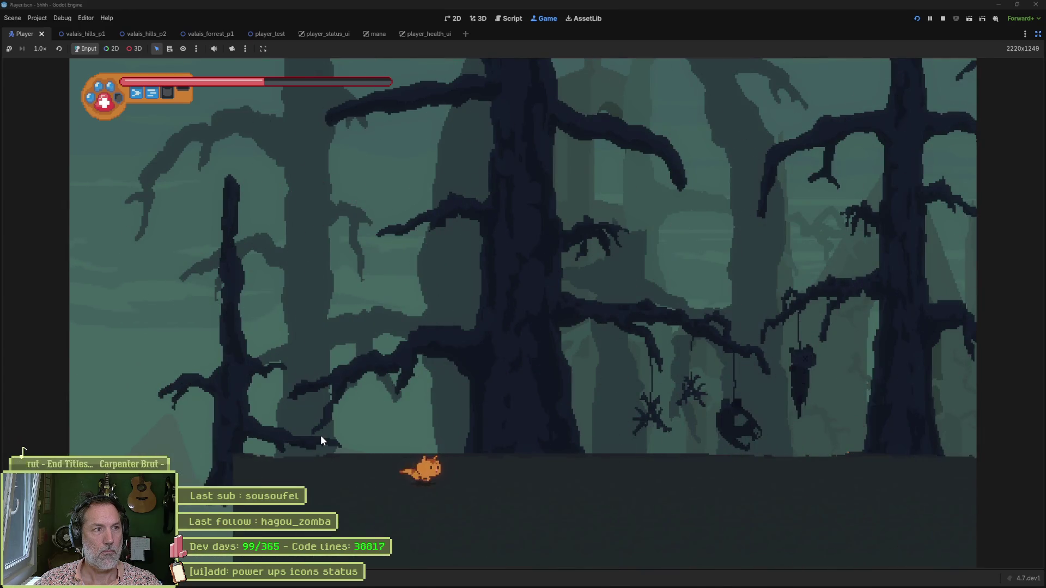
{"action": "key", "text": "Right"}
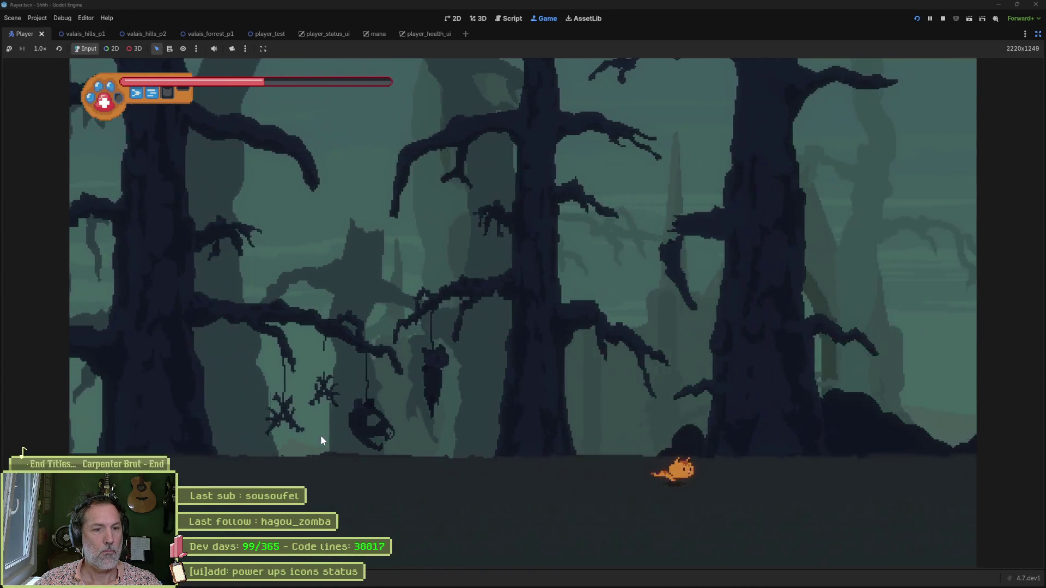
{"action": "key", "text": "Right"}
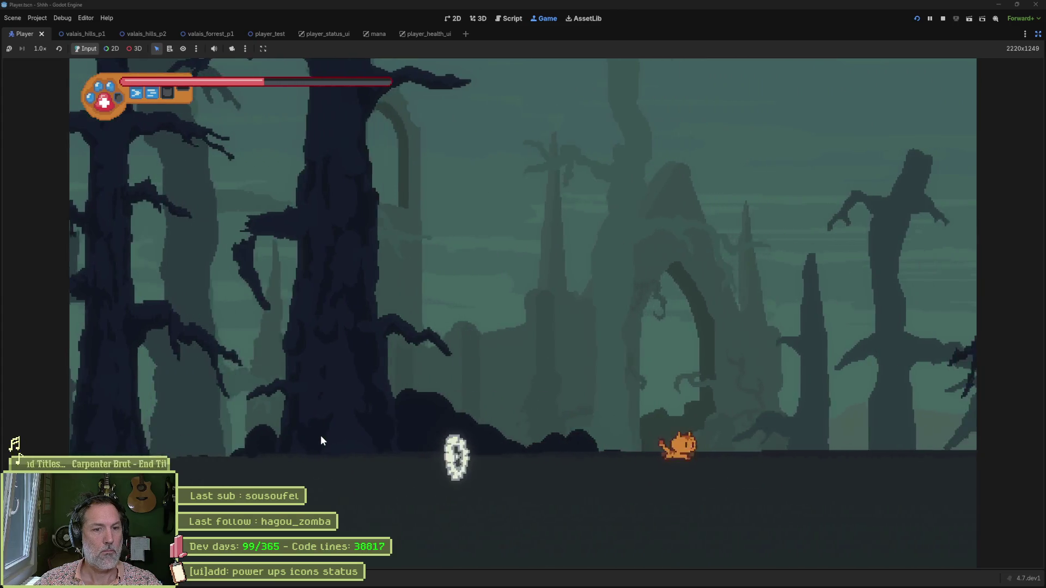
{"action": "key", "text": "space"}
Climb the pink mushroom tree, drop off it, and run right to the horned boss
{"action": "key", "text": "Right"}
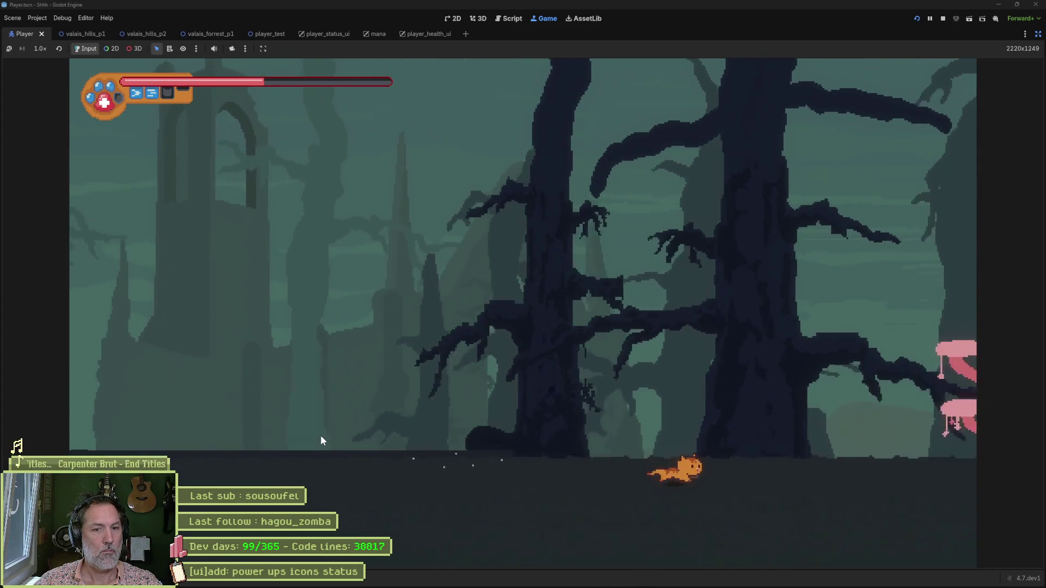
{"action": "key", "text": "Right"}
{"action": "key", "text": "space"}
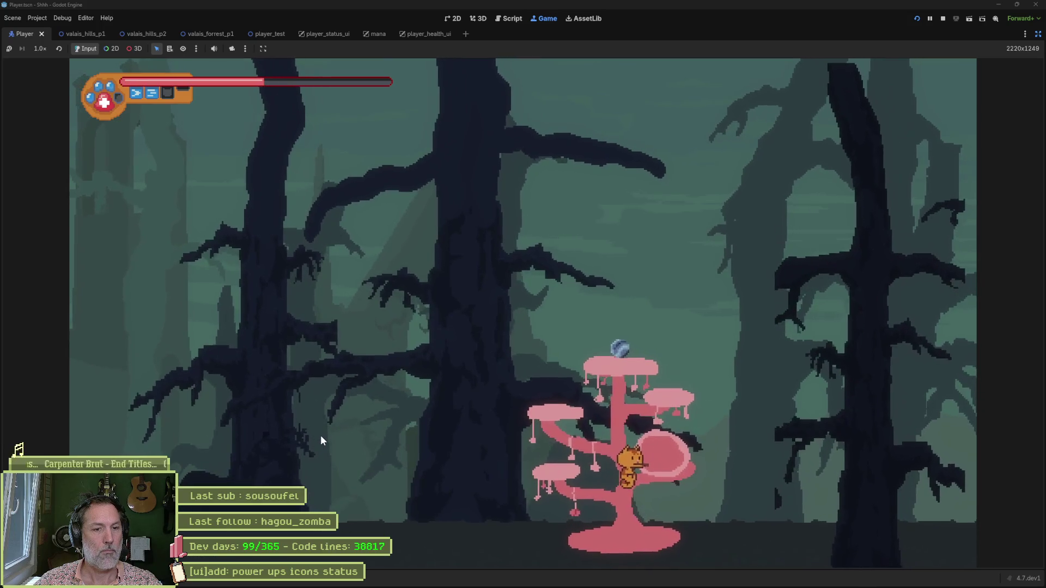
{"action": "key", "text": "space"}
{"action": "key", "text": "Left"}
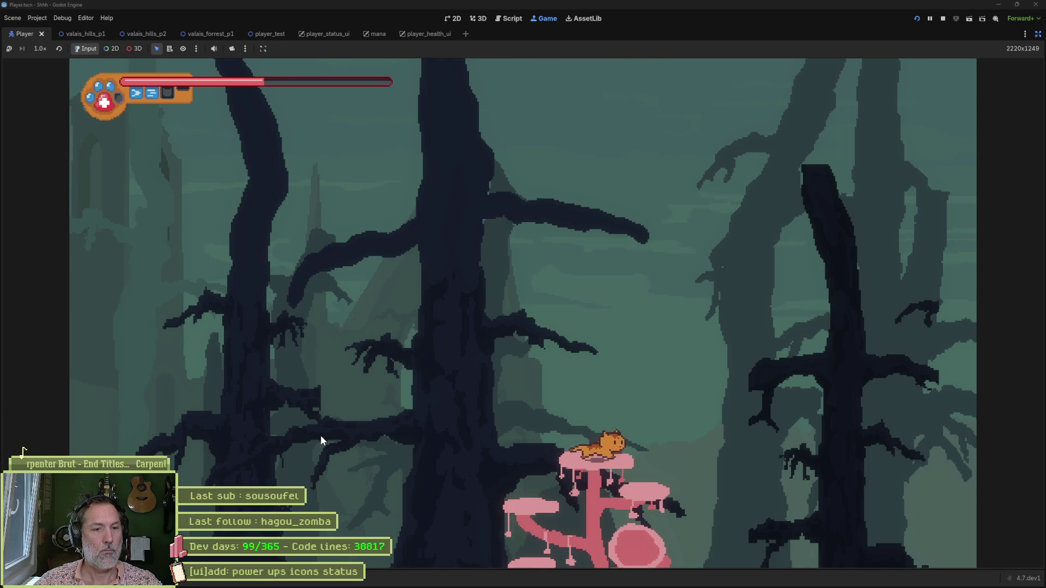
{"action": "key", "text": "Right"}
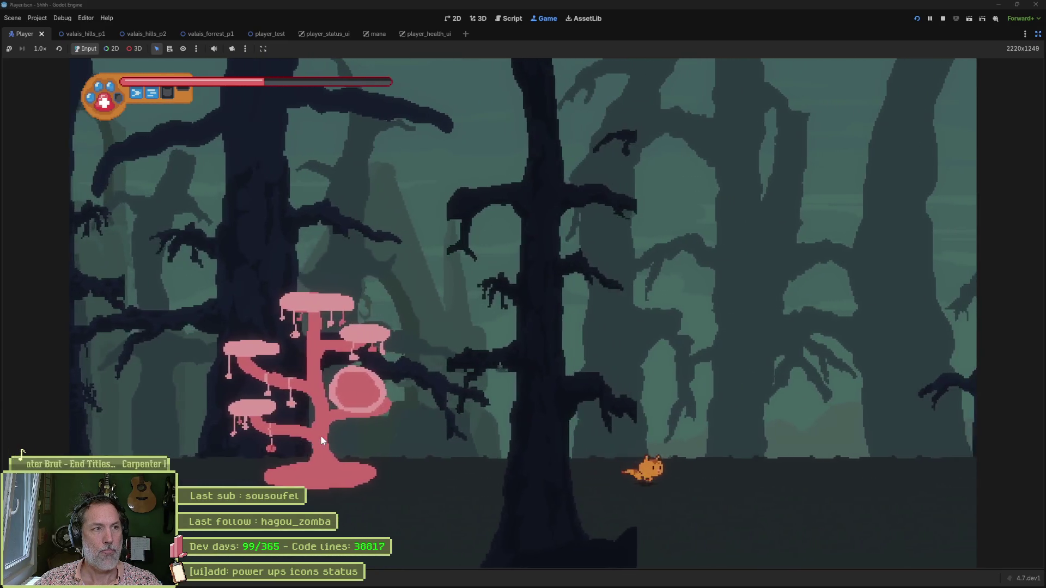
{"action": "key", "text": "Right"}
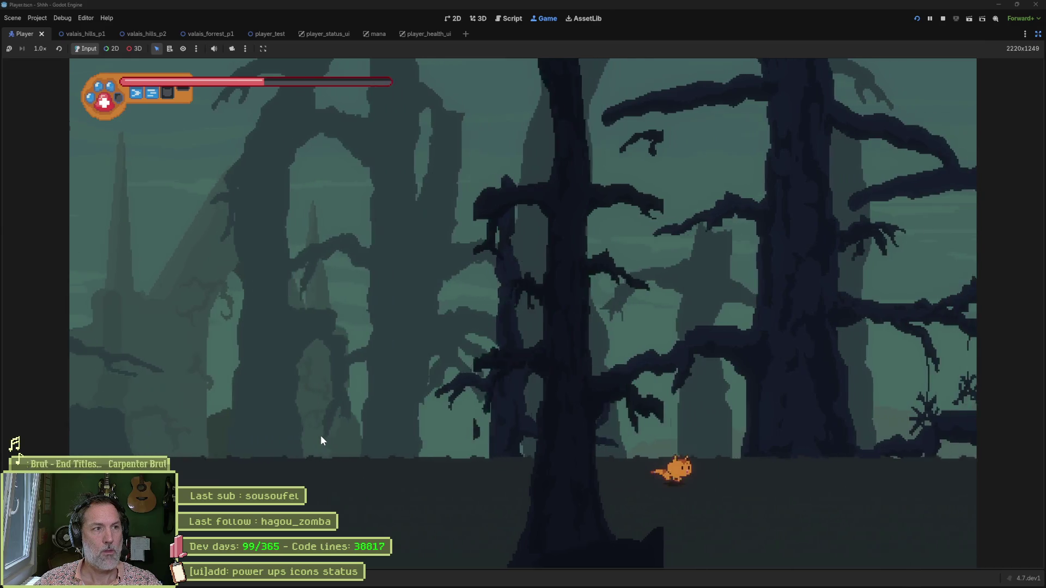
{"action": "key", "text": "Right"}
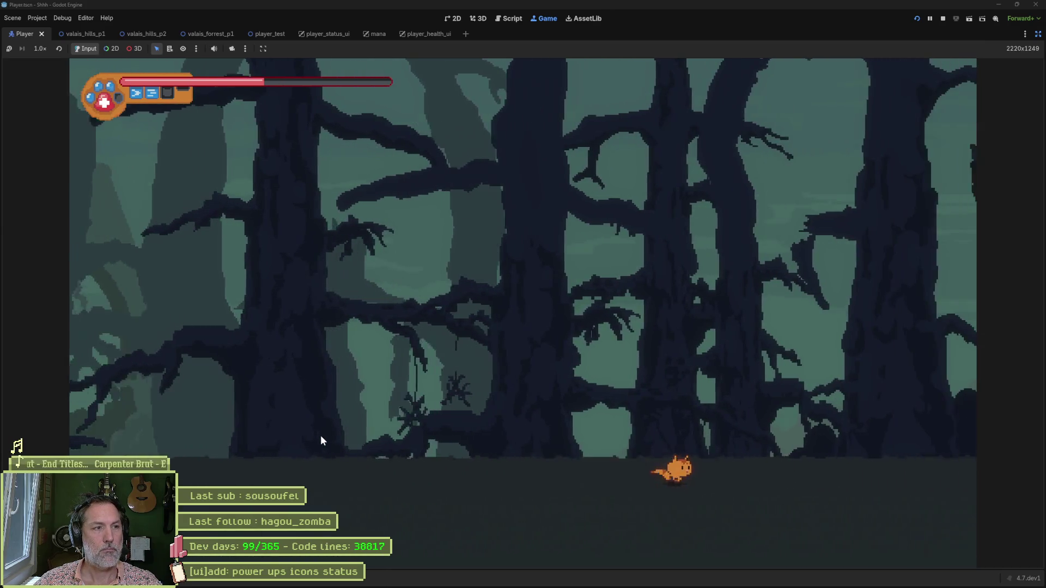
{"action": "key", "text": "Right"}
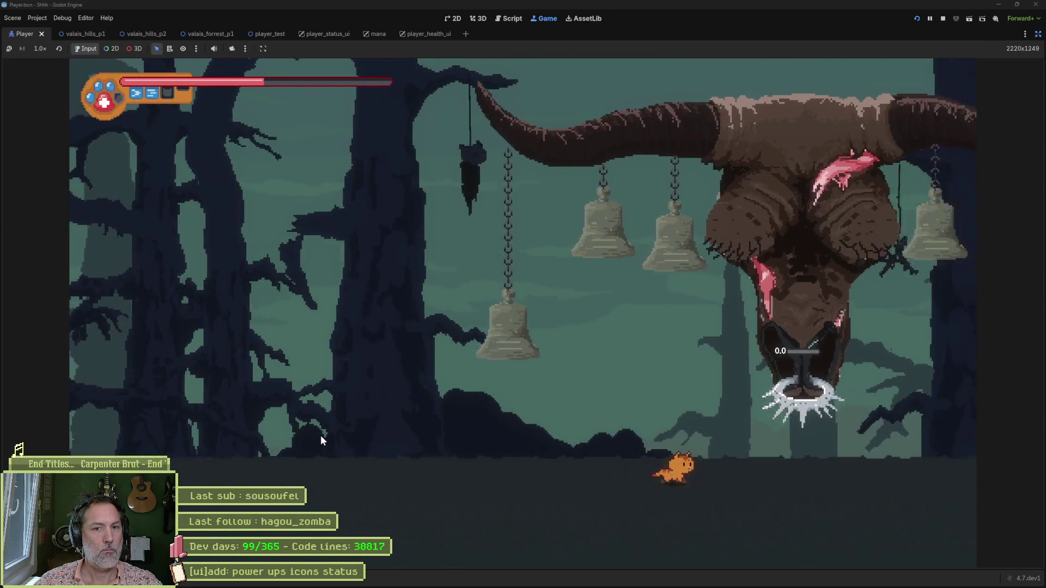
Dodge the horned bell boss left and right, jump its swoop, then stop the run with F8
{"action": "key", "text": "Right"}
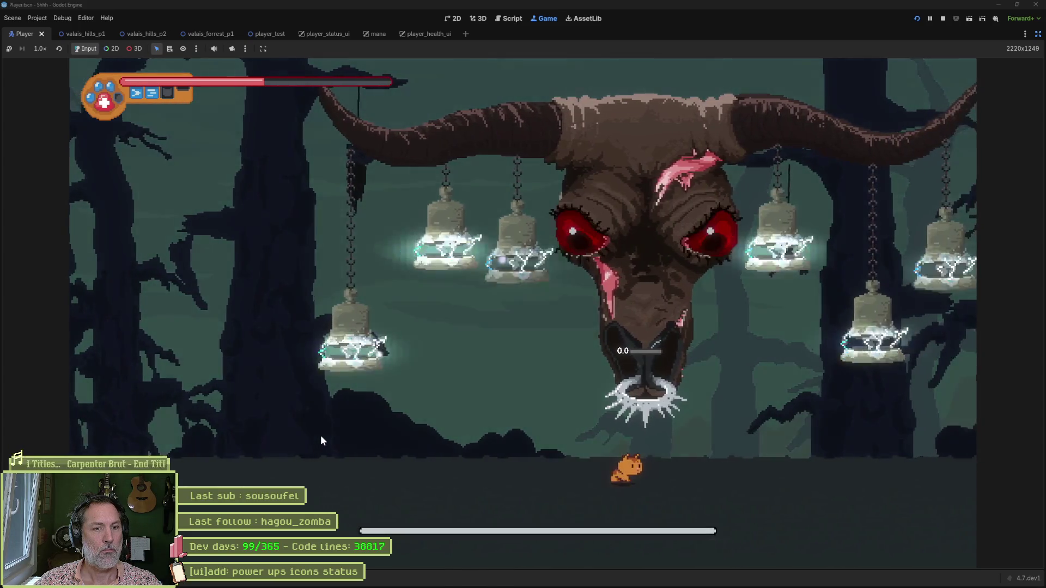
{"action": "key", "text": "Left"}
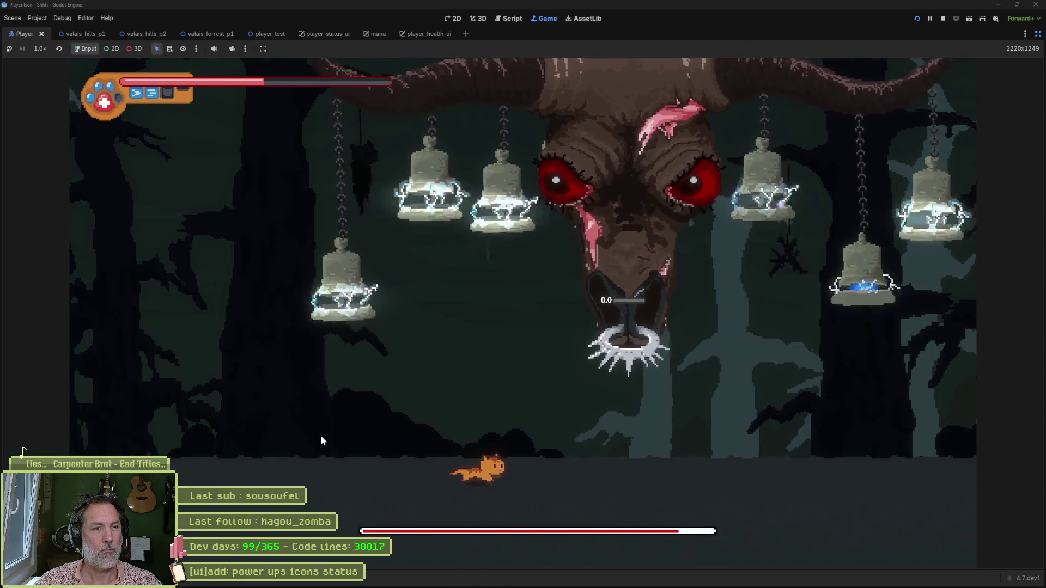
{"action": "key", "text": "Right"}
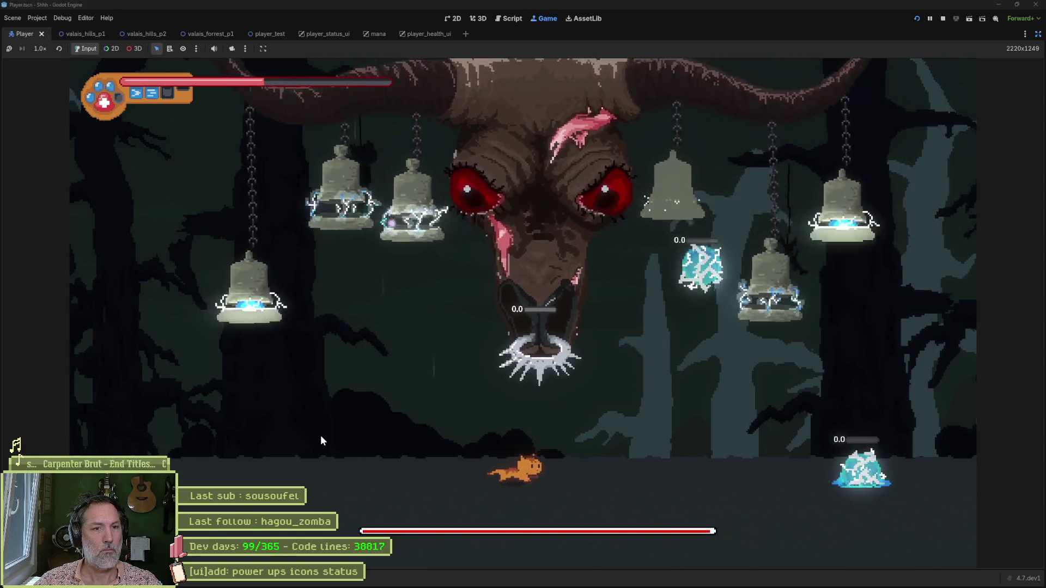
{"action": "key", "text": "Right"}
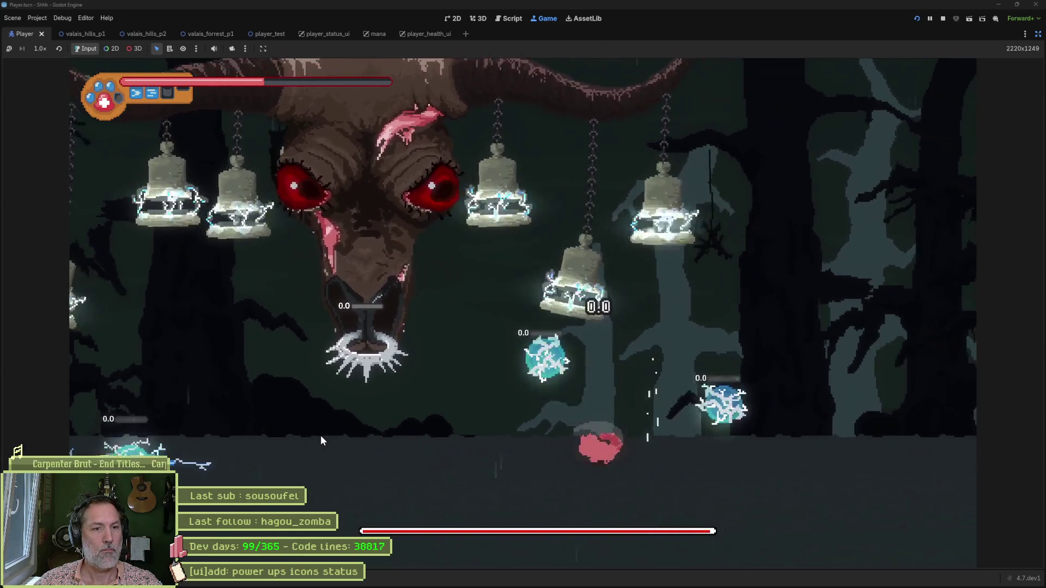
{"action": "key", "text": "Left"}
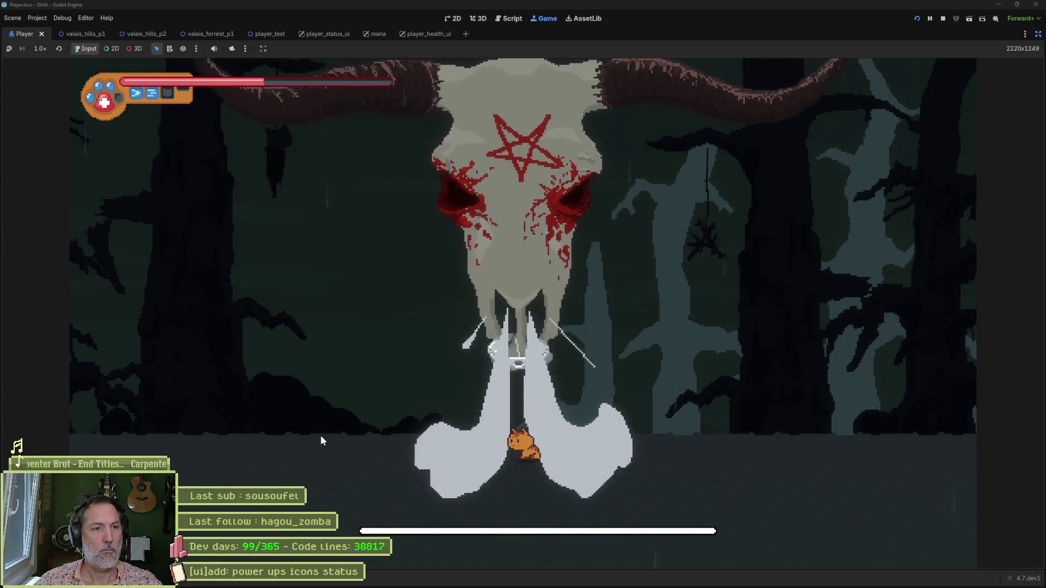
{"action": "key", "text": "Right"}
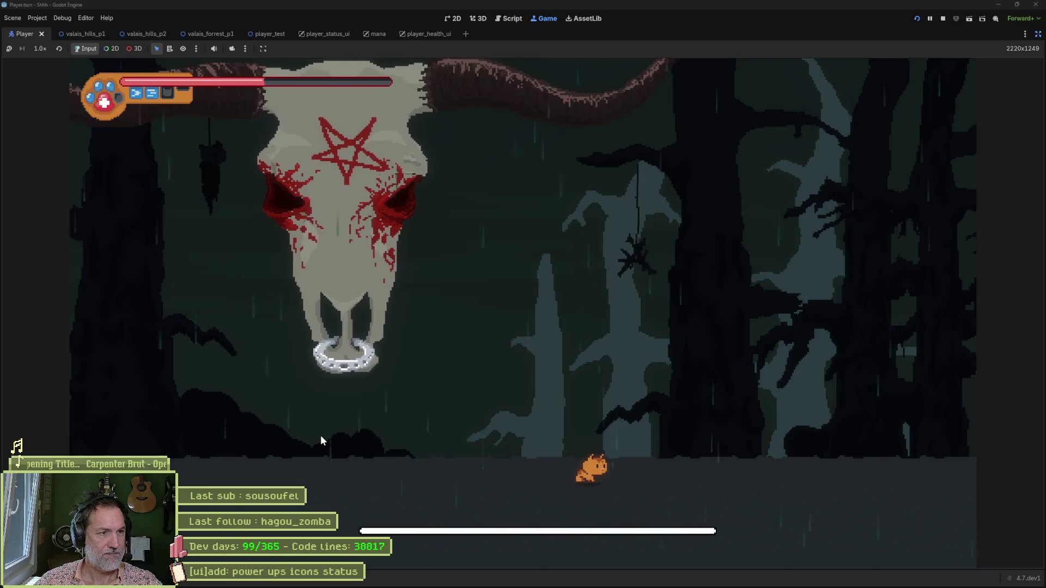
{"action": "key", "text": "space"}
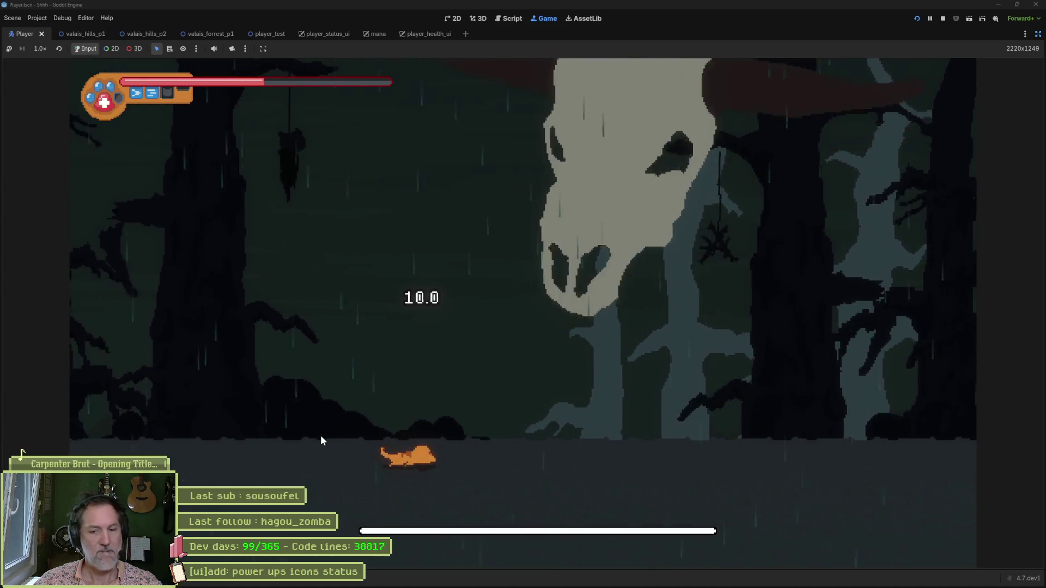
{"action": "key", "text": "F8"}
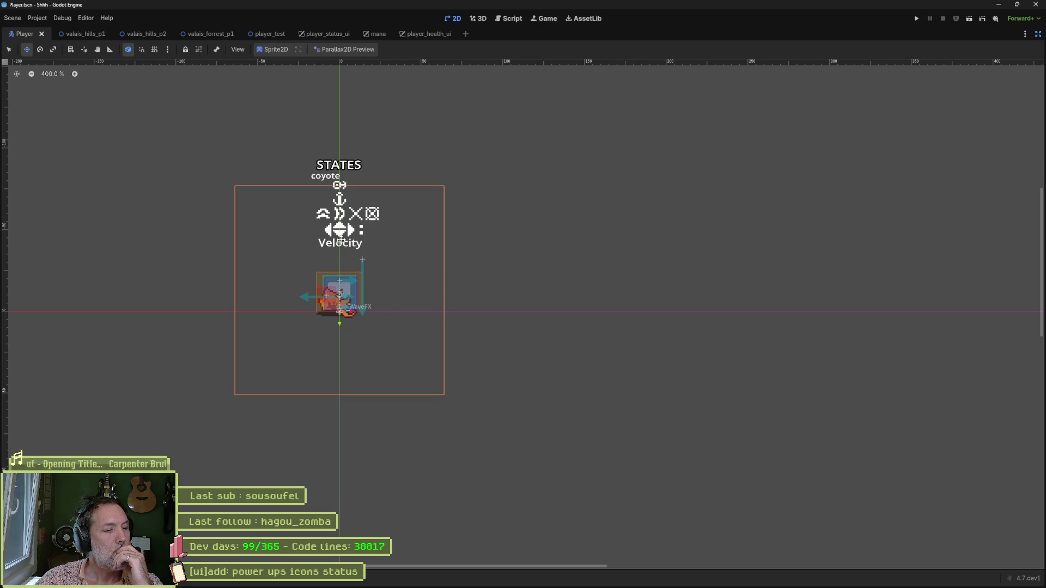
Switch to the player_health_ui scene tab
{"action": "left_click", "coordinate": [420, 34]}
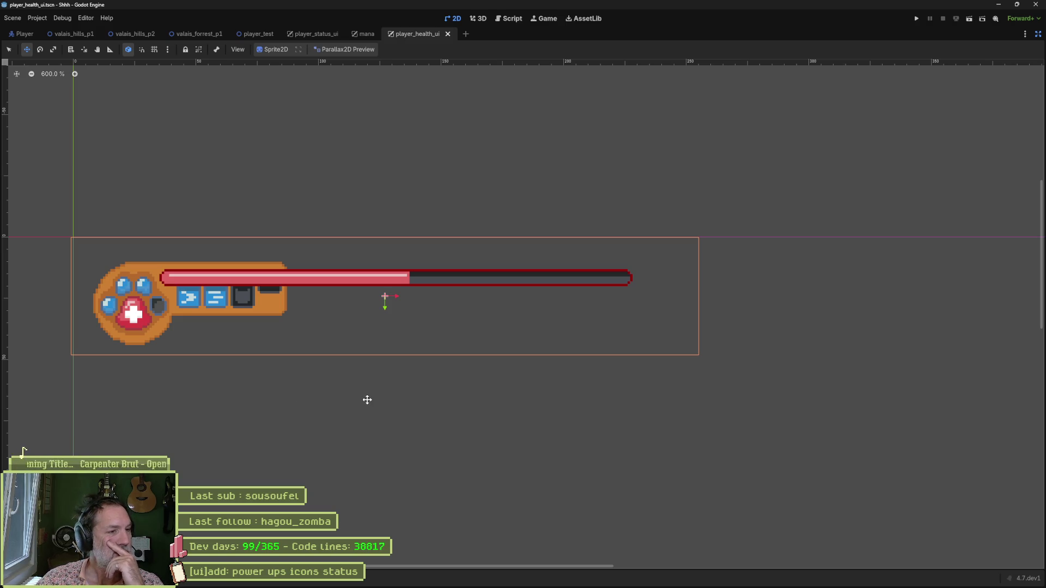
{"action": "mouse_move", "coordinate": [519, 587]}
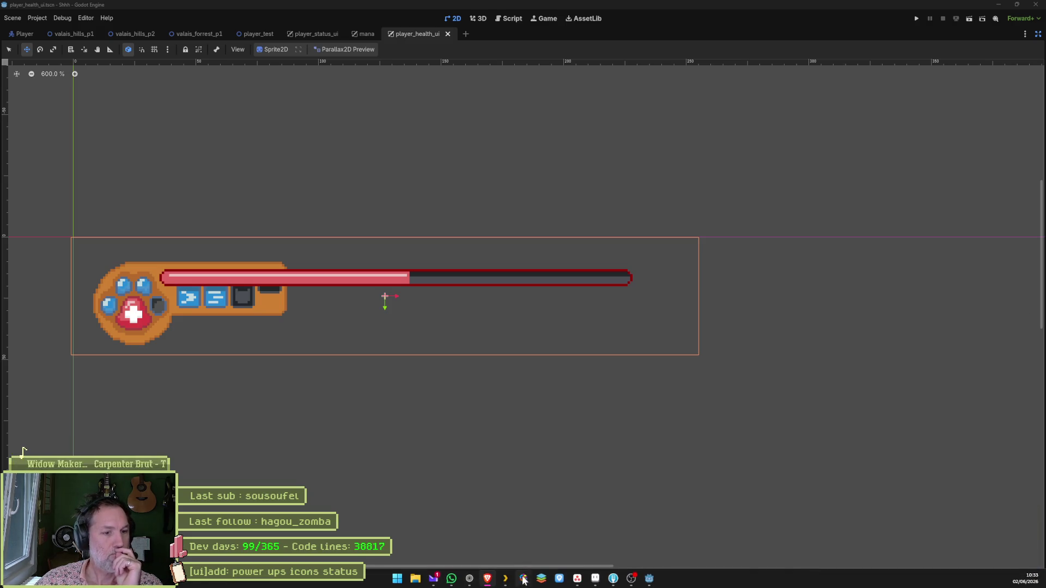
{"action": "left_click", "coordinate": [470, 579]}
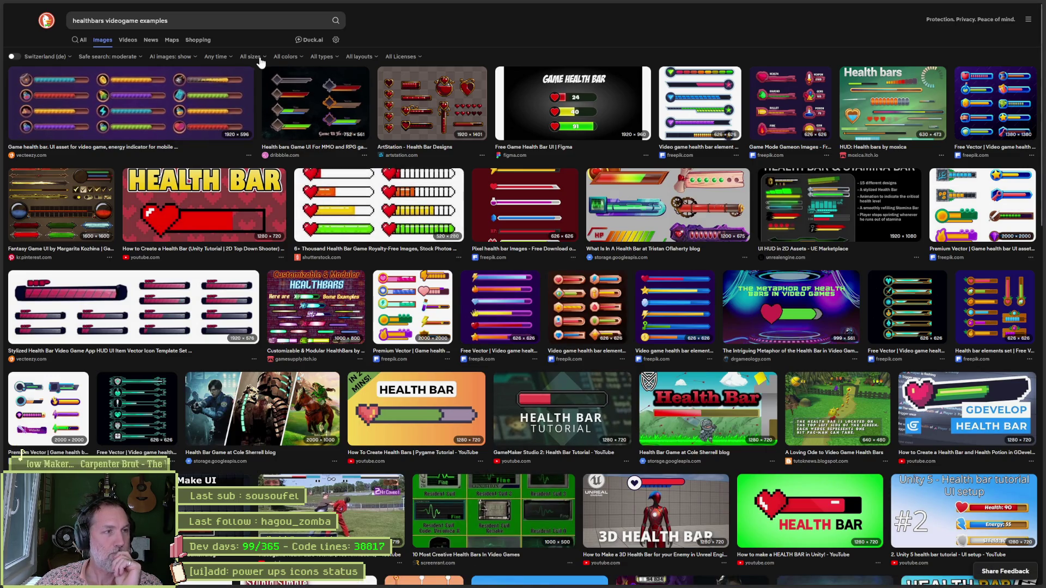
Load the 'blasphemous ui' image results, then start a new image search
{"action": "left_click", "coordinate": [24, 162]}
{"action": "type", "text": "blasphemous ui"}
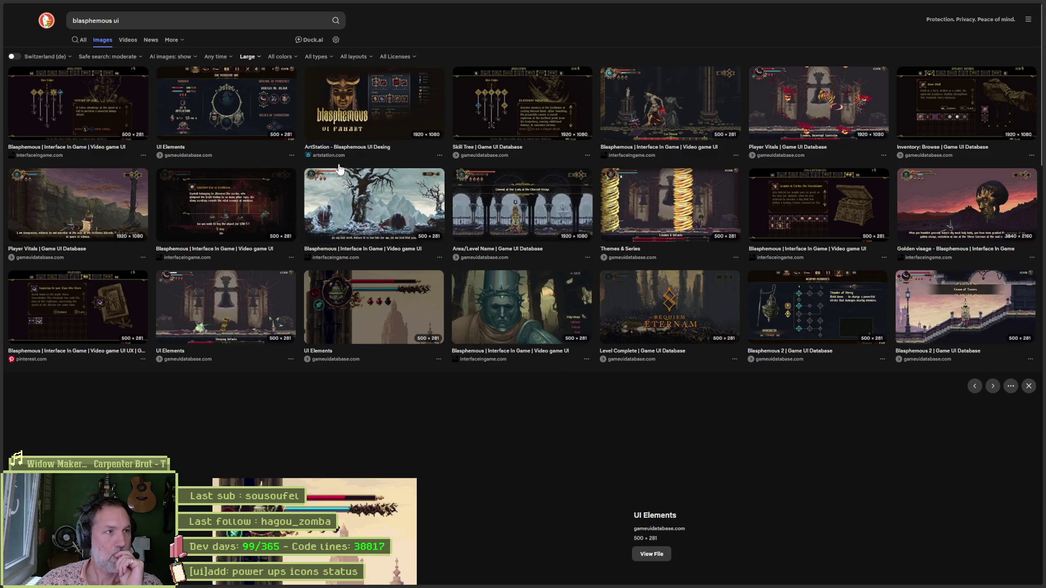
{"action": "left_click", "coordinate": [128, 20]}
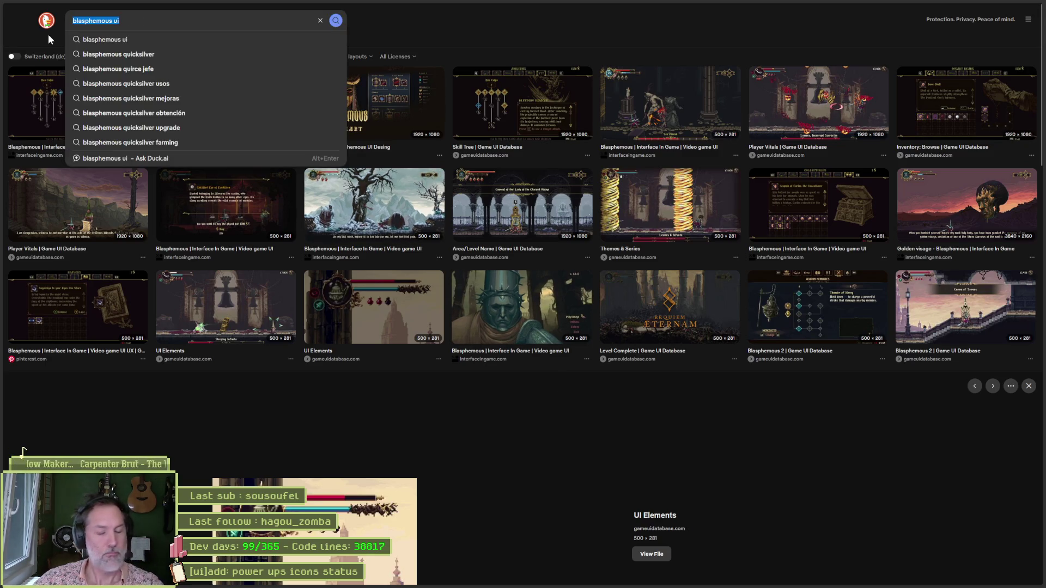
Search 'elden ring hud', preview the Team Hitless screenshot and next ones, then return to Godot
{"action": "type", "text": "elden ring hud"}
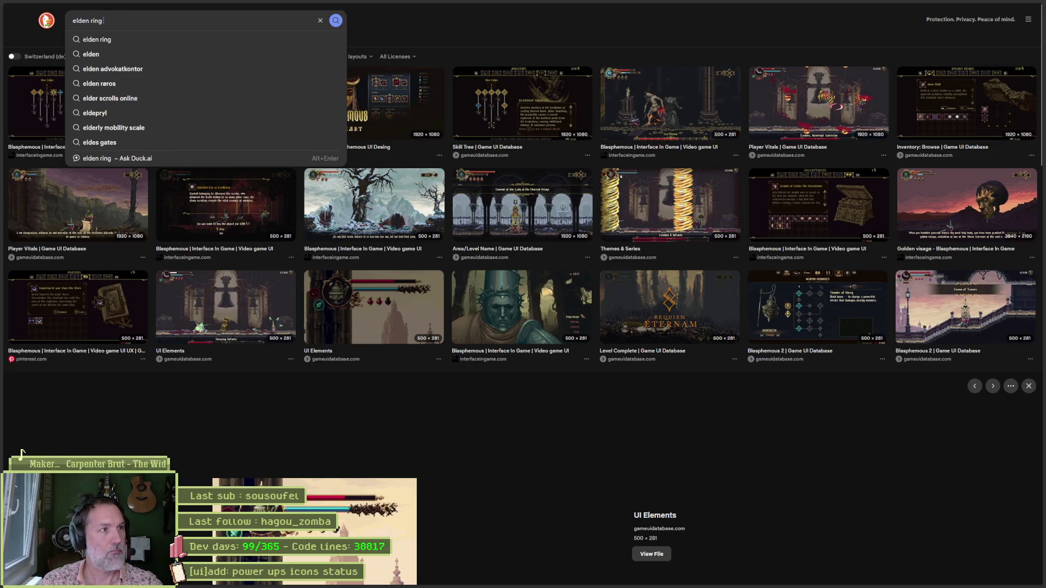
{"action": "key", "text": "Return"}
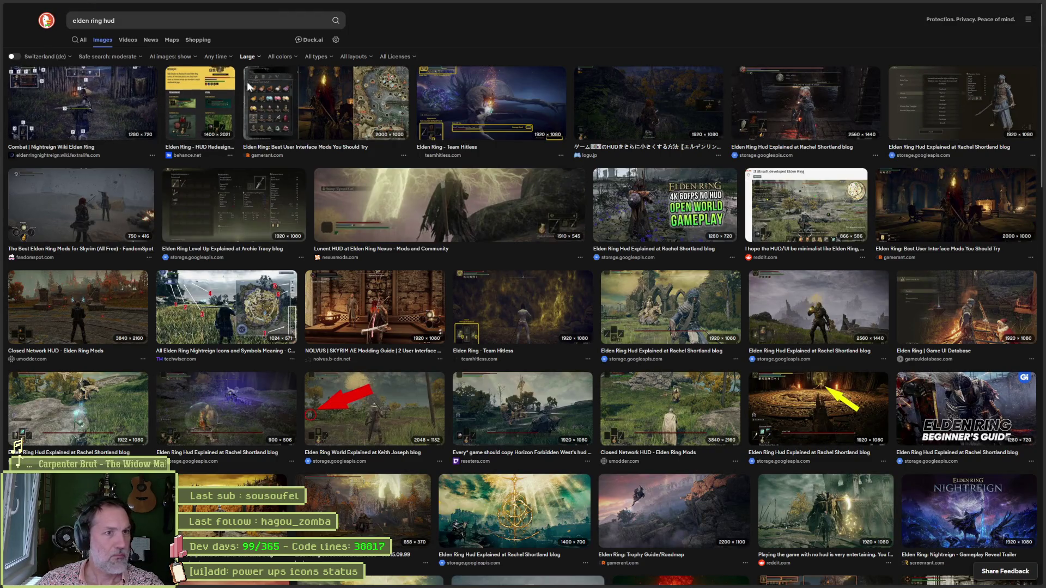
{"action": "left_click", "coordinate": [509, 89]}
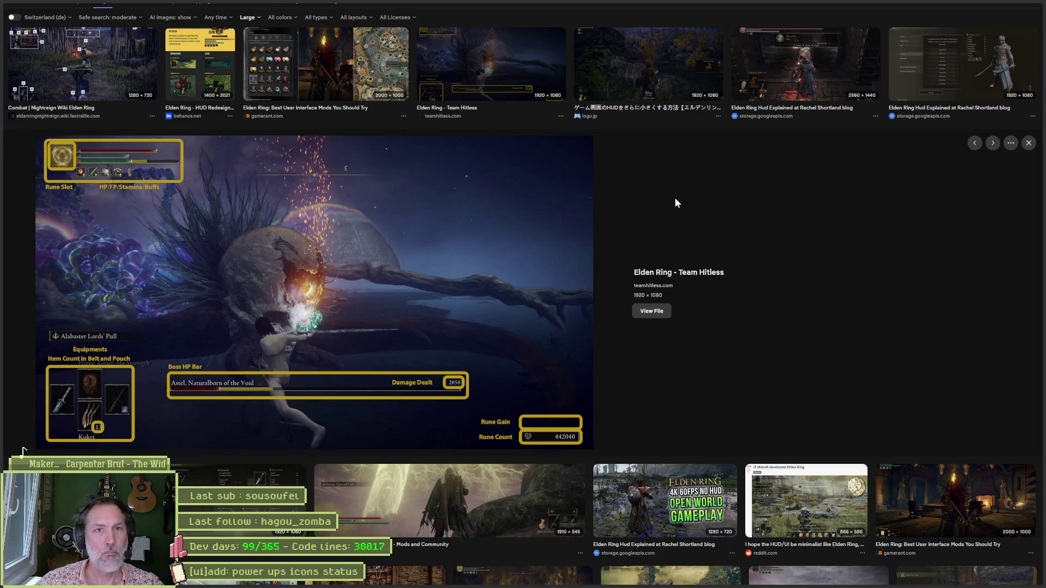
{"action": "key", "text": "Right"}
{"action": "key", "text": "Right"}
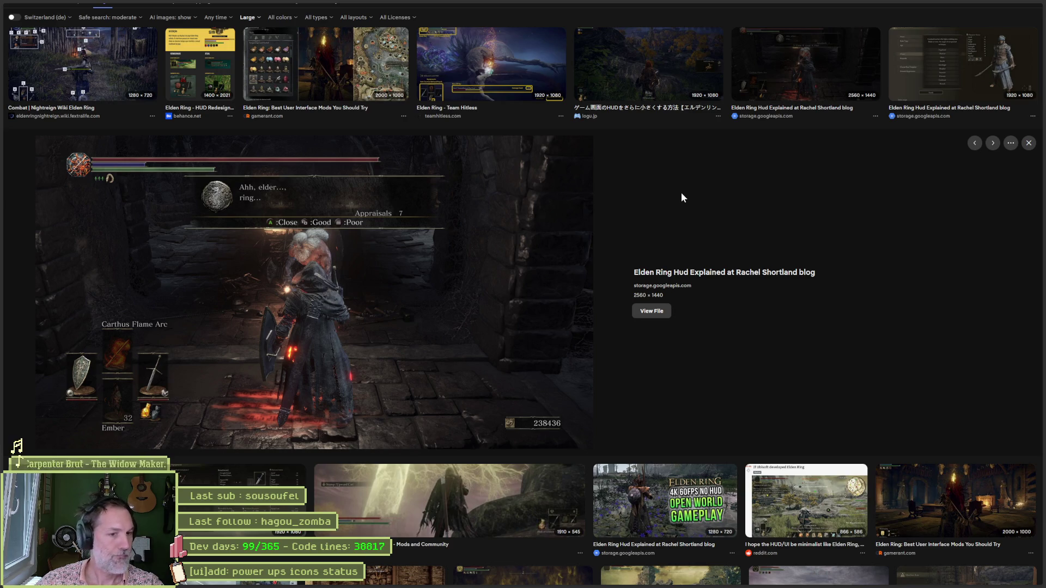
{"action": "left_click", "coordinate": [995, 7]}
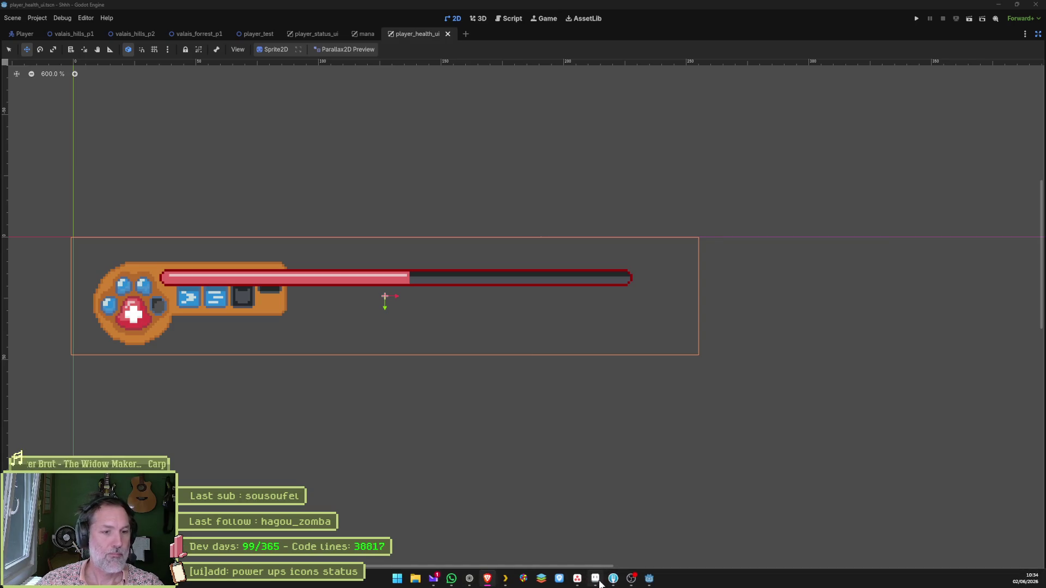
Bring Aseprite forward and open the hud.aseprite sprite
{"action": "left_click", "coordinate": [597, 580]}
{"action": "left_click", "coordinate": [97, 25]}
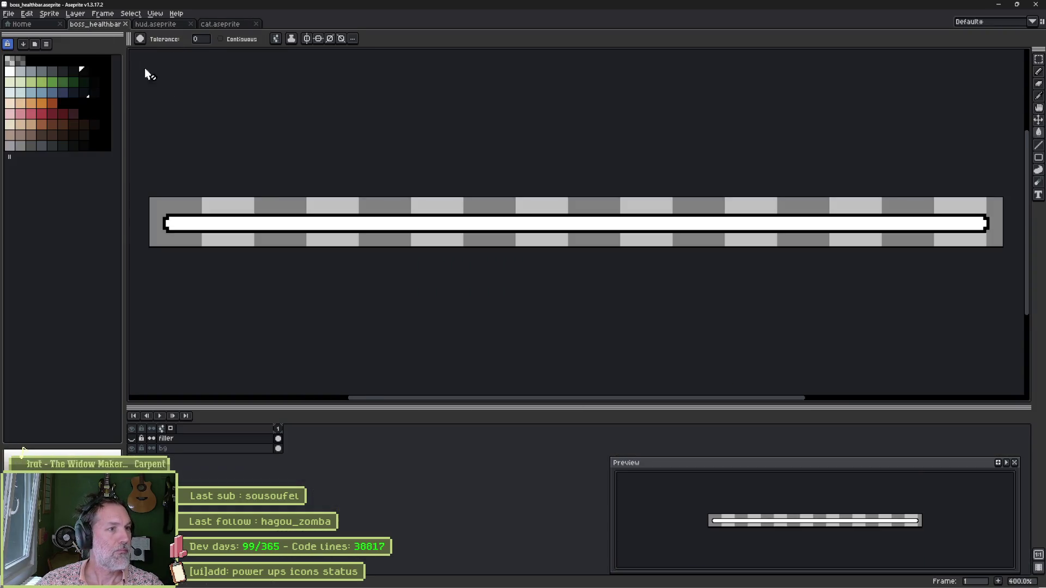
{"action": "left_click", "coordinate": [167, 25]}
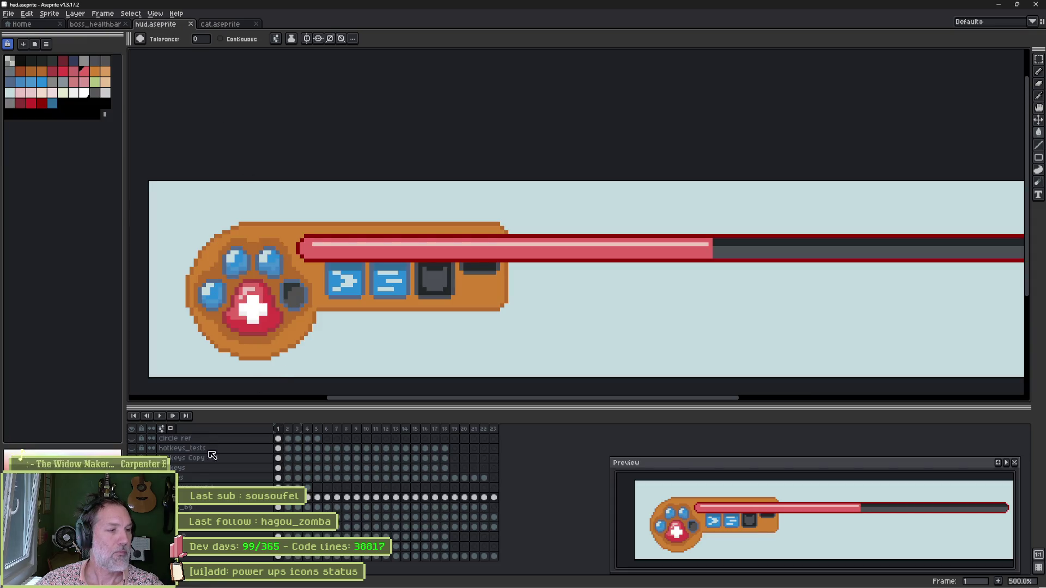
Undo and redo to restore the orange base behind the paw with the red reference circle showing, then take the Pencil
{"action": "key", "text": "ctrl+z"}
{"action": "key", "text": "ctrl+z"}
{"action": "key", "text": "ctrl+z"}
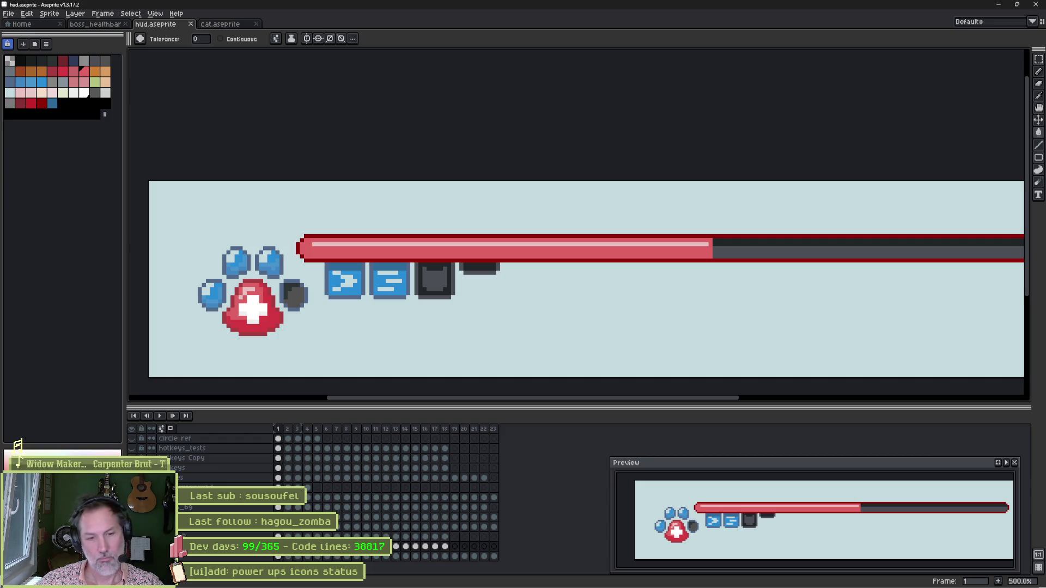
{"action": "key", "text": "ctrl+y"}
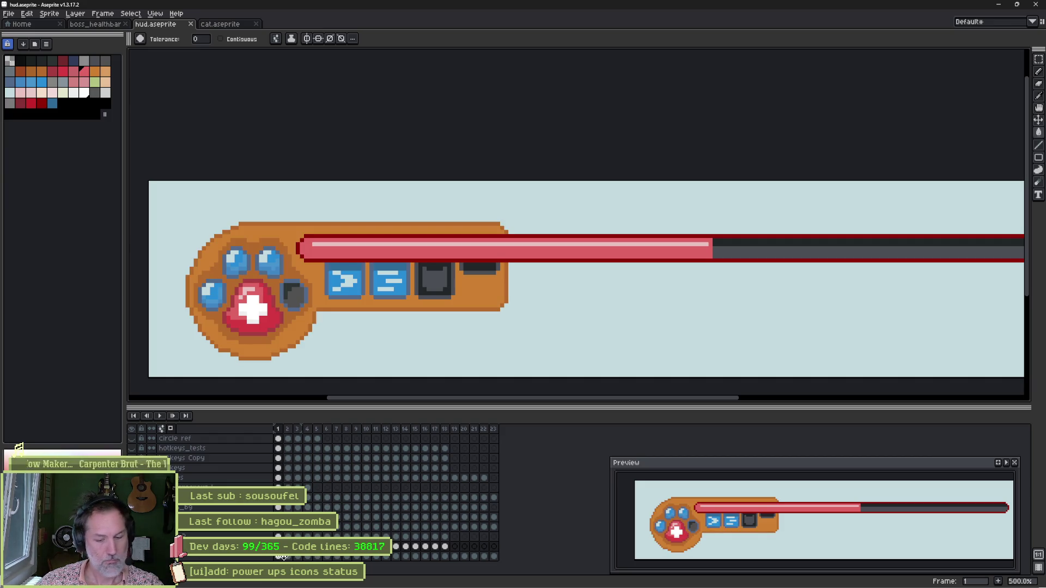
{"action": "key", "text": "ctrl+y"}
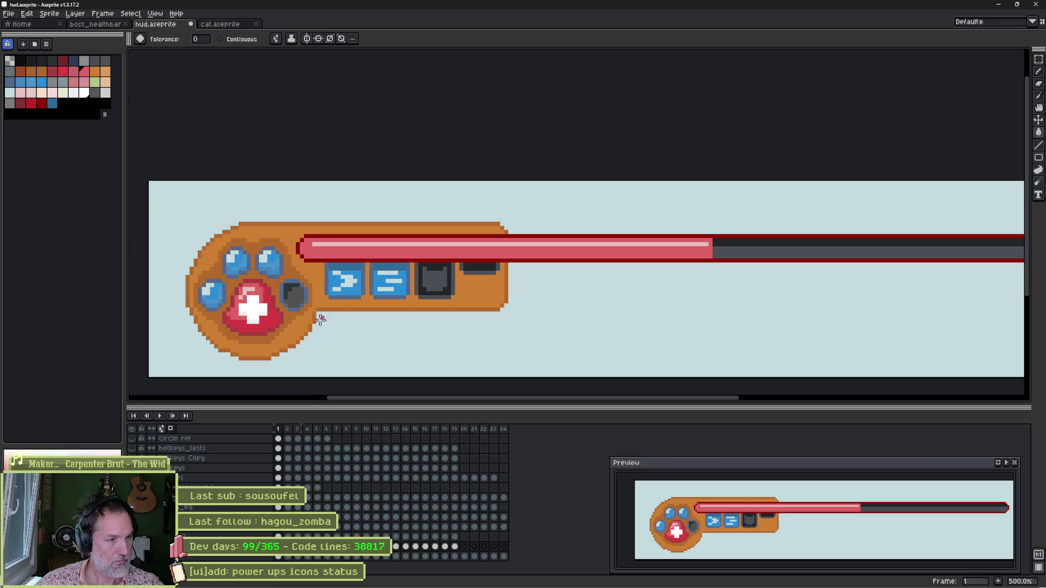
{"action": "key", "text": "ctrl+y"}
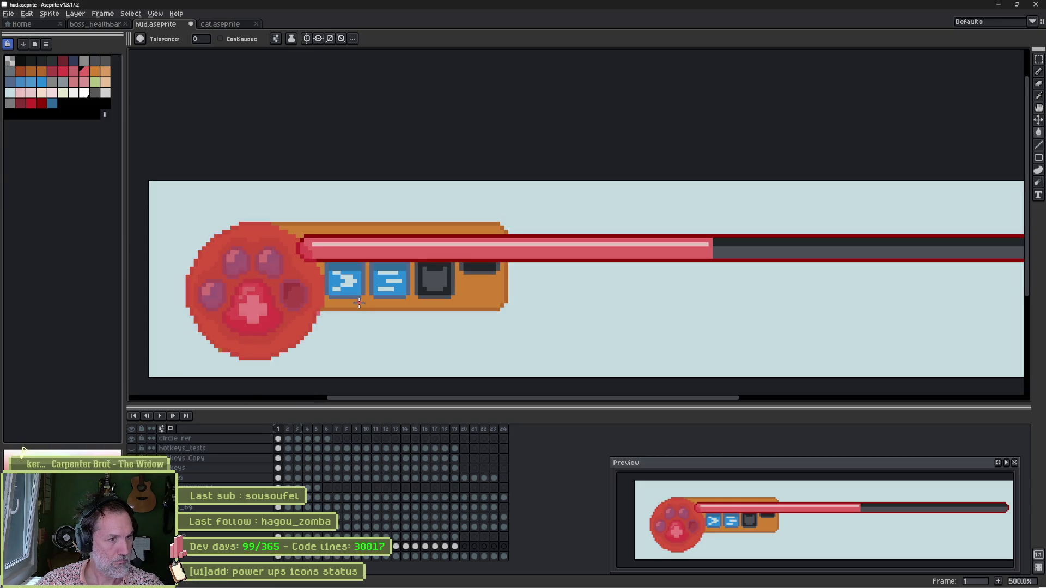
{"action": "key", "text": "b"}
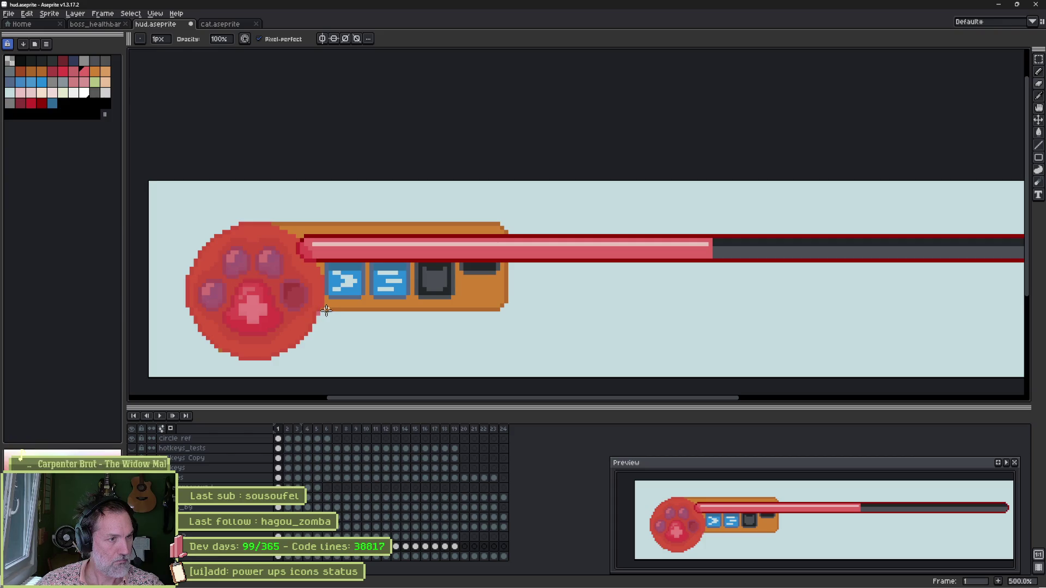
Split the orange base with a 1-pixel line and paint out the strip behind the icon buttons with a 5-pixel brush
{"action": "left_click_drag", "start_coordinate": [327, 306], "coordinate": [320, 203]}
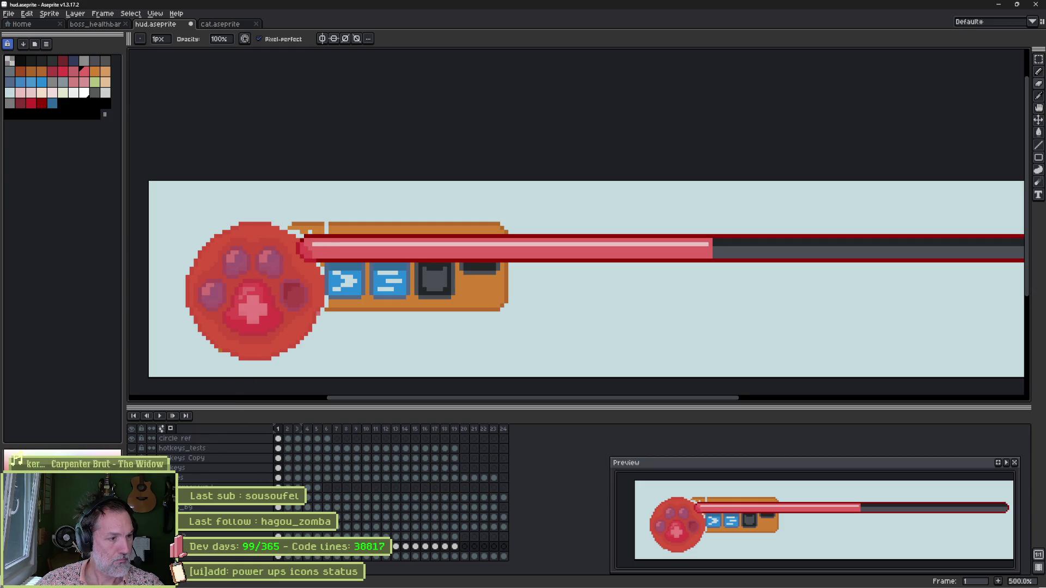
{"action": "key", "text": "plus"}
{"action": "key", "text": "plus"}
{"action": "key", "text": "plus"}
{"action": "mouse_move", "coordinate": [333, 314]}
{"action": "left_mouse_down"}
{"action": "mouse_move", "coordinate": [338, 269]}
{"action": "mouse_move", "coordinate": [325, 238]}
{"action": "mouse_move", "coordinate": [297, 220]}
{"action": "mouse_move", "coordinate": [460, 231]}
{"action": "mouse_move", "coordinate": [434, 250]}
{"action": "mouse_move", "coordinate": [423, 301]}
{"action": "mouse_move", "coordinate": [369, 254]}
{"action": "mouse_move", "coordinate": [362, 294]}
{"action": "mouse_move", "coordinate": [329, 264]}
{"action": "left_mouse_up"}
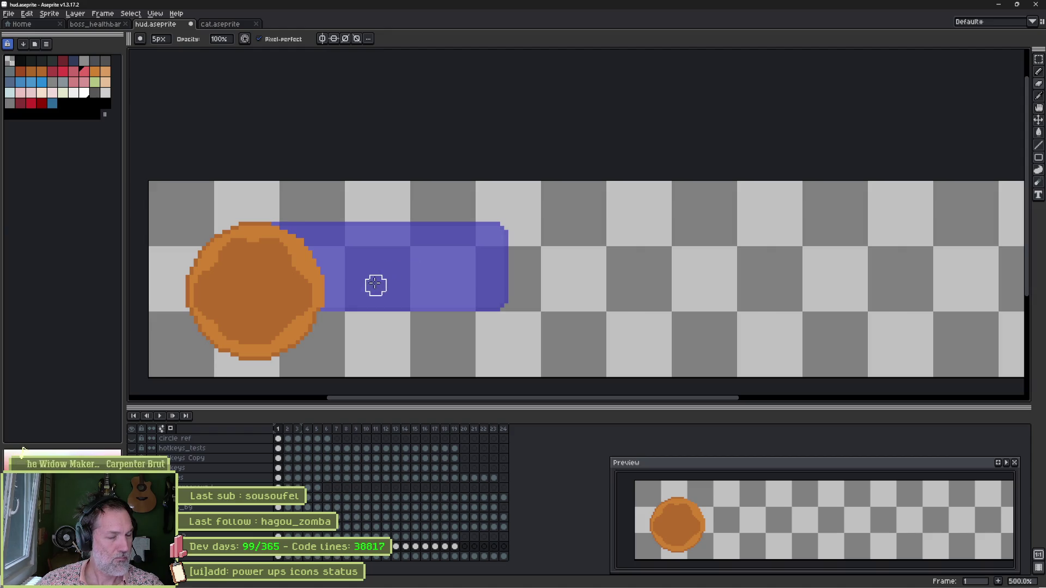
{"action": "scroll", "coordinate": [327, 291], "scroll_direction": "up", "scroll_amount": 4}
{"action": "key", "text": "b"}
Pick the base's orange as drawing colour and toggle the red reference circle to check the edge
{"action": "left_click", "coordinate": [318, 327], "text": "alt"}
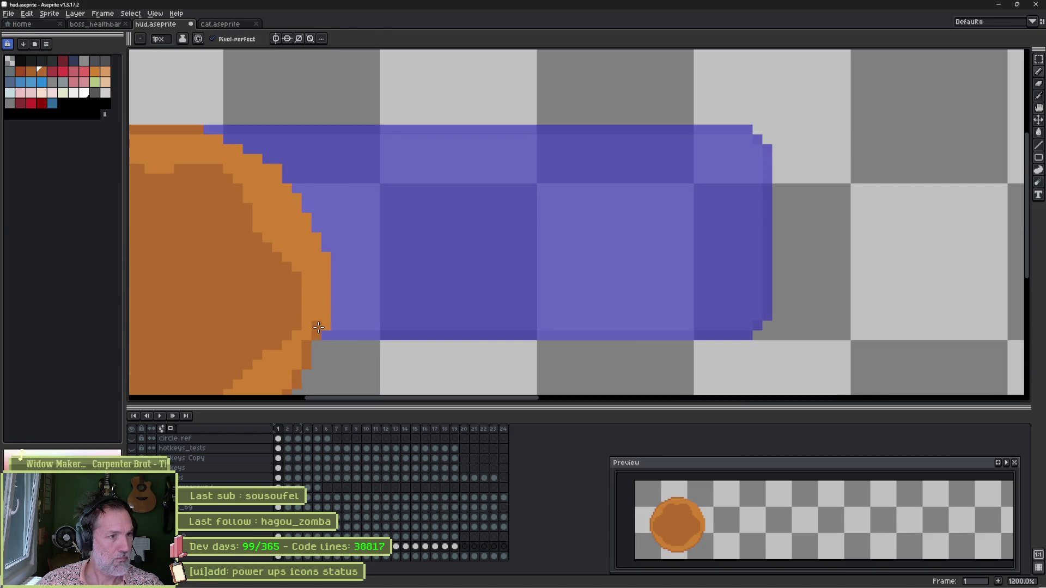
{"action": "left_click", "coordinate": [134, 440]}
{"action": "left_click", "coordinate": [135, 440]}
{"action": "left_click", "coordinate": [135, 439]}
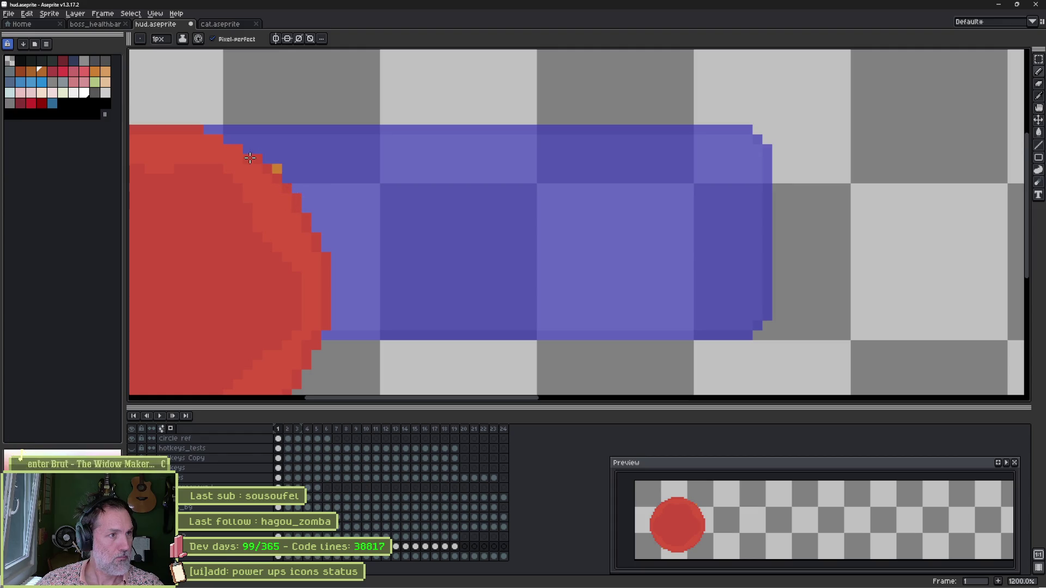
{"action": "key", "text": "b"}
{"action": "scroll", "coordinate": [287, 168], "scroll_direction": "down", "scroll_amount": 3}
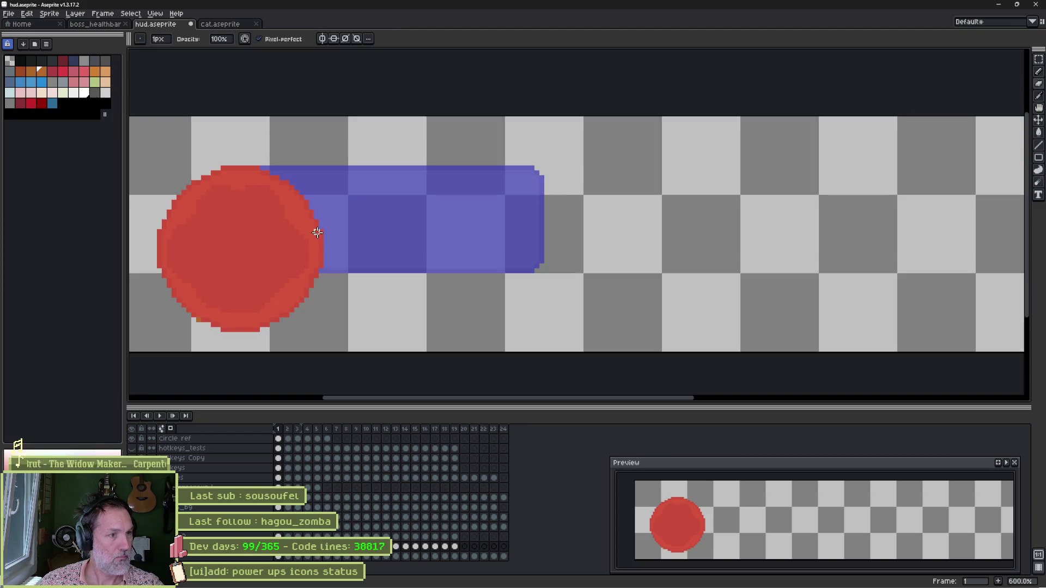
{"action": "scroll", "coordinate": [309, 264], "scroll_direction": "up", "scroll_amount": 4}
{"action": "key", "text": "i"}
{"action": "key", "text": "b"}
Repaint the stray circle-edge pixel orange and return to viewing the whole HUD
{"action": "left_click", "coordinate": [308, 291]}
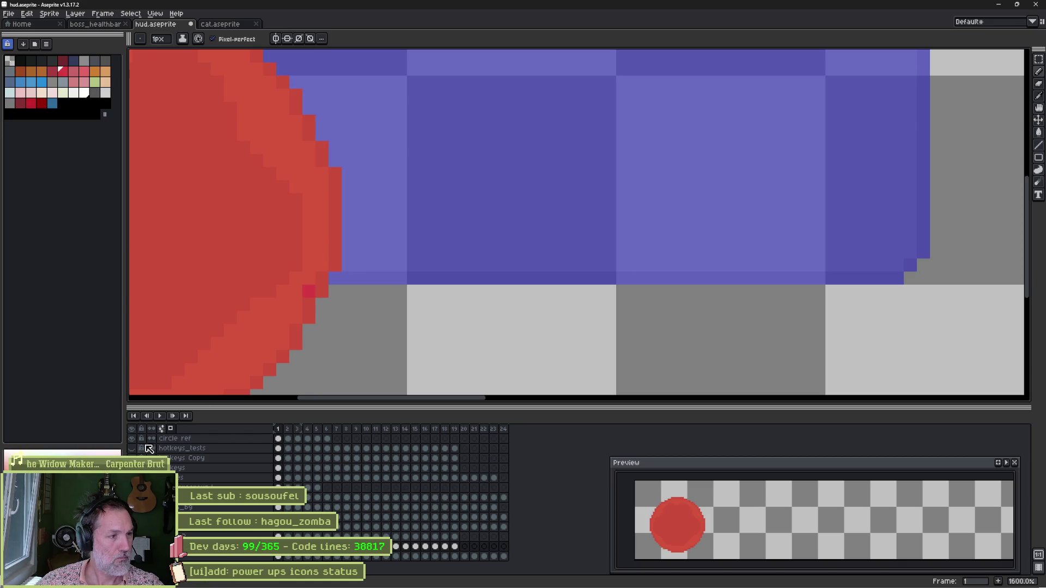
{"action": "left_click", "coordinate": [318, 241], "text": "alt"}
{"action": "left_click", "coordinate": [308, 291]}
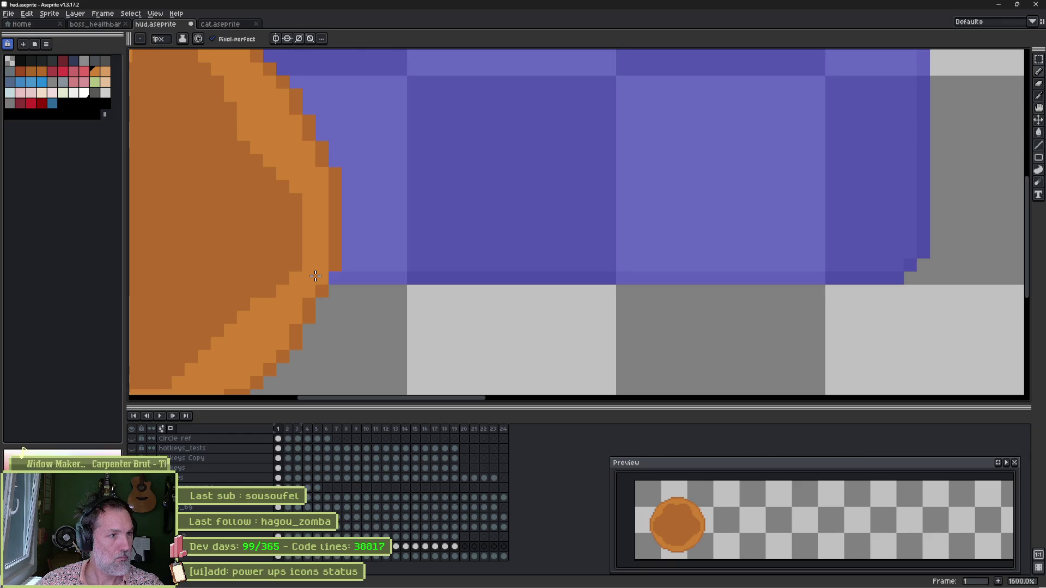
{"action": "scroll", "coordinate": [315, 276], "scroll_direction": "down", "scroll_amount": 3}
{"action": "left_click_drag", "start_coordinate": [316, 276], "coordinate": [391, 282]}
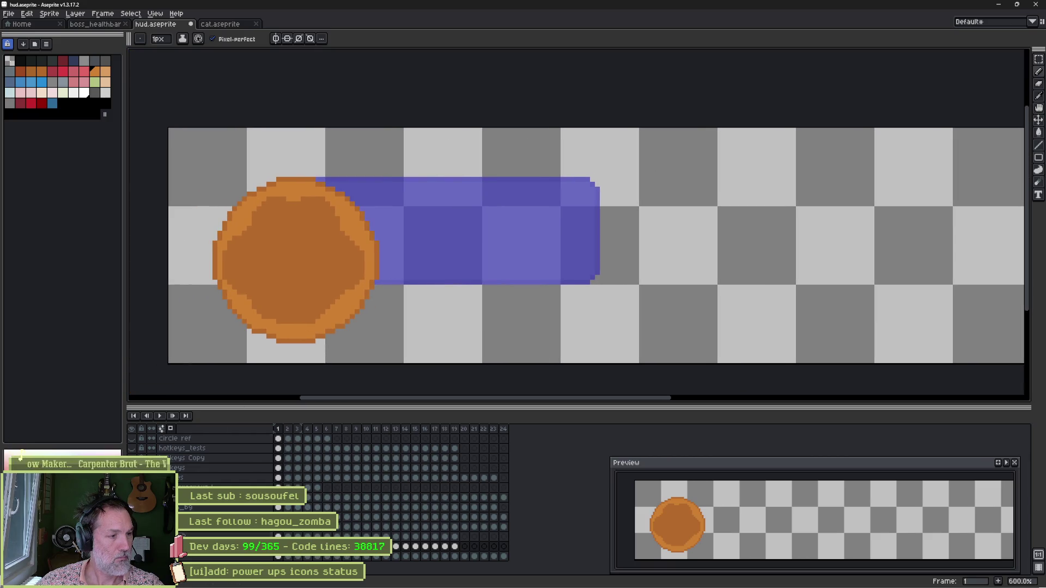
{"action": "key", "text": "ctrl+z"}
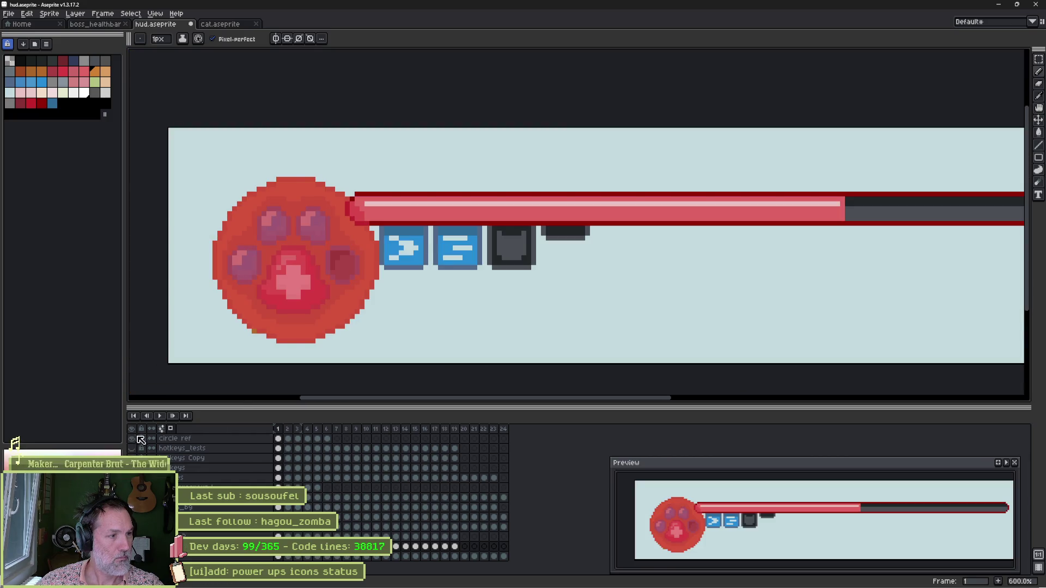
Hide the red reference circle, add a new animation frame, and return to the first frame
{"action": "left_click", "coordinate": [135, 439]}
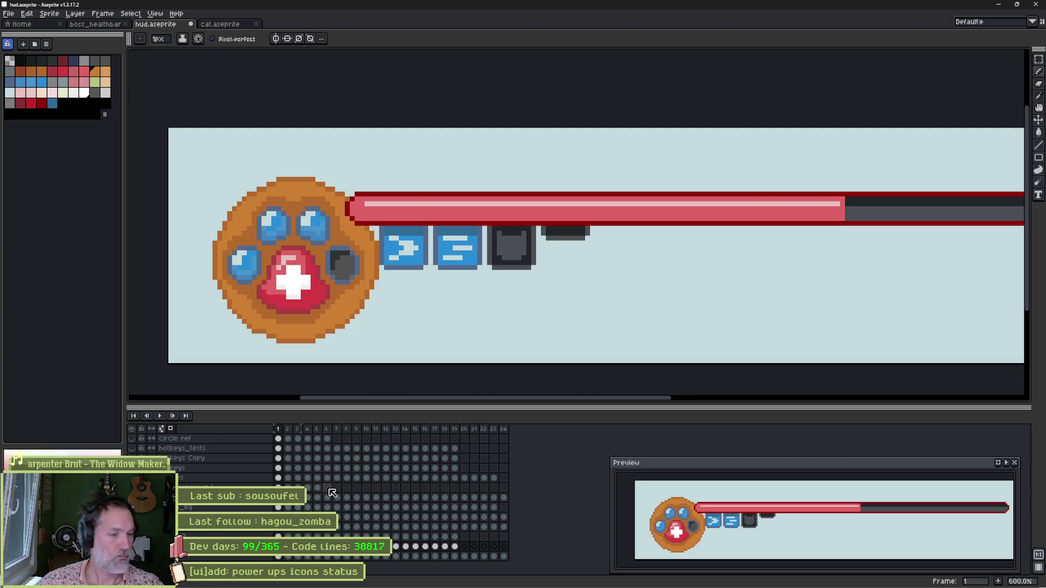
{"action": "key", "text": "alt+n"}
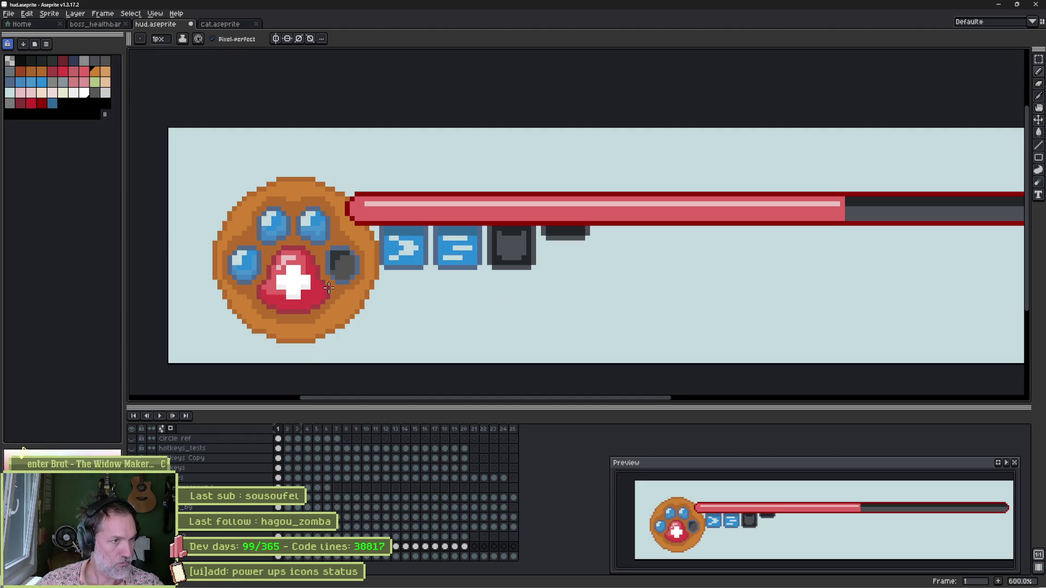
{"action": "key", "text": "comma"}
Delete the paw's round orange background disc and erase the leftover arc of its ring outline
{"action": "scroll", "coordinate": [376, 281], "scroll_direction": "up", "scroll_amount": 1}
{"action": "key", "text": "w"}
{"action": "left_click", "coordinate": [287, 188]}
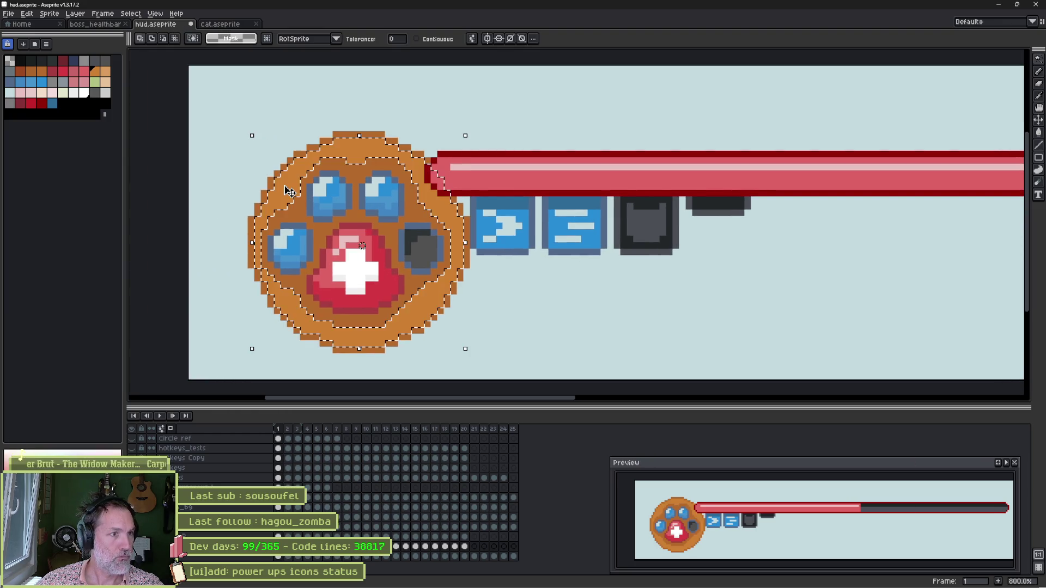
{"action": "key", "text": "Delete"}
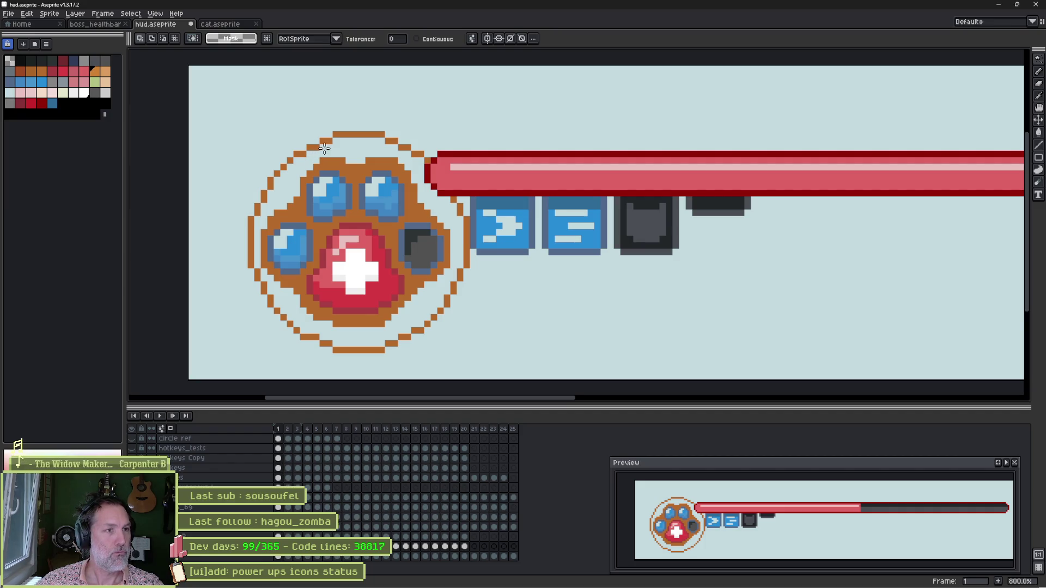
{"action": "key", "text": "e"}
{"action": "mouse_move", "coordinate": [325, 130]}
{"action": "left_mouse_down"}
{"action": "mouse_move", "coordinate": [252, 208]}
{"action": "mouse_move", "coordinate": [248, 256]}
{"action": "mouse_move", "coordinate": [266, 303]}
{"action": "mouse_move", "coordinate": [327, 348]}
{"action": "mouse_move", "coordinate": [386, 344]}
{"action": "mouse_move", "coordinate": [376, 354]}
{"action": "mouse_move", "coordinate": [437, 309]}
{"action": "mouse_move", "coordinate": [458, 277]}
{"action": "mouse_move", "coordinate": [464, 233]}
{"action": "mouse_move", "coordinate": [399, 144]}
{"action": "mouse_move", "coordinate": [357, 133]}
{"action": "mouse_move", "coordinate": [450, 192]}
{"action": "left_mouse_up"}
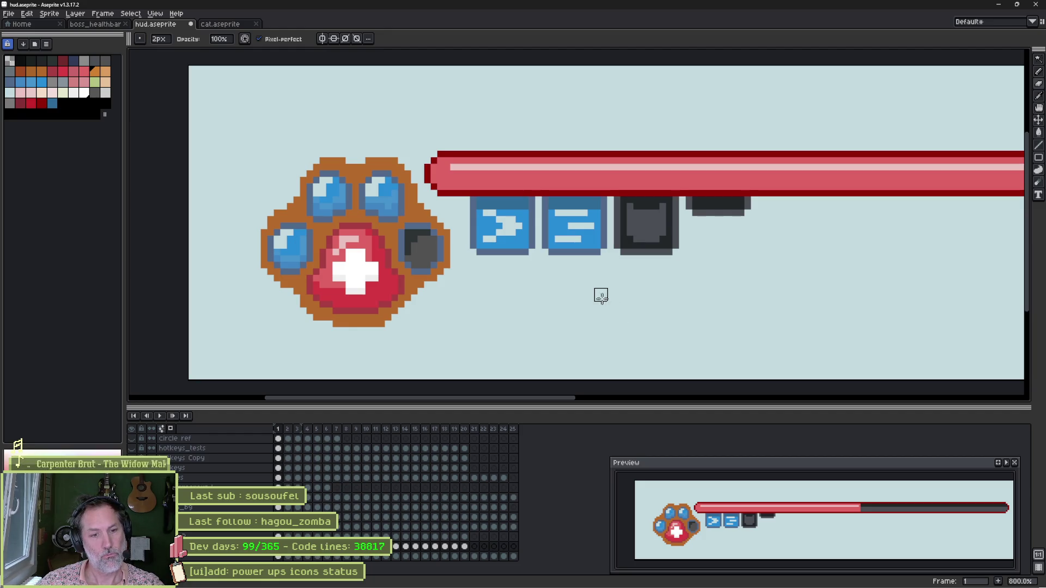
Erase the stray orange pixels along the paw's lower-left edge and both ends of its bottom row
{"action": "scroll", "coordinate": [409, 303], "scroll_direction": "up", "scroll_amount": 1}
{"action": "key", "text": "b"}
{"action": "left_click", "coordinate": [313, 324], "text": "alt"}
{"action": "scroll", "coordinate": [313, 324], "scroll_direction": "up", "scroll_amount": 3}
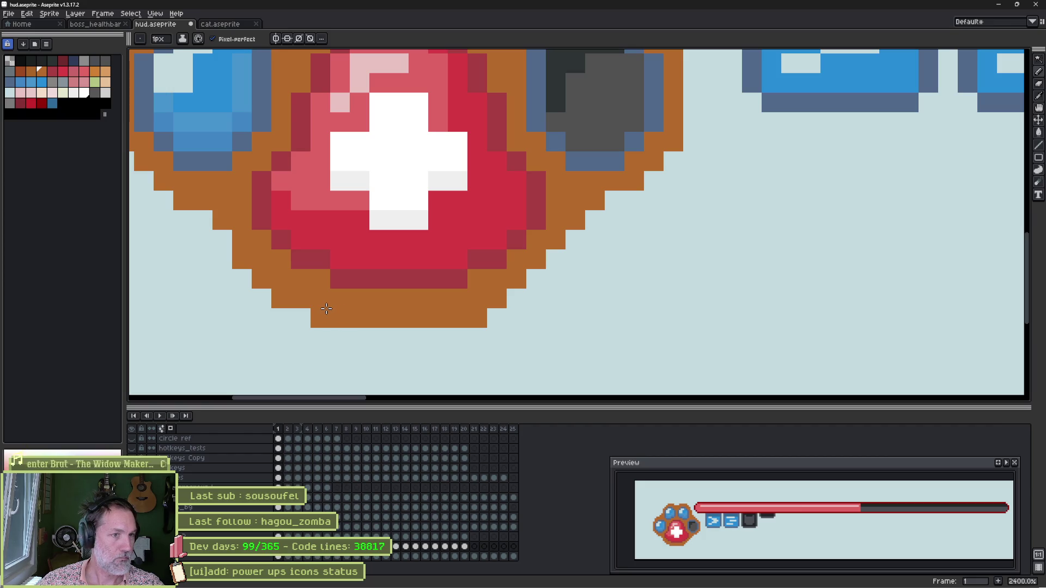
{"action": "left_click_drag", "start_coordinate": [304, 295], "coordinate": [390, 324]}
{"action": "key", "text": "e"}
{"action": "left_click", "coordinate": [365, 351]}
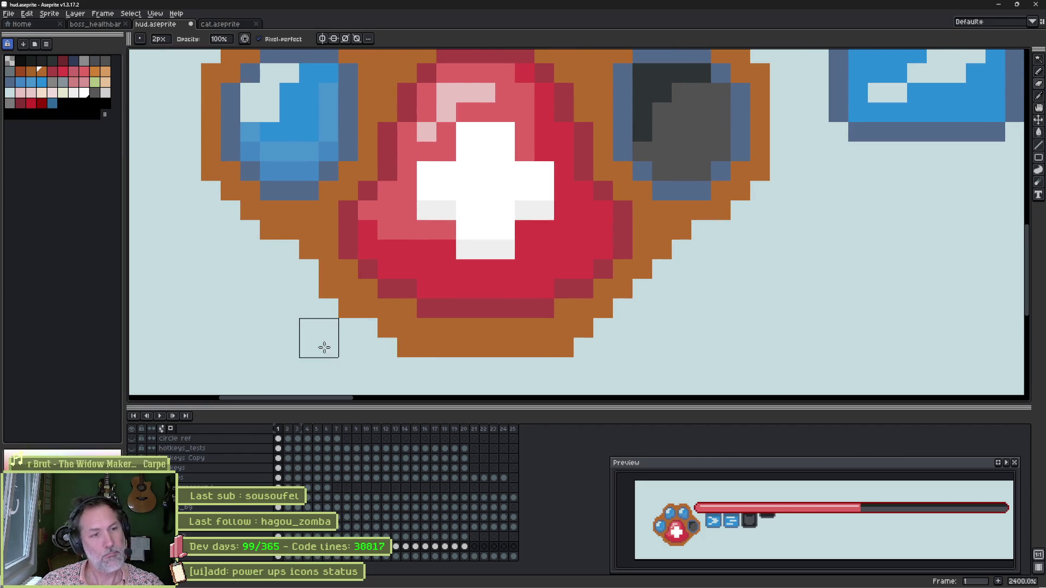
{"action": "left_click", "coordinate": [322, 313]}
{"action": "left_click", "coordinate": [344, 333]}
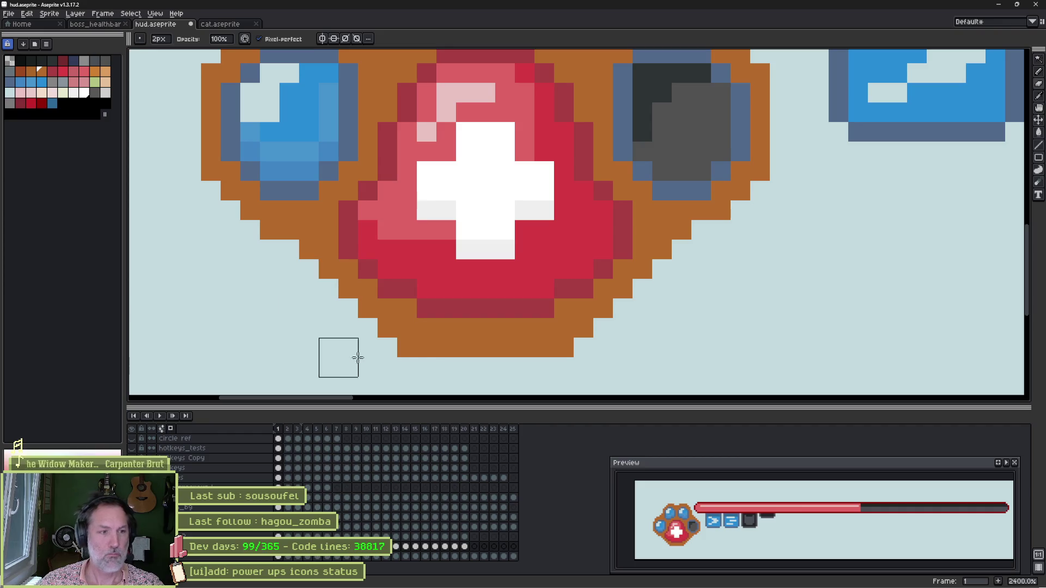
{"action": "left_click", "coordinate": [403, 357]}
{"action": "left_click", "coordinate": [587, 372]}
Zoom back out past the paw's health orb until the whole HUD is in view
{"action": "scroll", "coordinate": [616, 300], "scroll_direction": "up", "scroll_amount": 3}
{"action": "scroll", "coordinate": [615, 300], "scroll_direction": "right", "scroll_amount": 3}
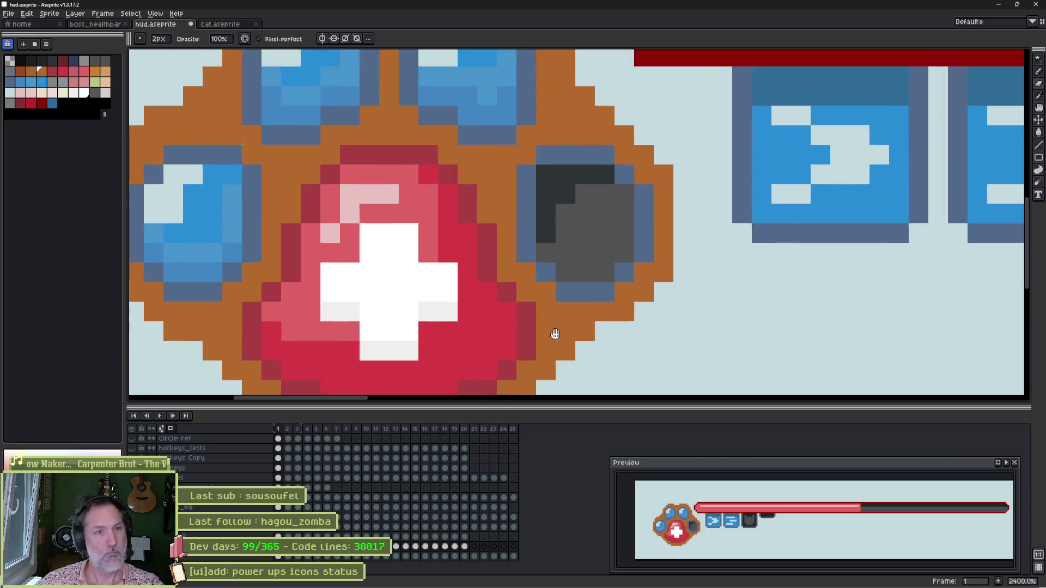
{"action": "key", "text": "b"}
{"action": "mouse_move", "coordinate": [412, 211]}
{"action": "left_mouse_down"}
{"action": "mouse_move", "coordinate": [463, 259]}
{"action": "mouse_move", "coordinate": [532, 297]}
{"action": "left_mouse_up"}
{"action": "scroll", "coordinate": [507, 287], "scroll_direction": "down", "scroll_amount": 1}
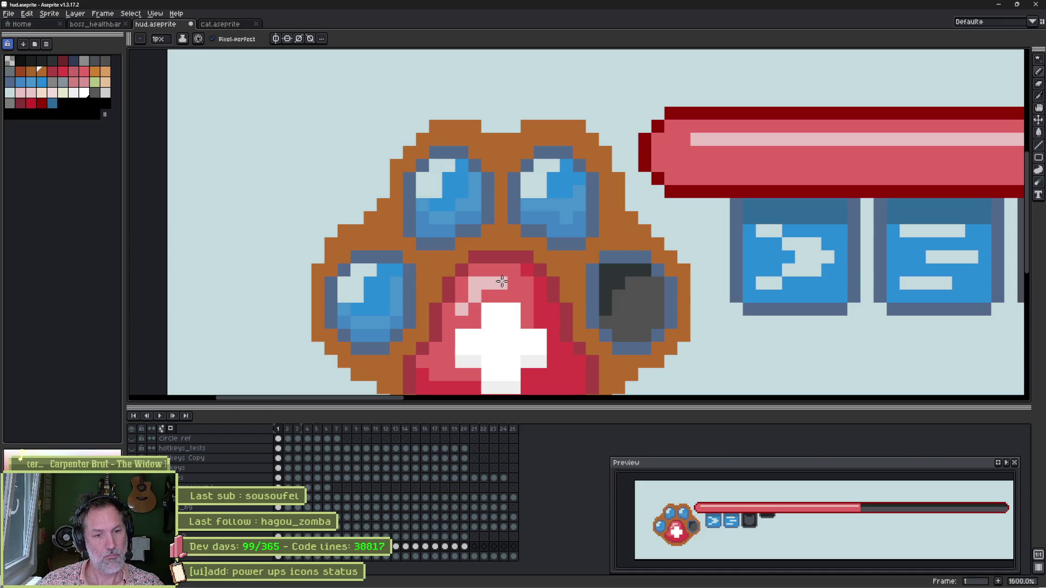
{"action": "scroll", "coordinate": [556, 275], "scroll_direction": "down", "scroll_amount": 2}
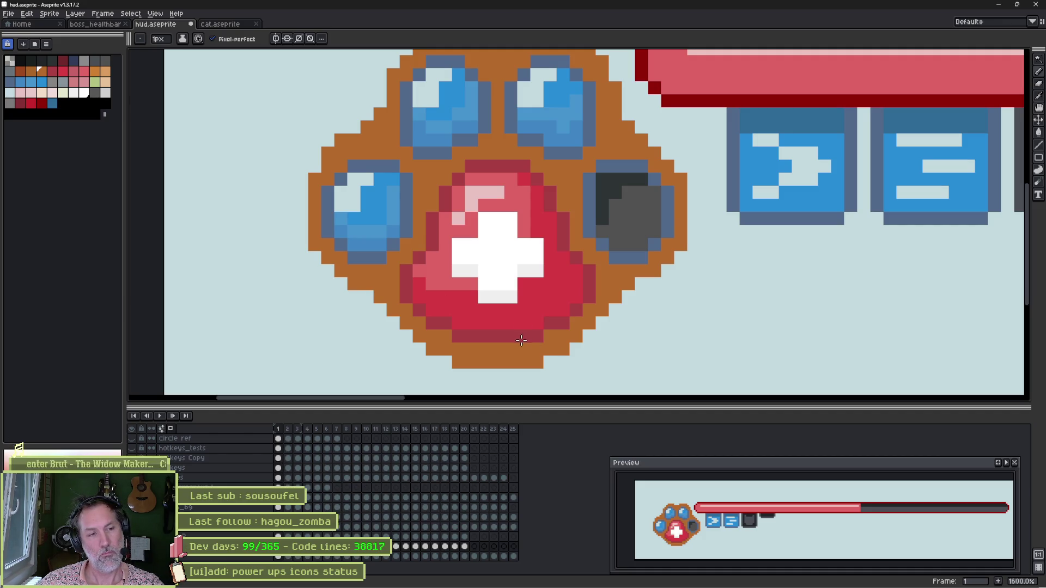
{"action": "scroll", "coordinate": [473, 304], "scroll_direction": "down", "scroll_amount": 5}
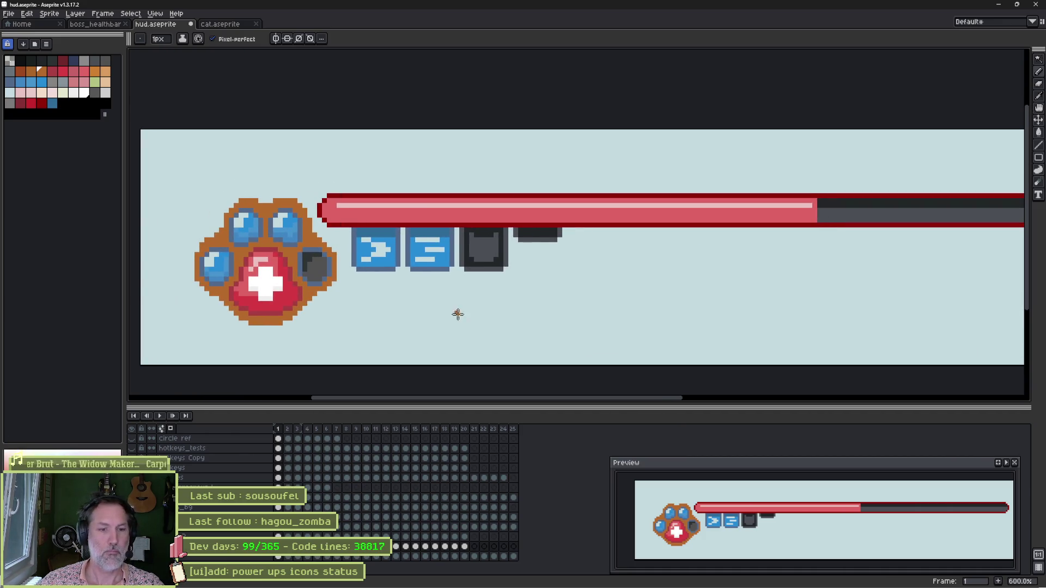
{"action": "scroll", "coordinate": [747, 306], "scroll_direction": "down", "scroll_amount": 1}
{"action": "left_click_drag", "start_coordinate": [747, 306], "coordinate": [533, 318]}
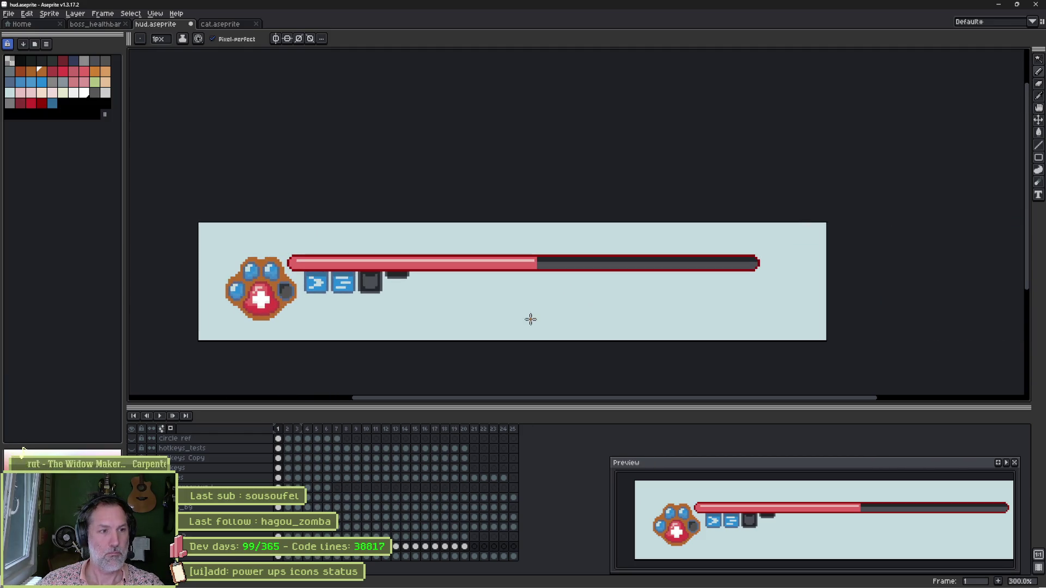
Compare the no-background, round-background and orange-panel frames, then return to frame 1
{"action": "key", "text": "period"}
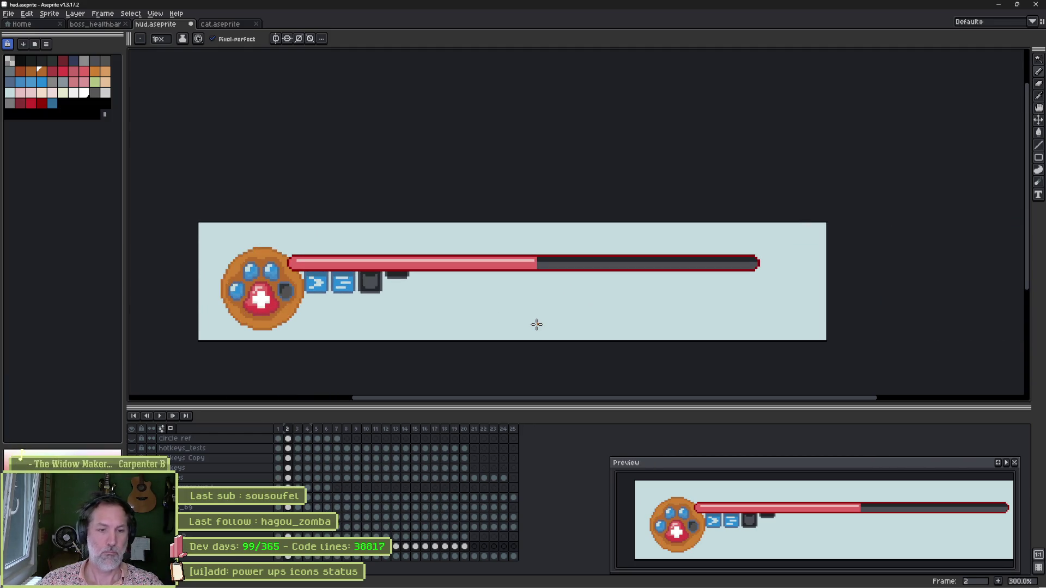
{"action": "key", "text": "comma"}
{"action": "key", "text": "period"}
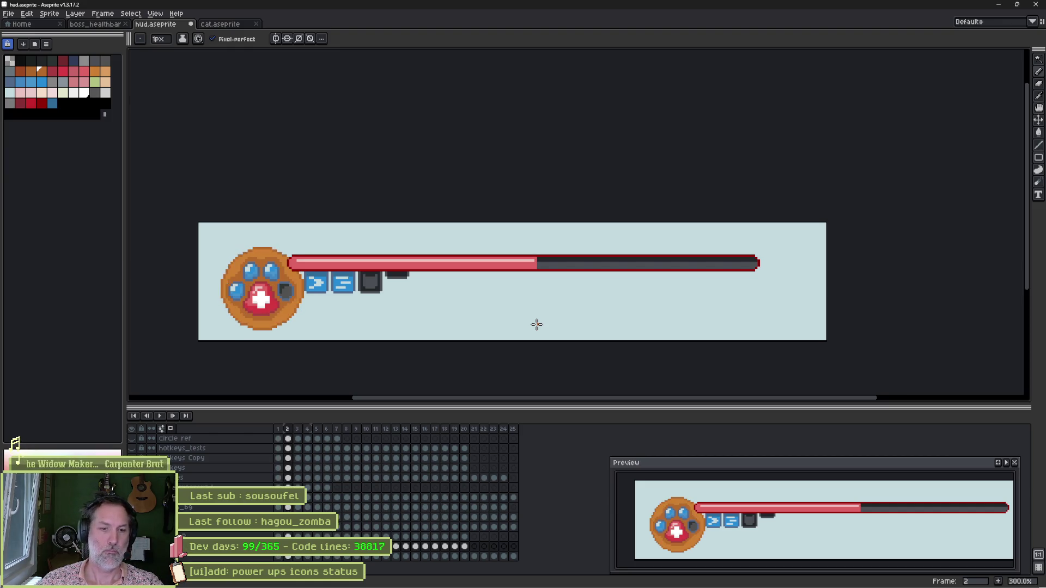
{"action": "key", "text": "period"}
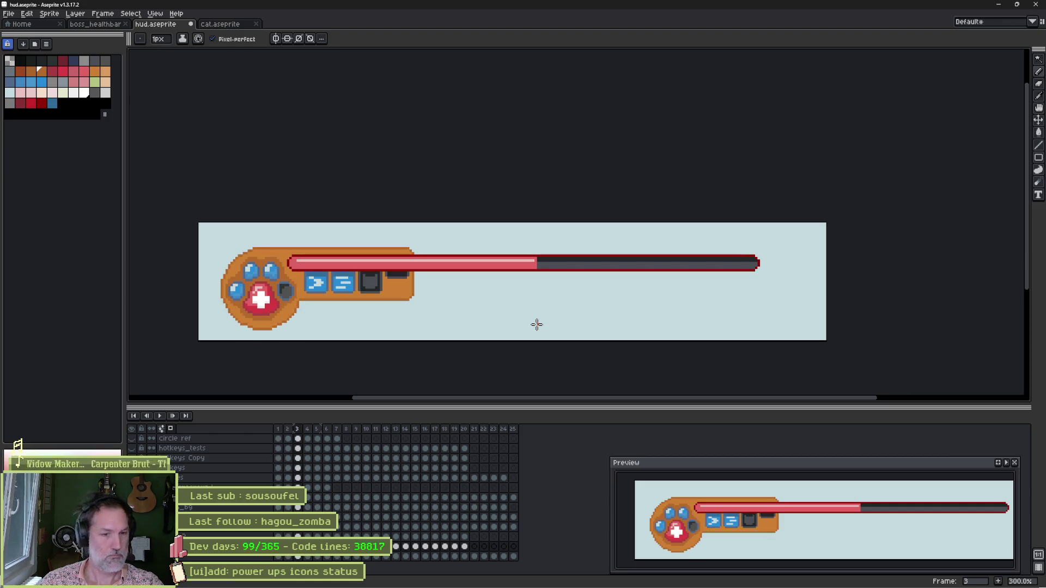
{"action": "key", "text": "comma"}
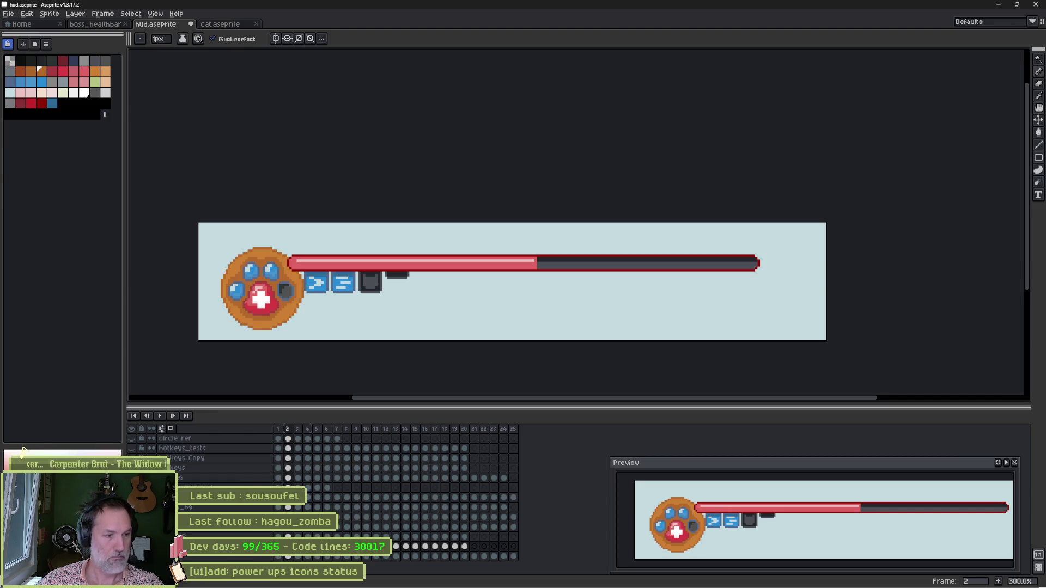
{"action": "key", "text": "comma"}
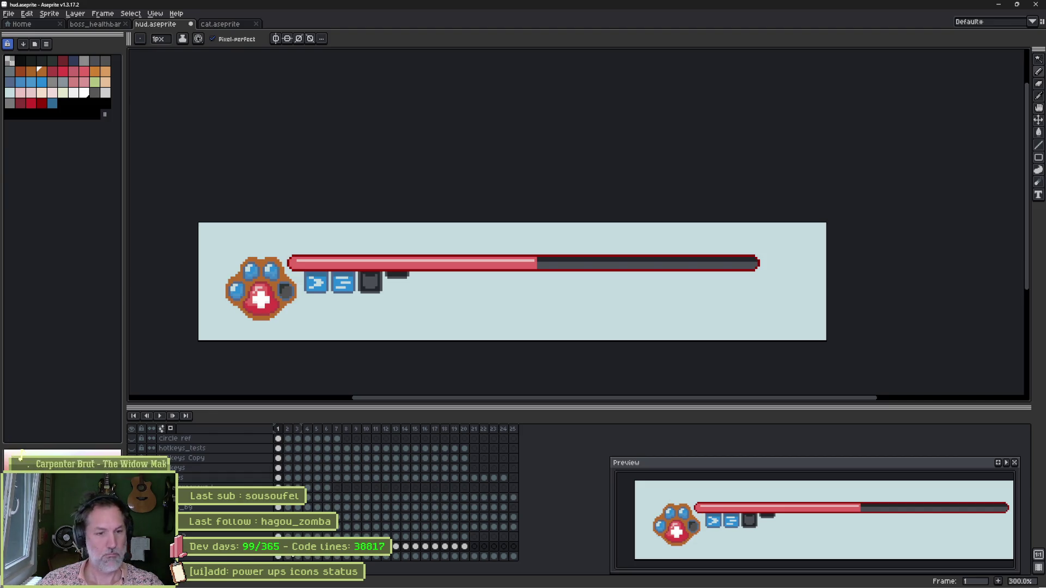
Bring up the Outline effect to preview an outline around the paw panel
{"action": "scroll", "coordinate": [322, 310], "scroll_direction": "up", "scroll_amount": 2}
{"action": "key", "text": "v"}
{"action": "key", "text": "b"}
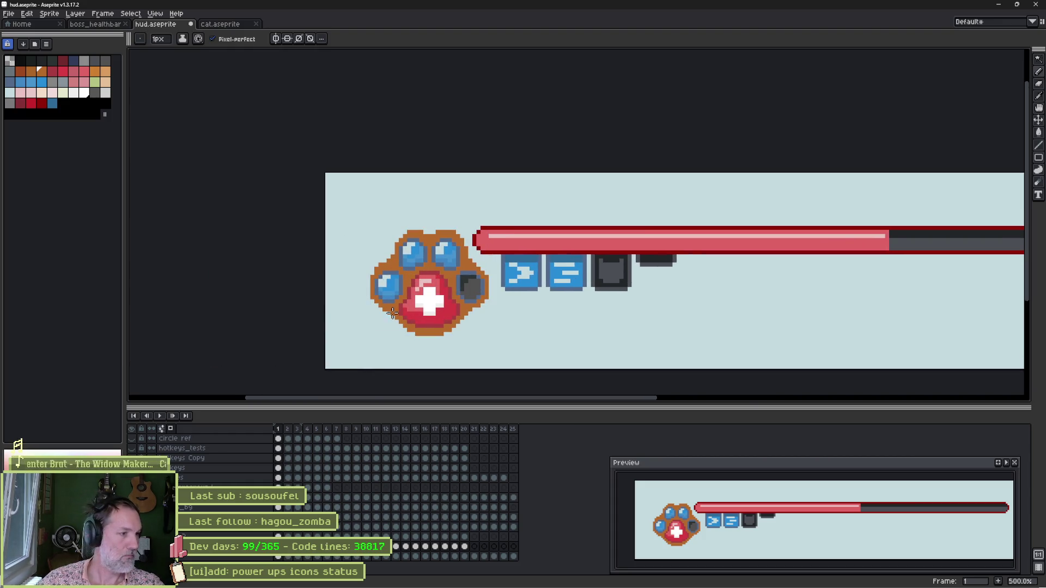
{"action": "key", "text": "shift+o"}
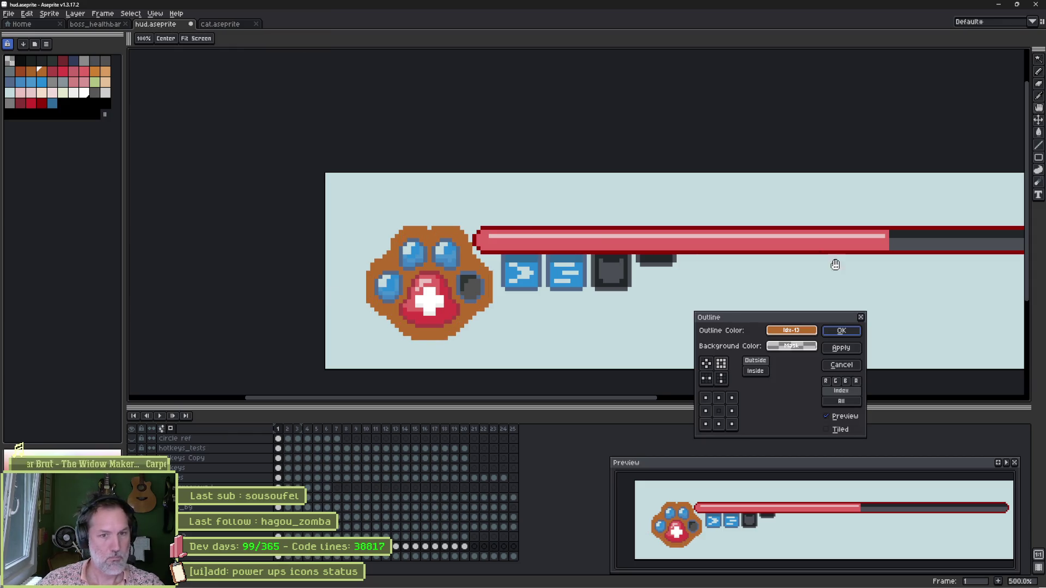
{"action": "left_click", "coordinate": [814, 336]}
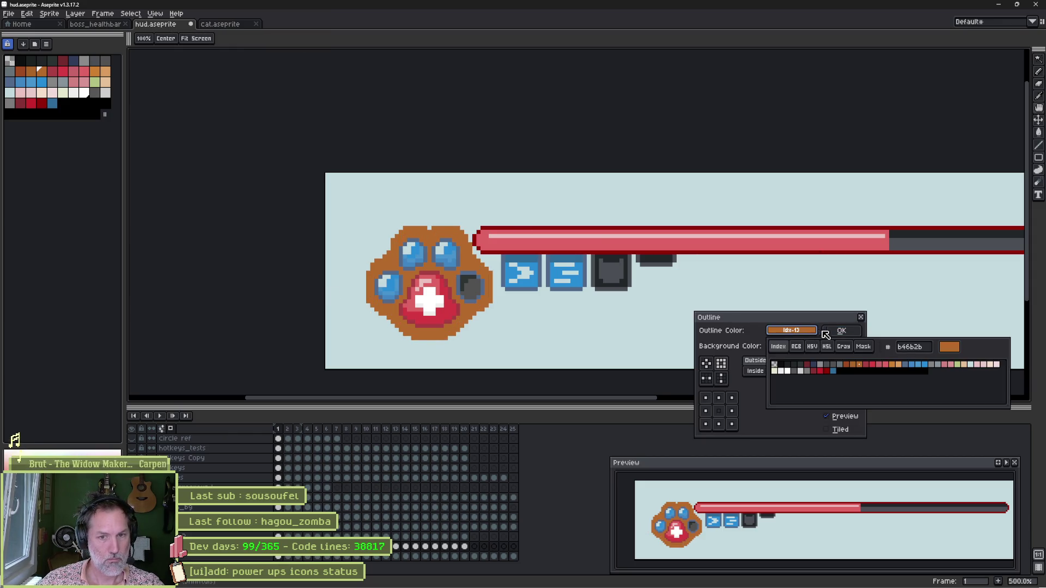
{"action": "left_click", "coordinate": [896, 366]}
{"action": "left_click", "coordinate": [901, 366]}
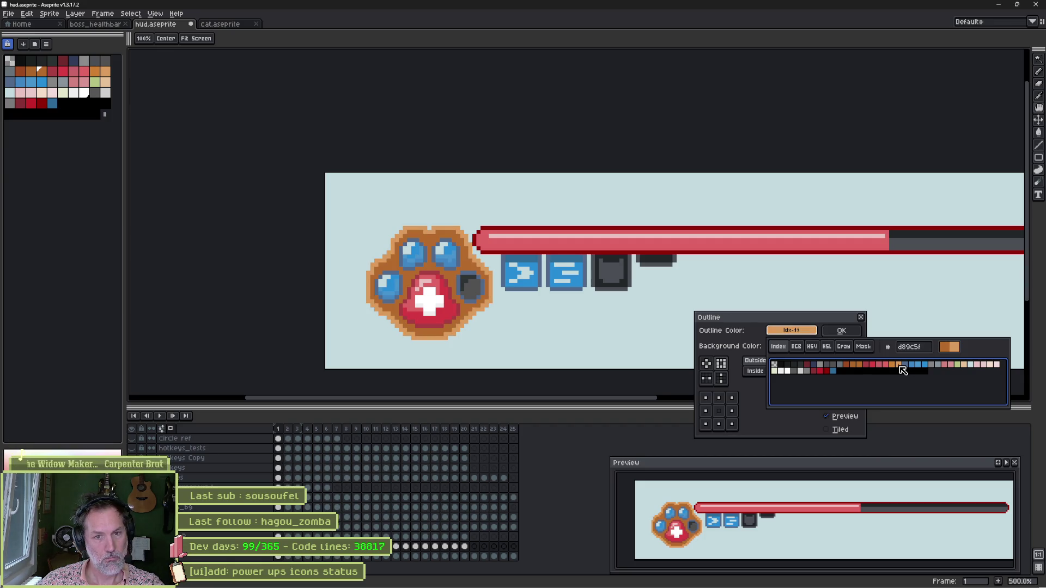
{"action": "left_click", "coordinate": [849, 367]}
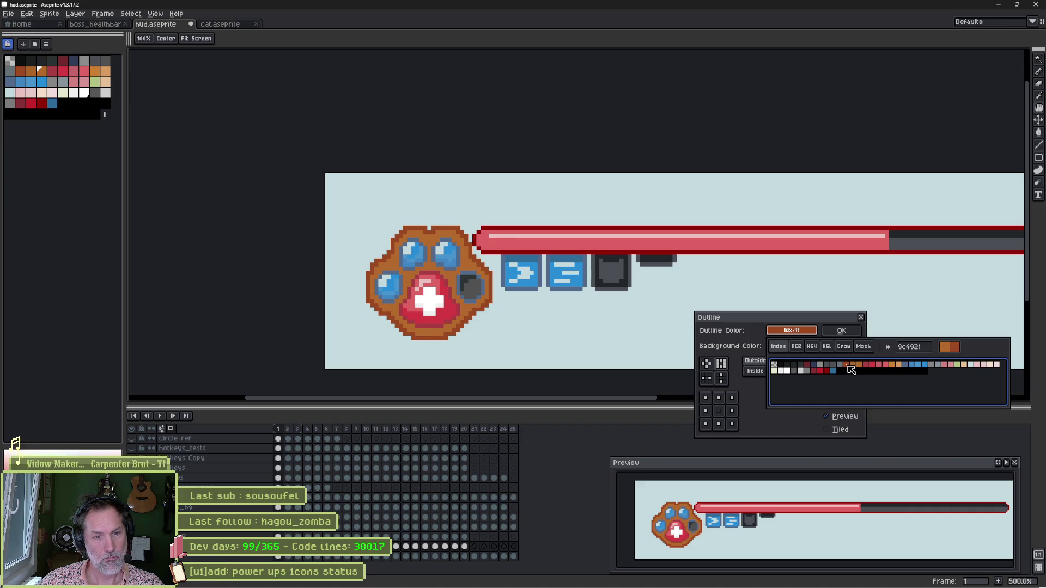
{"action": "left_click", "coordinate": [901, 365]}
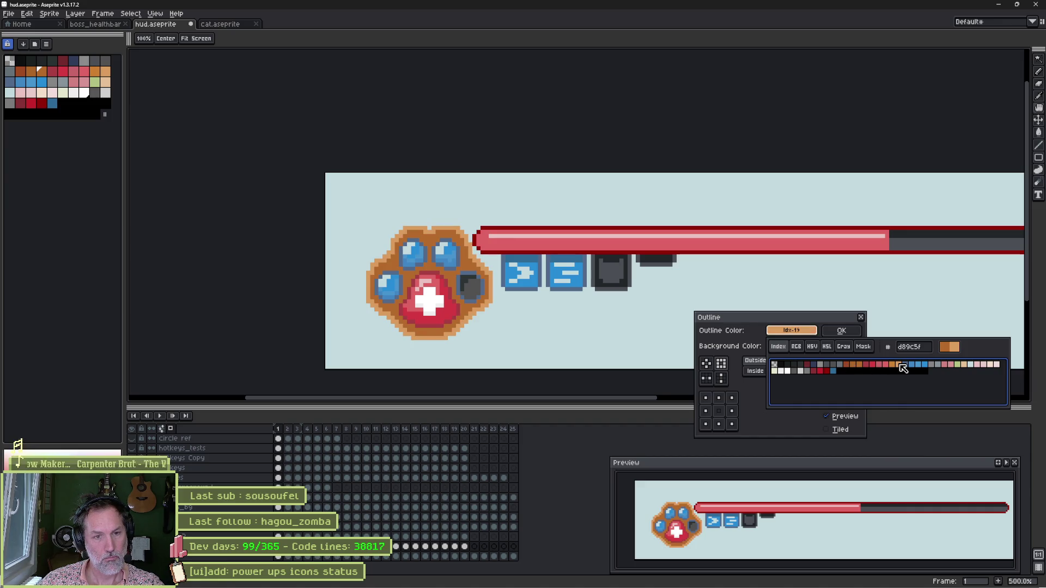
{"action": "left_click", "coordinate": [843, 332]}
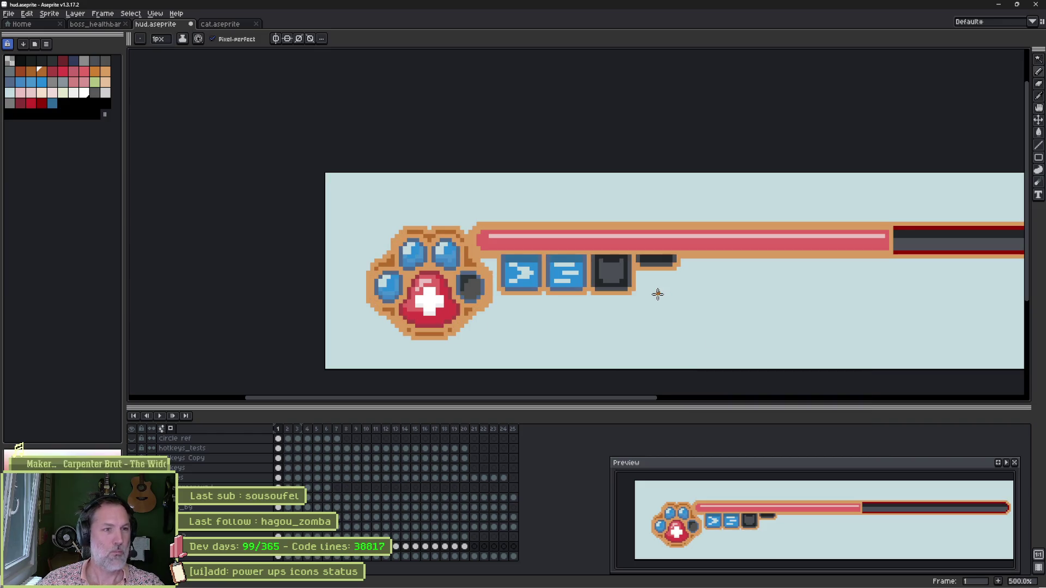
{"action": "key", "text": "ctrl+z"}
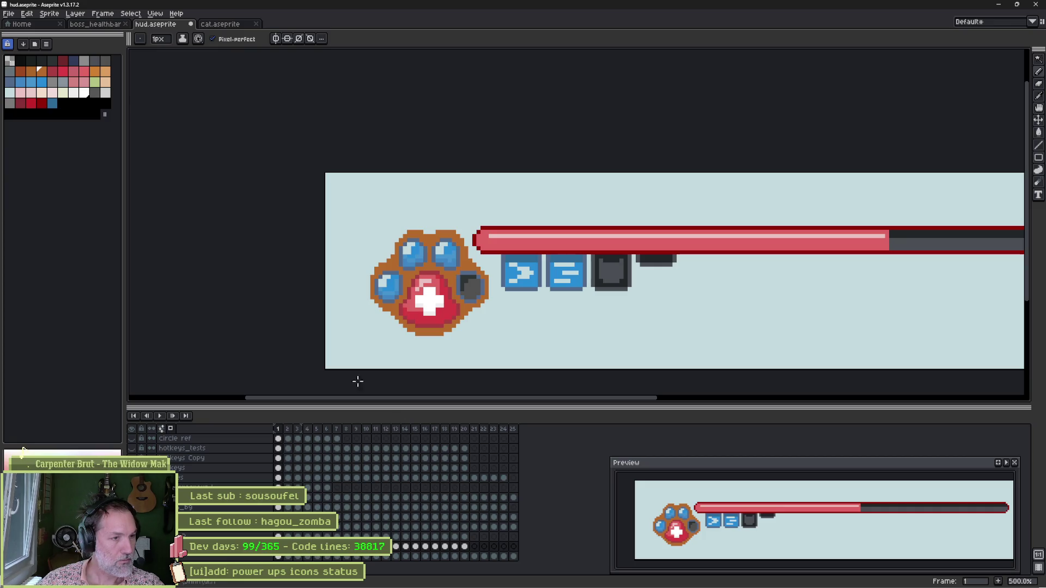
{"action": "key", "text": "ctrl+z"}
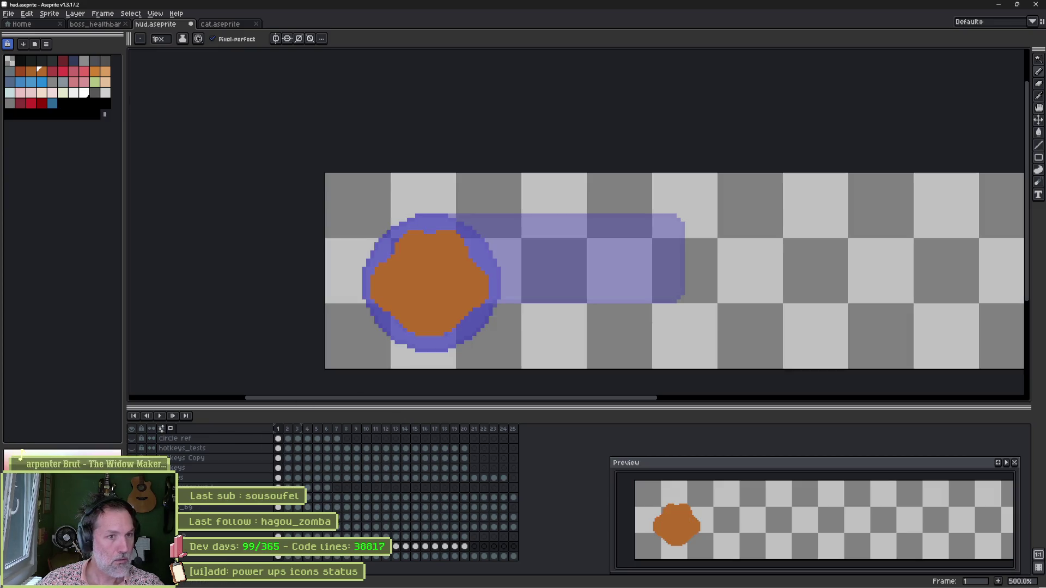
{"action": "key", "text": "ctrl+y"}
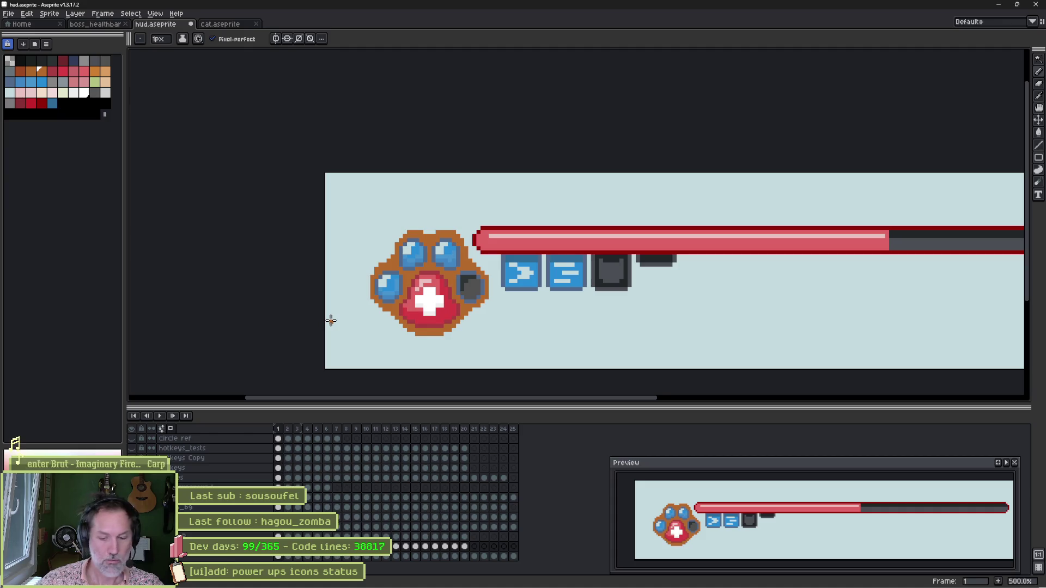
{"action": "key", "text": "shift+o"}
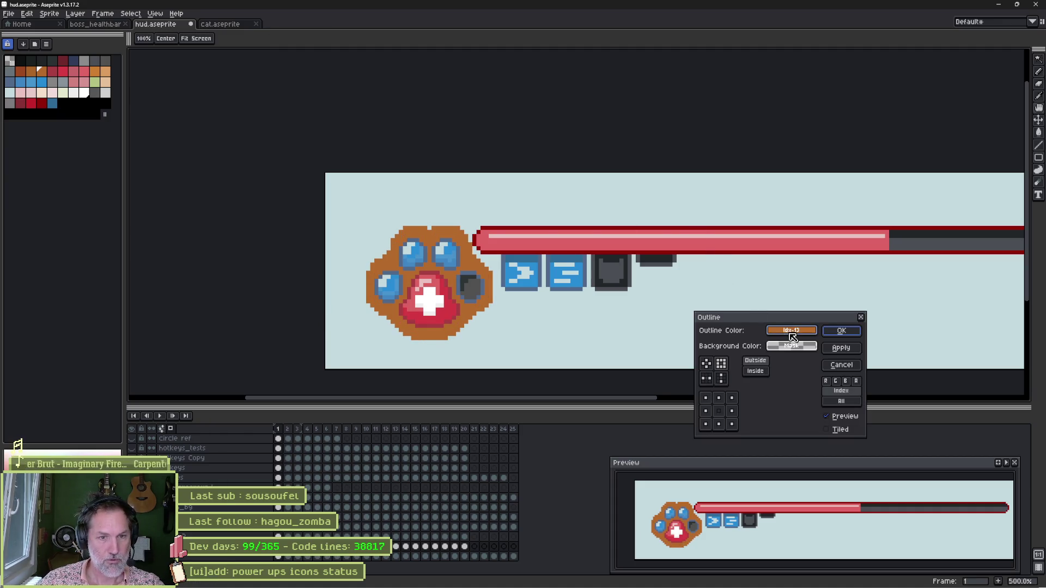
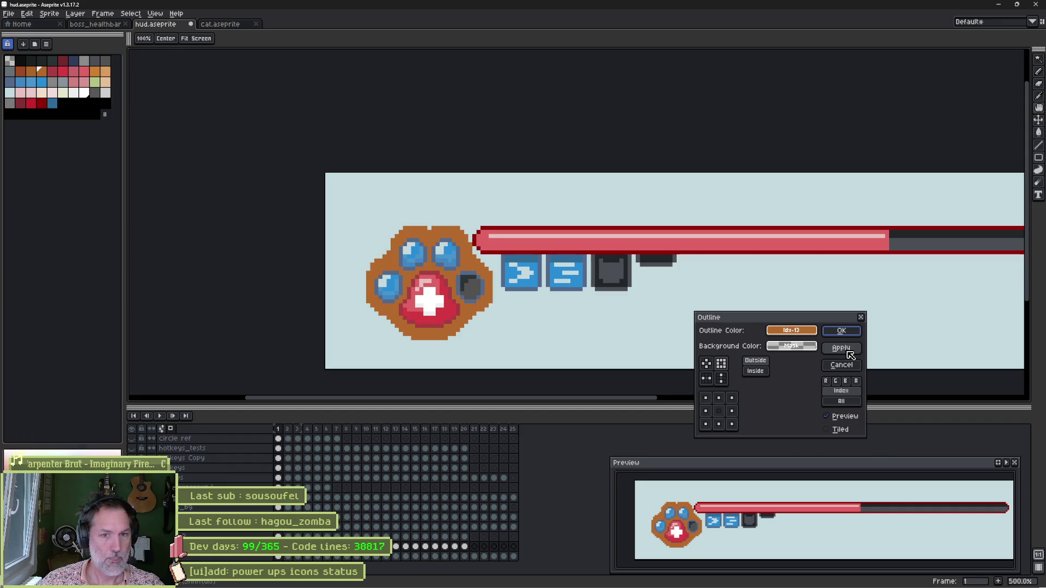
Apply the brown outline to the paw icon and cancel a trial swap to white
{"action": "left_click", "coordinate": [841, 331]}
{"action": "scroll", "coordinate": [418, 294], "scroll_direction": "up", "scroll_amount": 1}
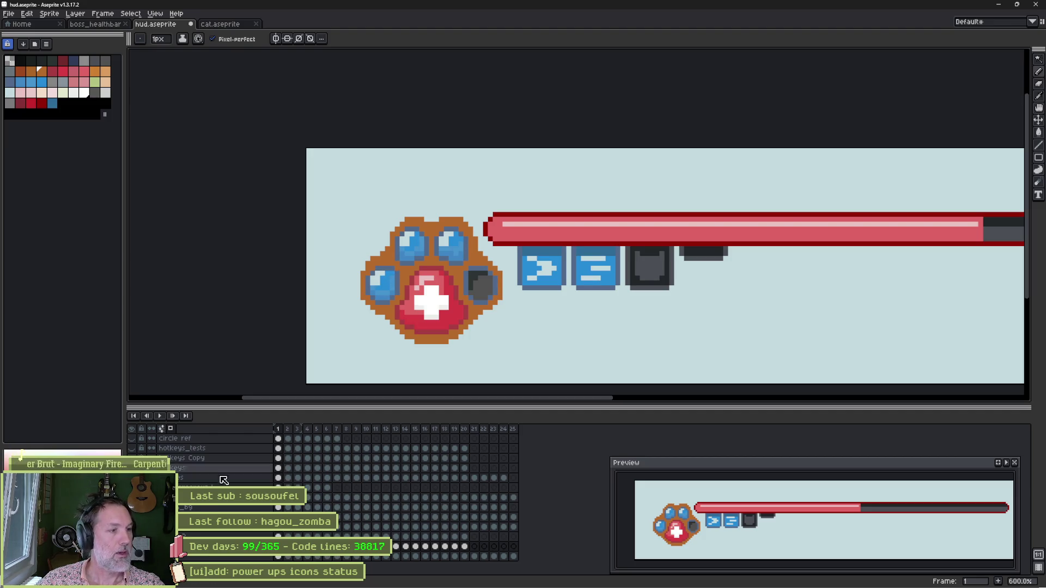
{"action": "key", "text": "shift+r"}
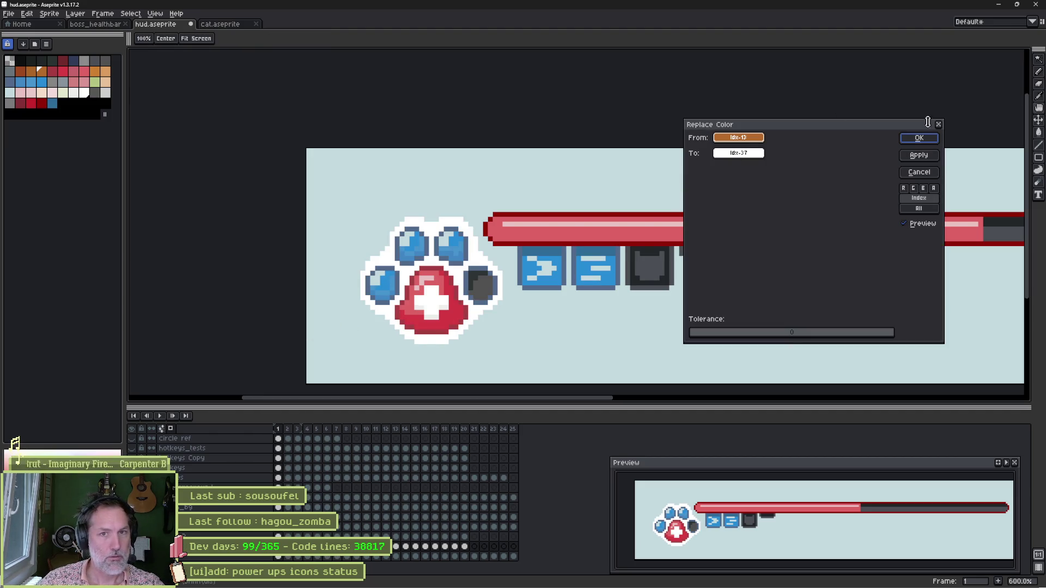
{"action": "left_click", "coordinate": [919, 172]}
Try a lighter orange outline placed inside the paw's edge and commit it
{"action": "key", "text": "shift+o"}
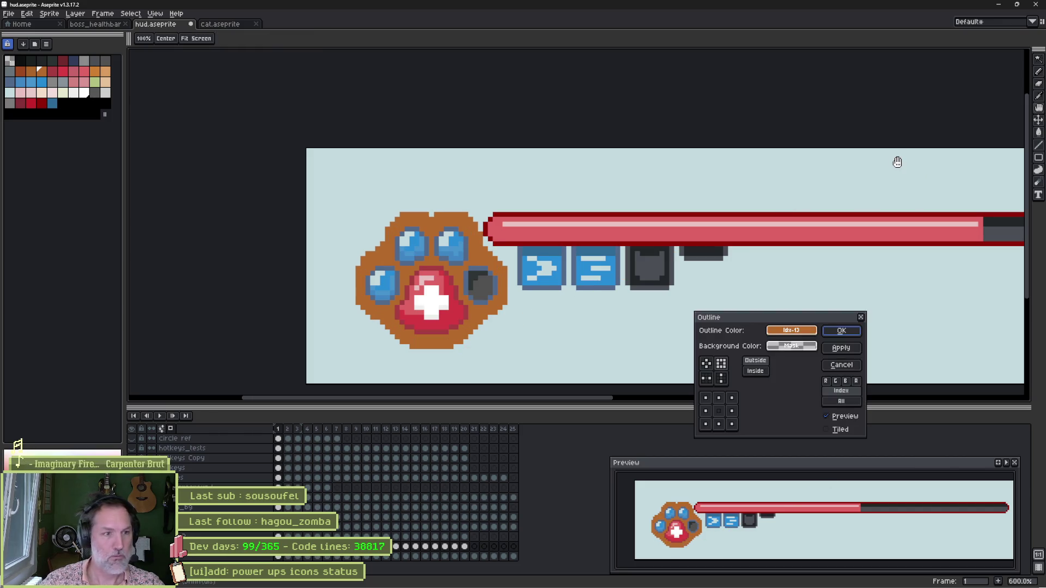
{"action": "left_click", "coordinate": [791, 330]}
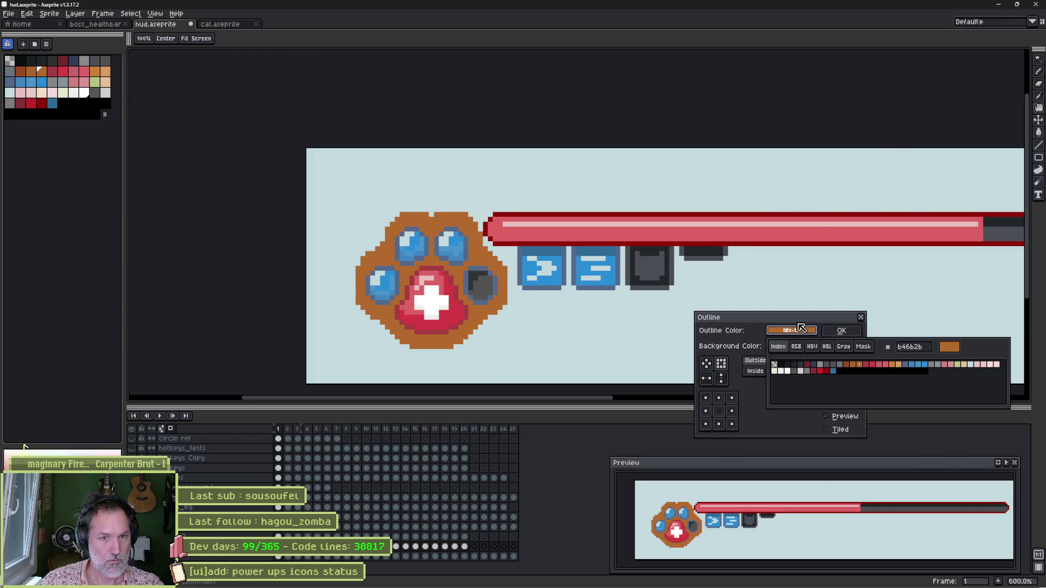
{"action": "left_click", "coordinate": [904, 366]}
{"action": "left_click", "coordinate": [769, 406]}
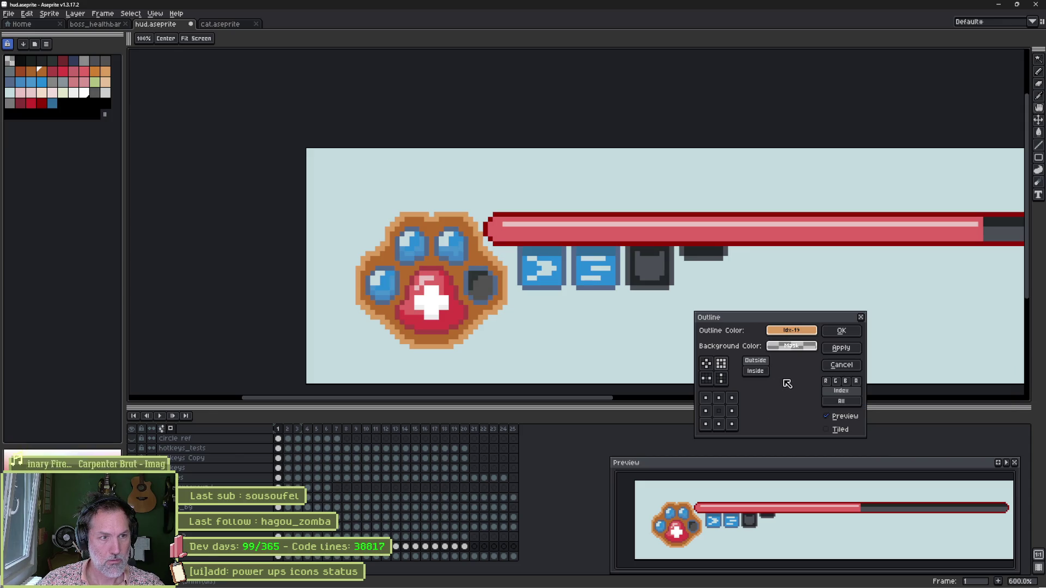
{"action": "left_click", "coordinate": [765, 372]}
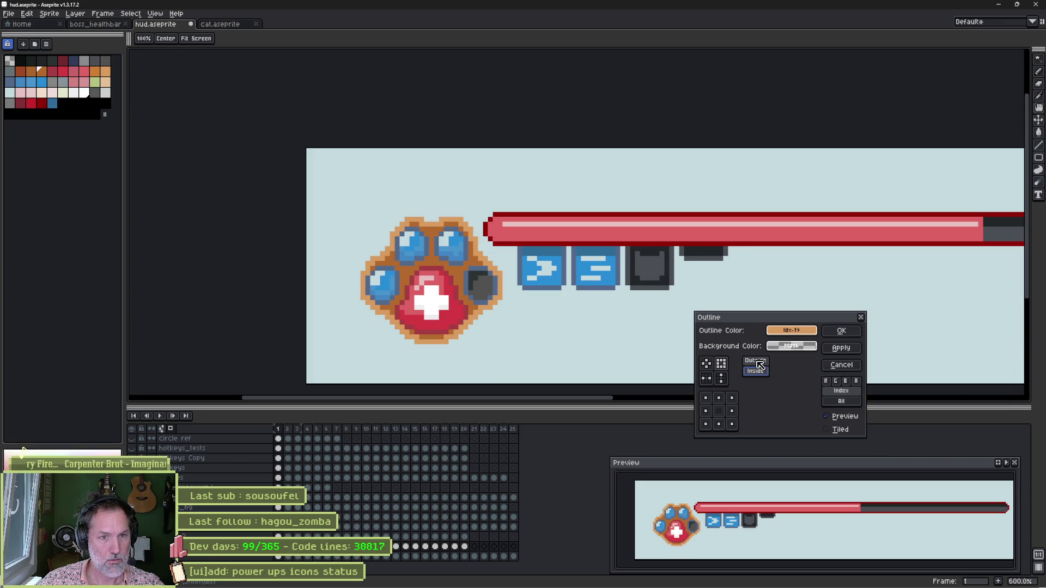
{"action": "left_click", "coordinate": [760, 364]}
{"action": "left_click", "coordinate": [764, 375]}
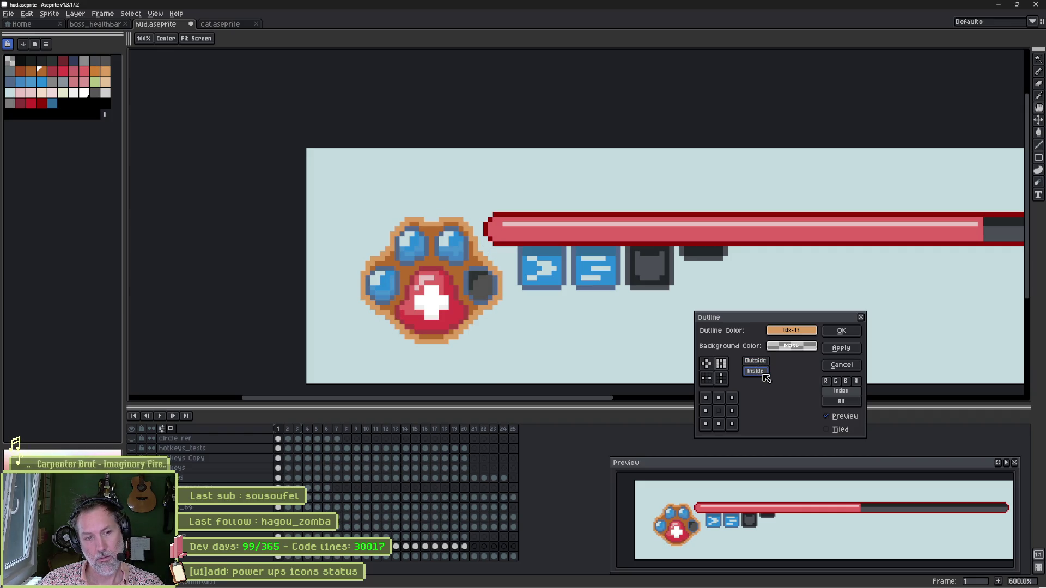
{"action": "left_click", "coordinate": [842, 332]}
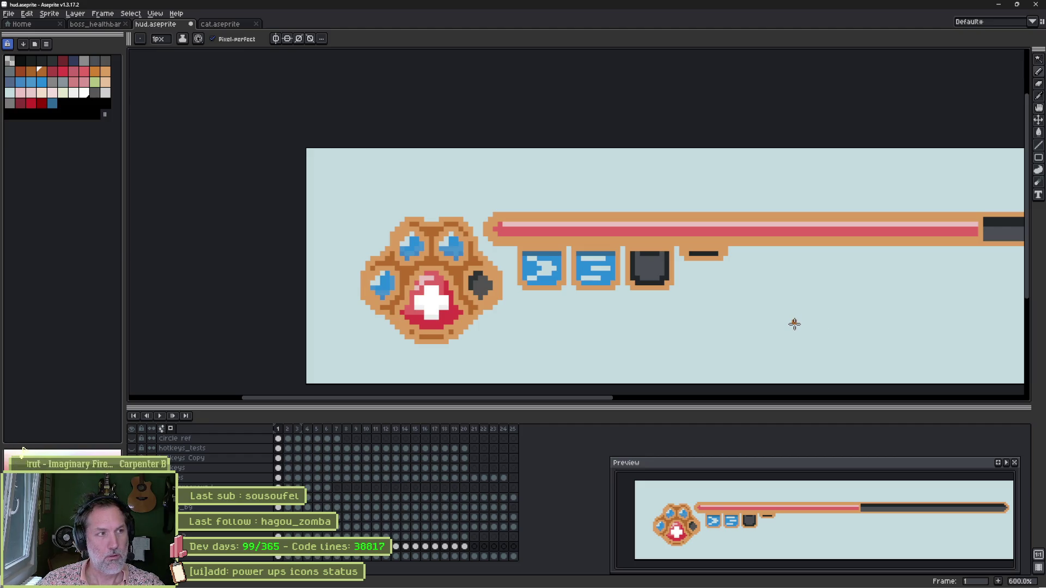
Undo the lighter orange outline and stray brown line, then cancel a retried inside outline
{"action": "key", "text": "ctrl+z"}
{"action": "key", "text": "ctrl+z"}
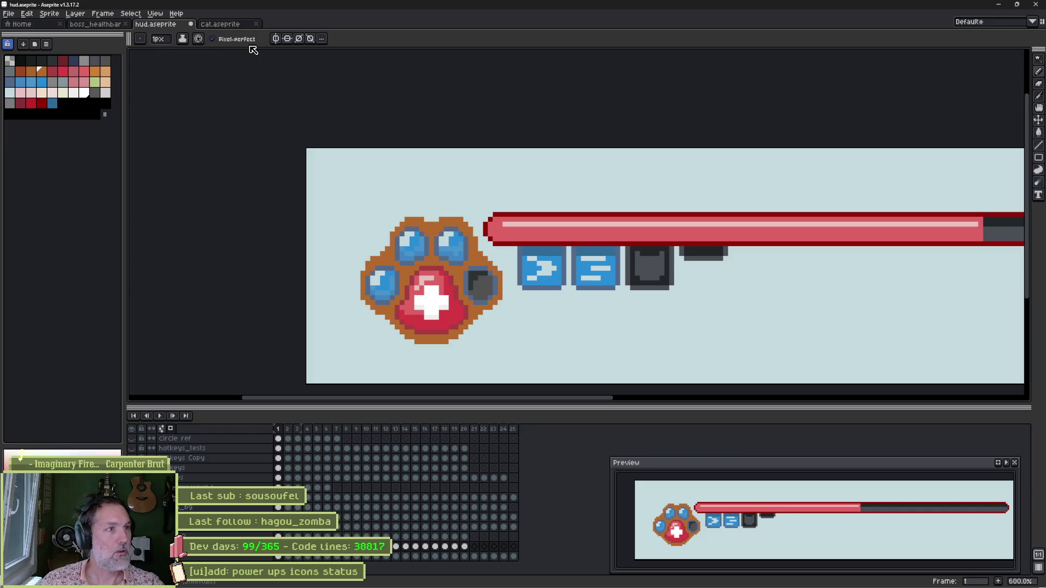
{"action": "left_click", "coordinate": [531, 117], "text": "shift"}
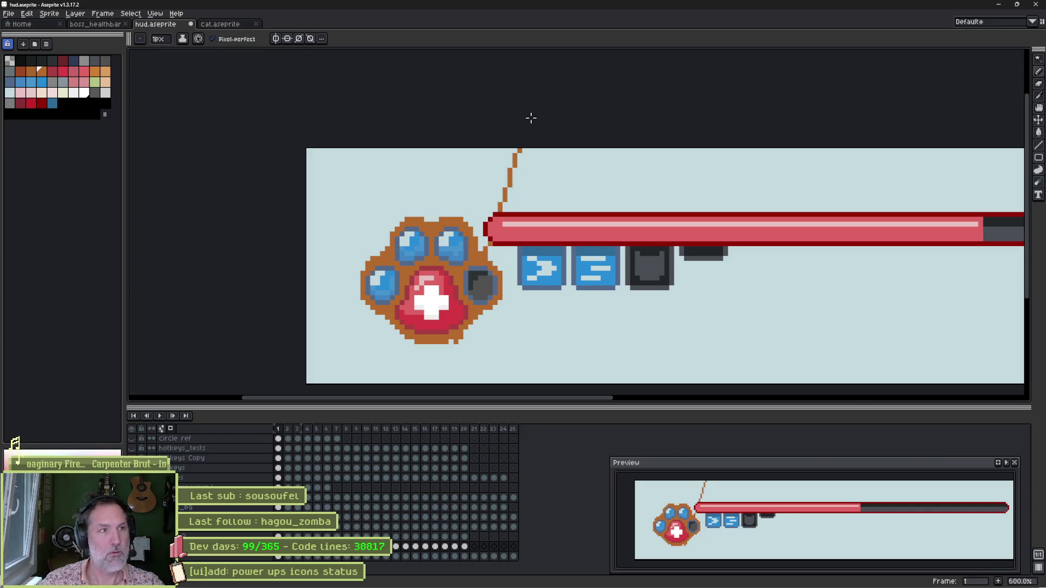
{"action": "key", "text": "ctrl+z"}
{"action": "key", "text": "shift+o"}
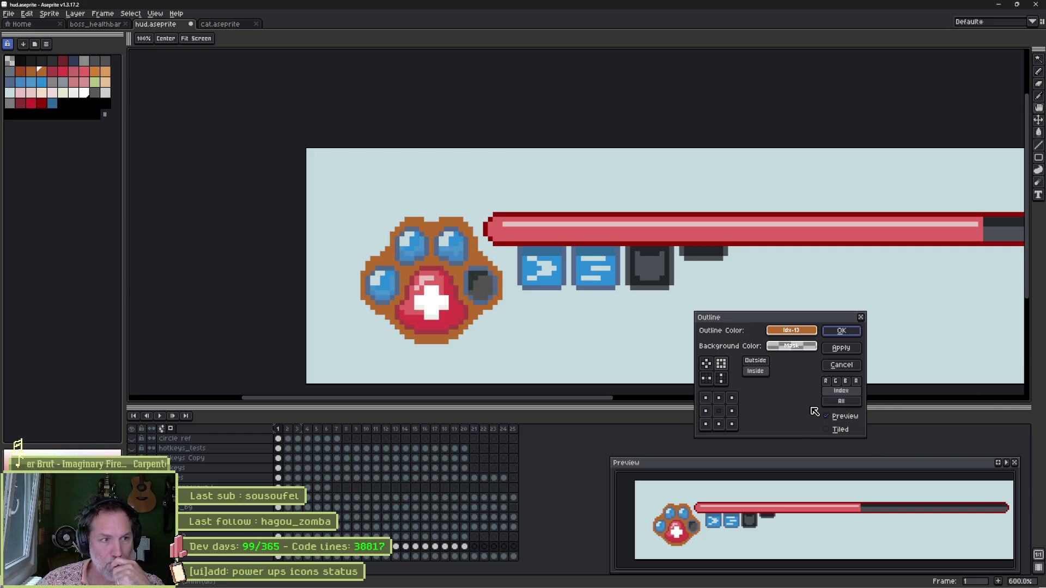
{"action": "left_click", "coordinate": [759, 374]}
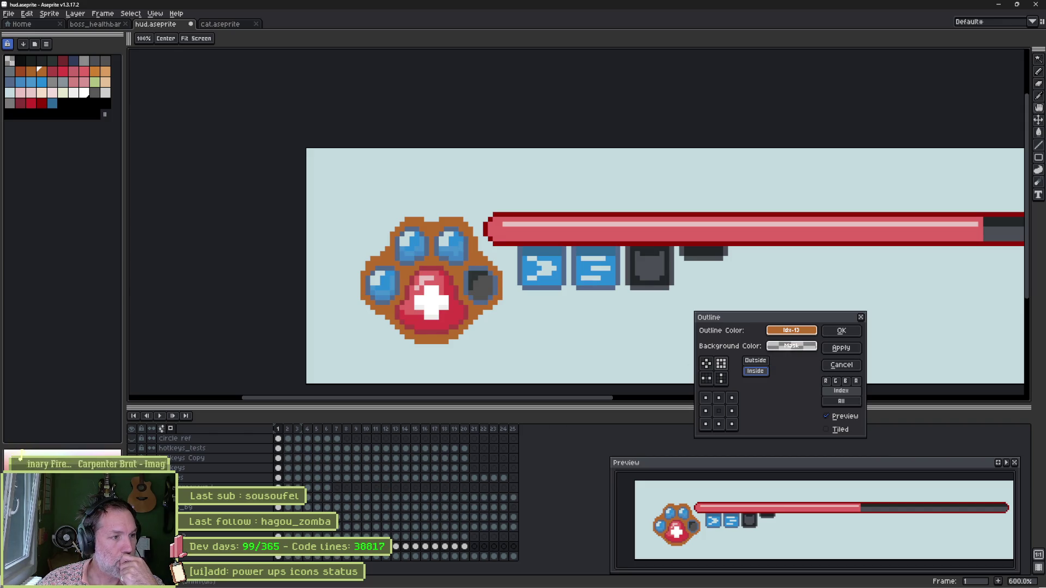
{"action": "left_click", "coordinate": [842, 365]}
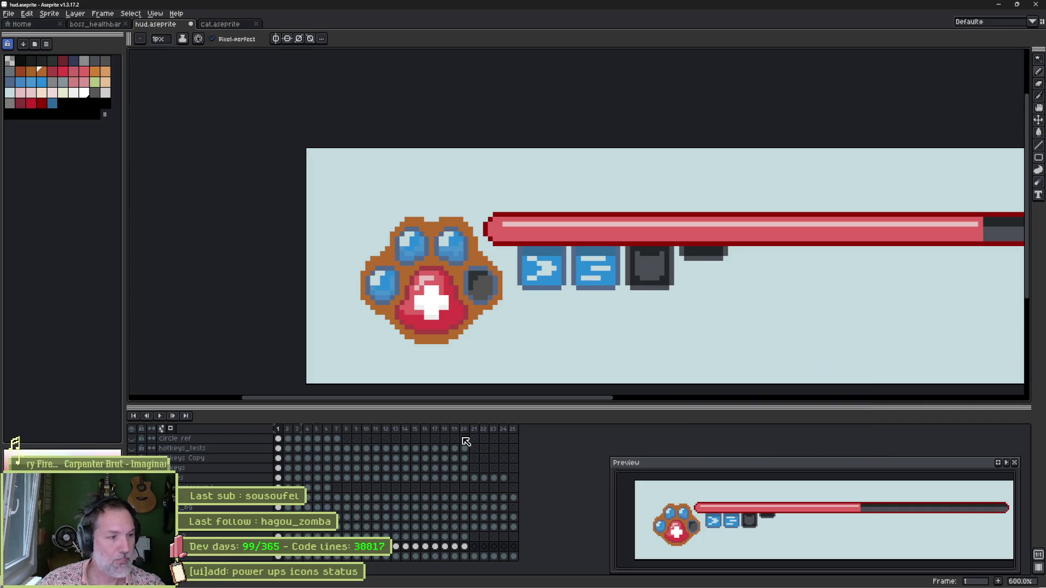
{"action": "key", "text": "shift+o"}
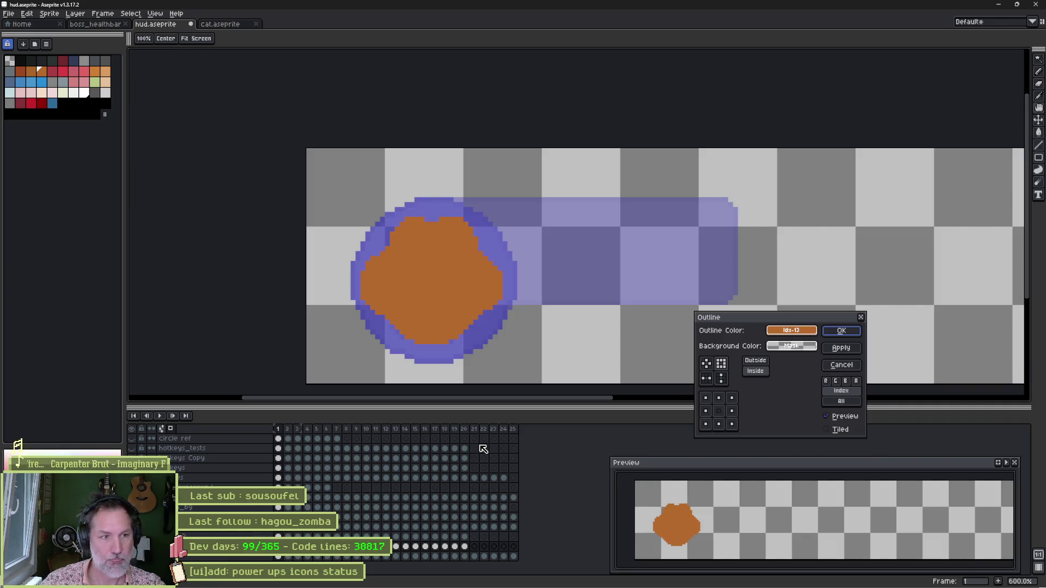
Add a light orange outline from the palette around the paw icon
{"action": "left_click", "coordinate": [774, 347]}
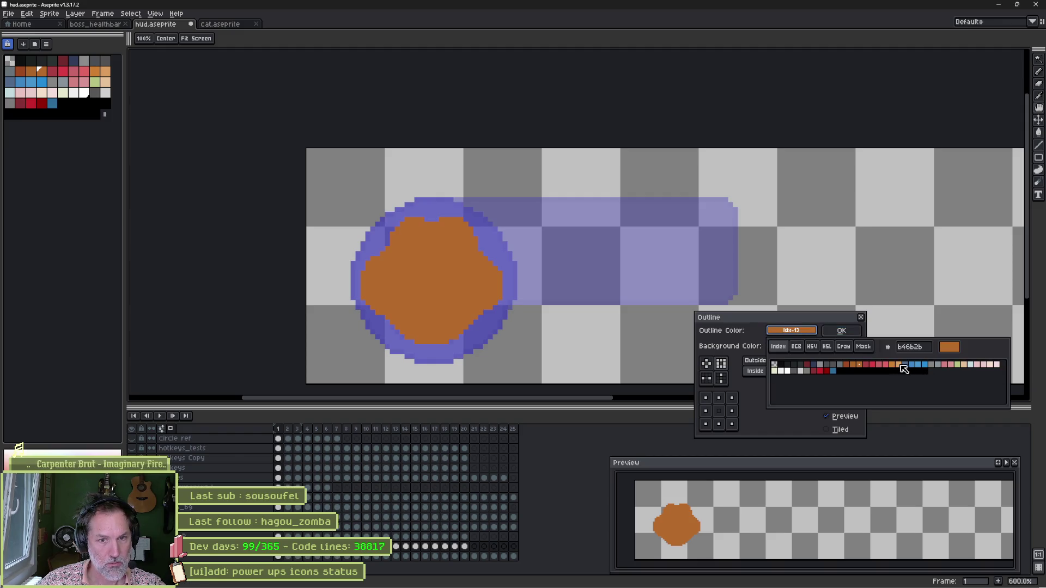
{"action": "left_click", "coordinate": [903, 369]}
{"action": "left_click", "coordinate": [841, 330]}
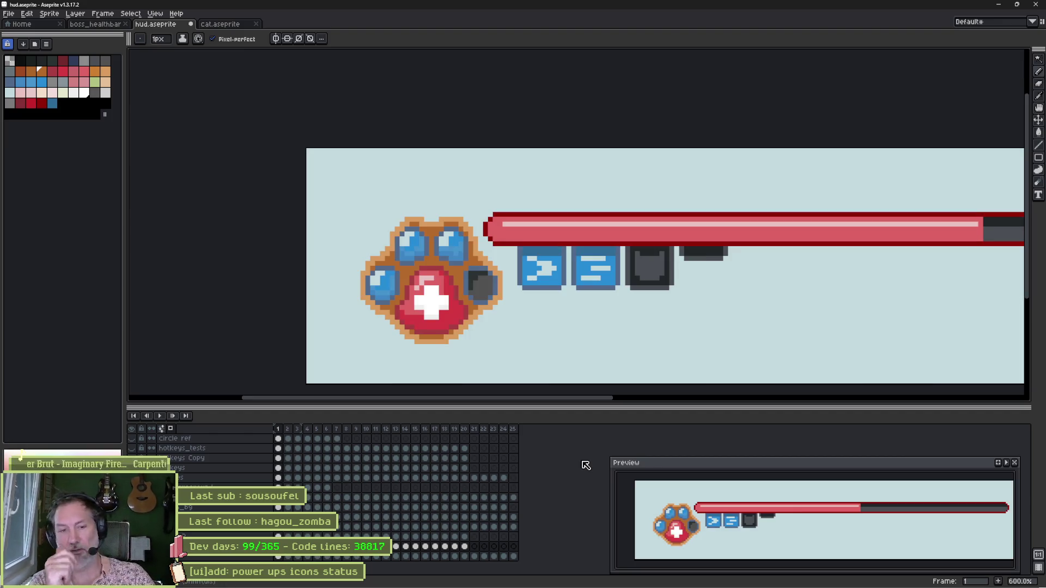
Compare frames 1–3 of the sprite, then switch over to Godot Engine
{"action": "key", "text": "Right"}
{"action": "key", "text": "Left"}
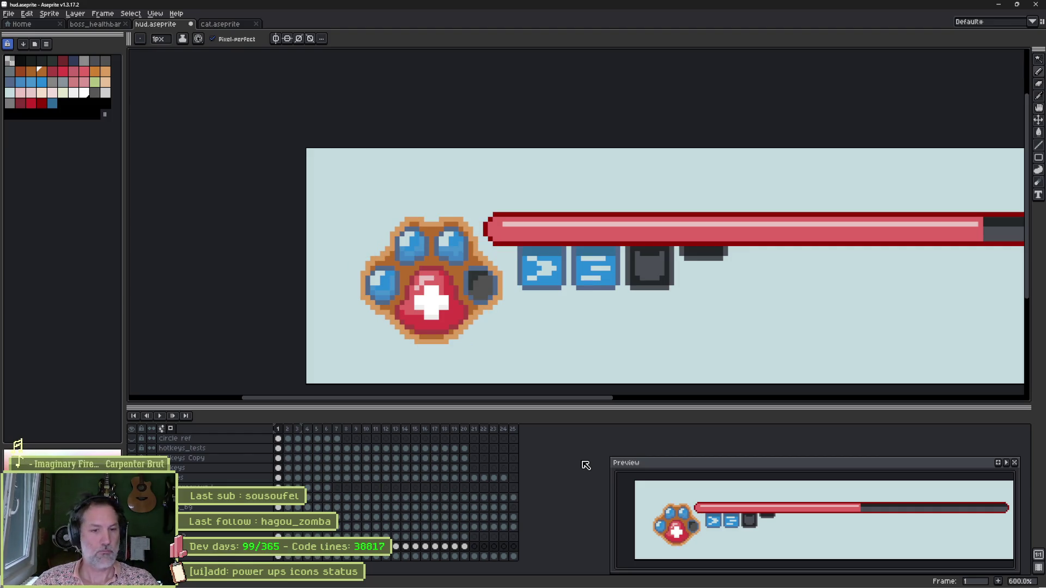
{"action": "key", "text": "Right"}
{"action": "key", "text": "Right"}
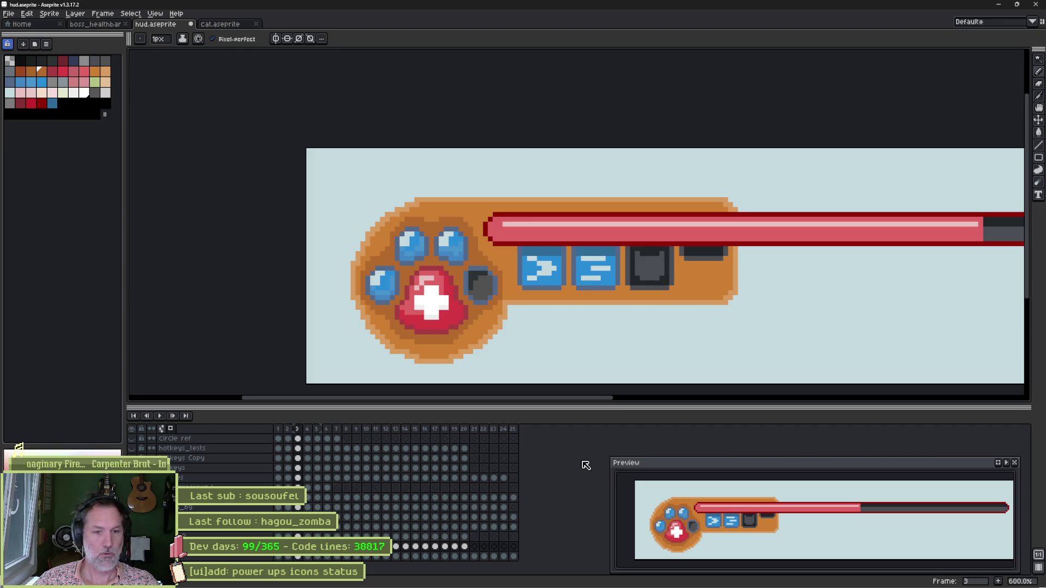
{"action": "key", "text": "Left"}
{"action": "key", "text": "Left"}
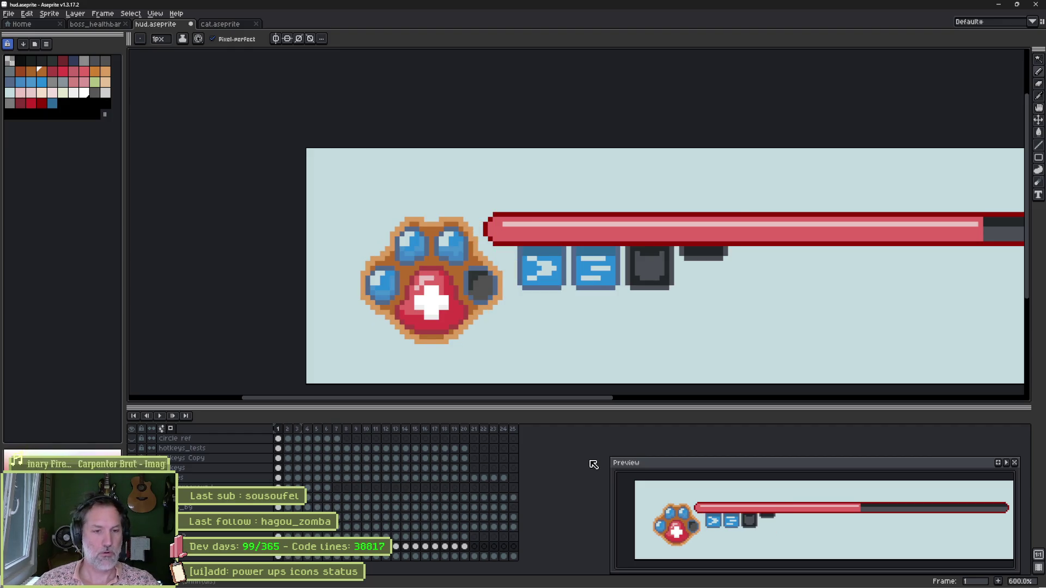
{"action": "scroll", "coordinate": [631, 302], "scroll_direction": "down", "scroll_amount": 2}
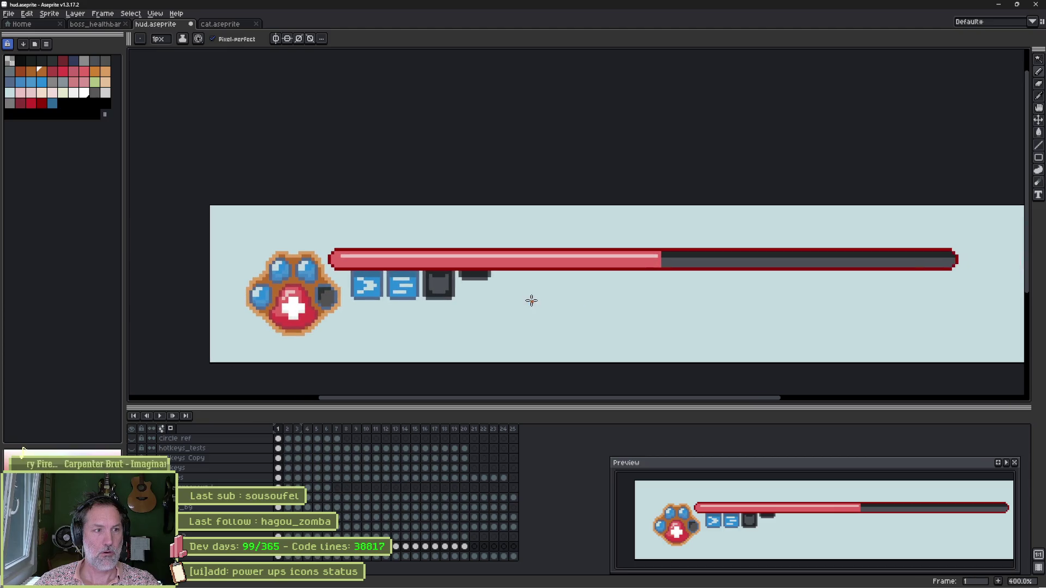
{"action": "key", "text": "v"}
{"action": "key", "text": "i"}
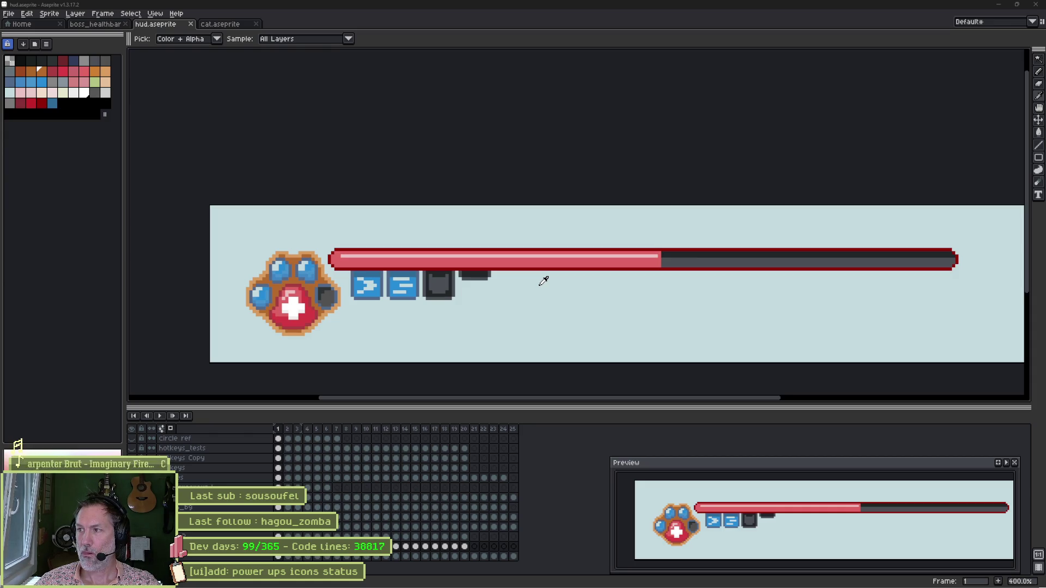
{"action": "key", "text": "alt+Tab"}
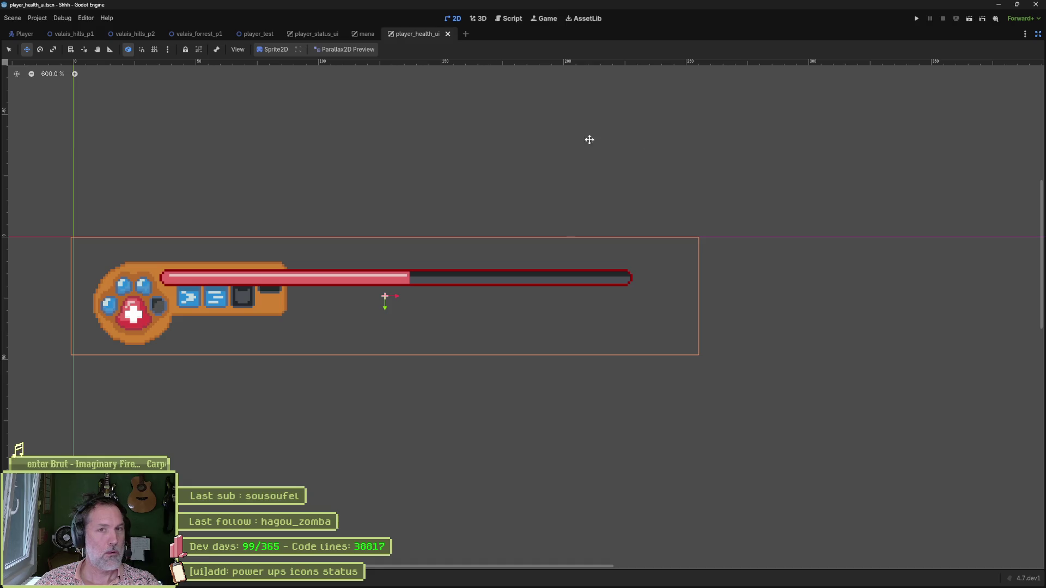
Restore Godot's side panels, reimport hud.aseprite, test-run the game walking the cat, and return to Aseprite
{"action": "left_click", "coordinate": [1038, 34]}
{"action": "left_click", "coordinate": [975, 545]}
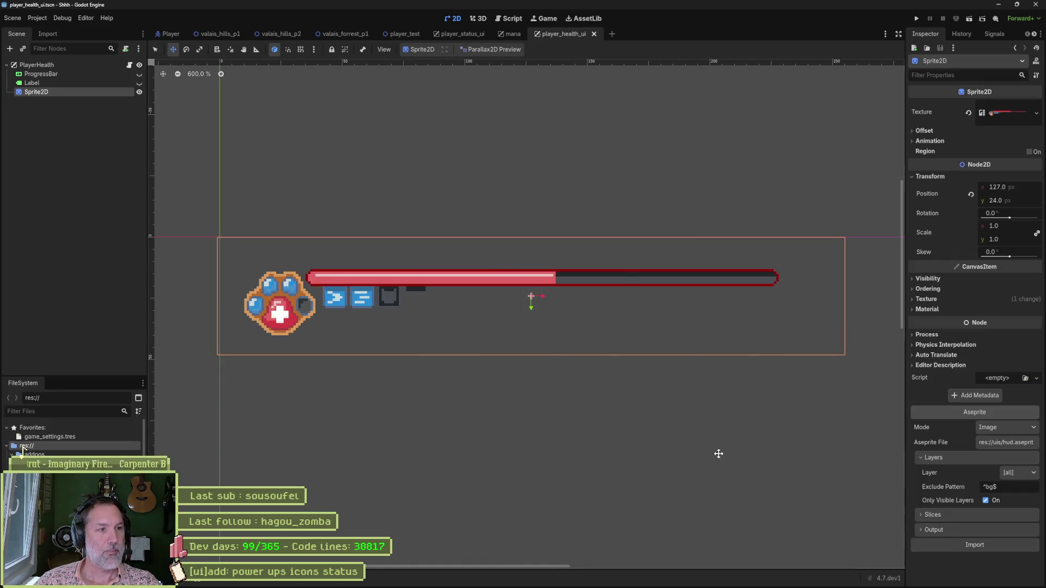
{"action": "key", "text": "F5"}
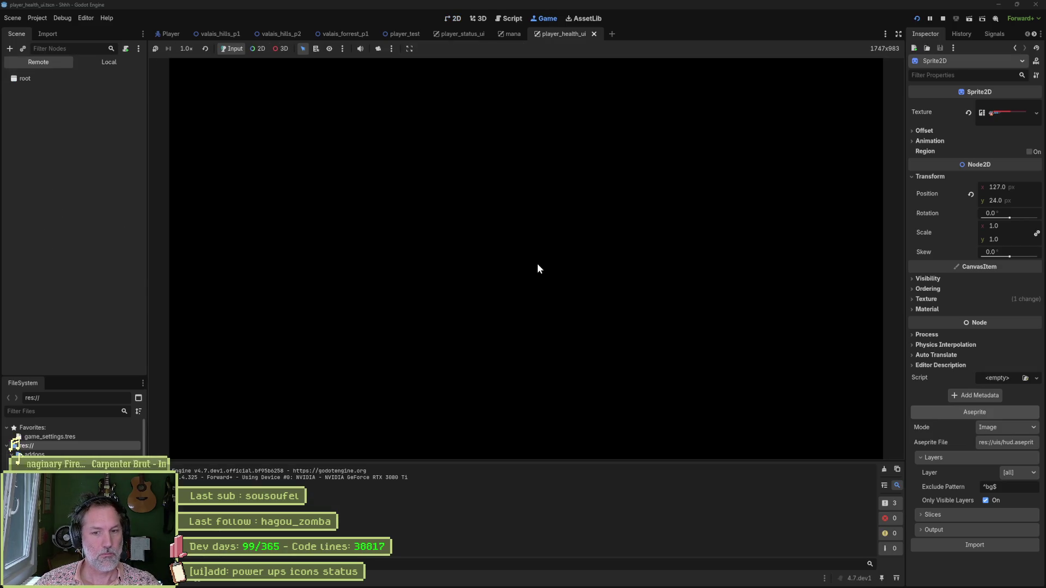
{"action": "key", "text": "Right"}
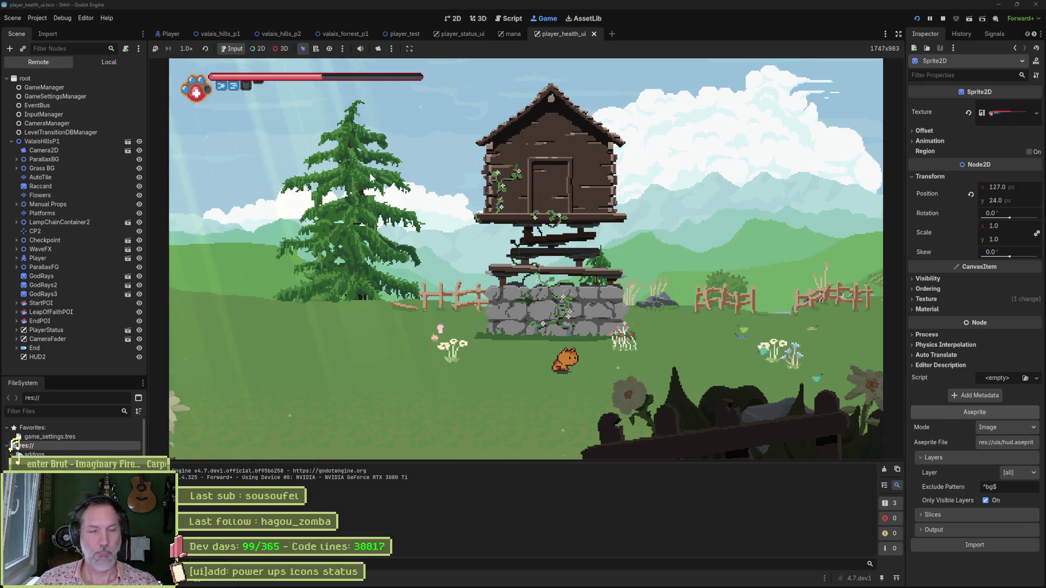
{"action": "key", "text": "F8"}
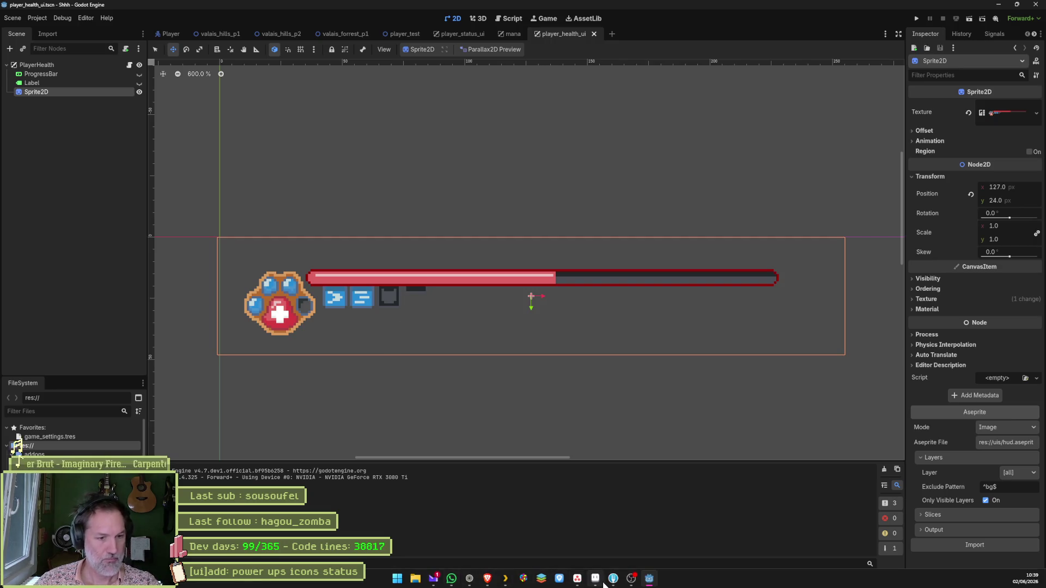
{"action": "left_click", "coordinate": [596, 580]}
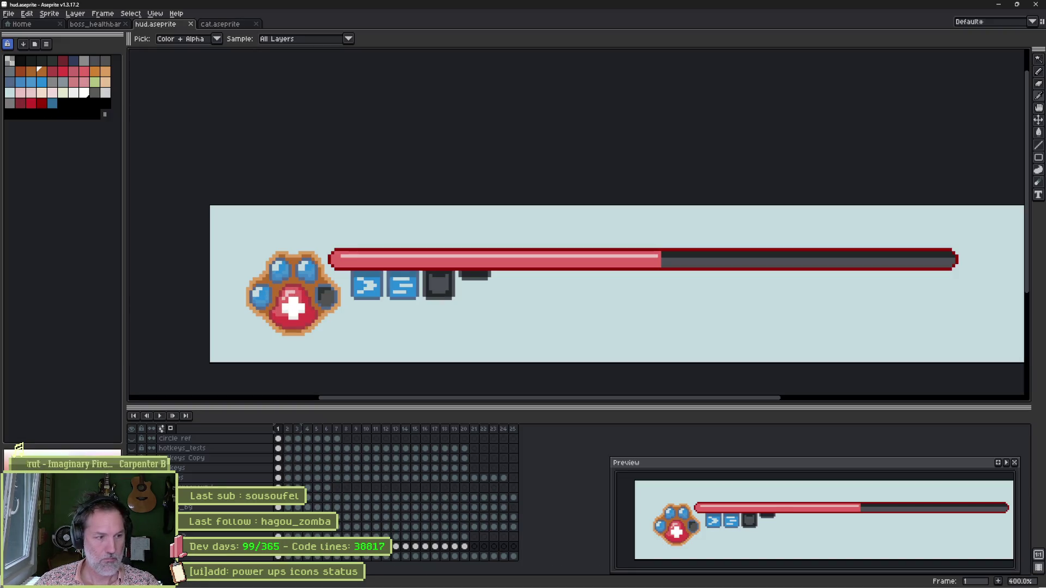
On a new frame 2, shrink the health bar's height from 6 to 4 pixels
{"action": "key", "text": "alt+n"}
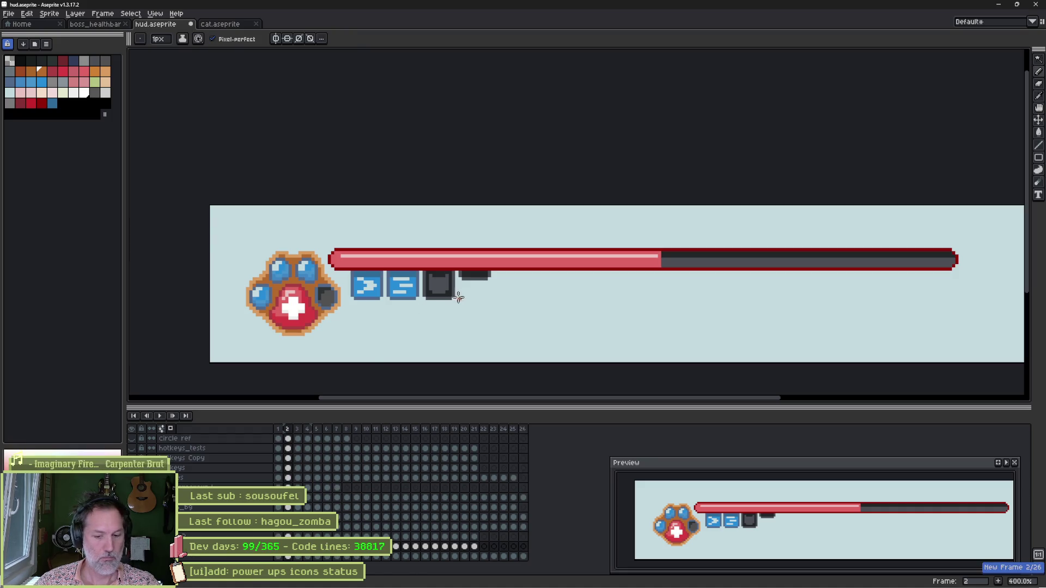
{"action": "key", "text": "ctrl"}
{"action": "left_click", "coordinate": [726, 262]}
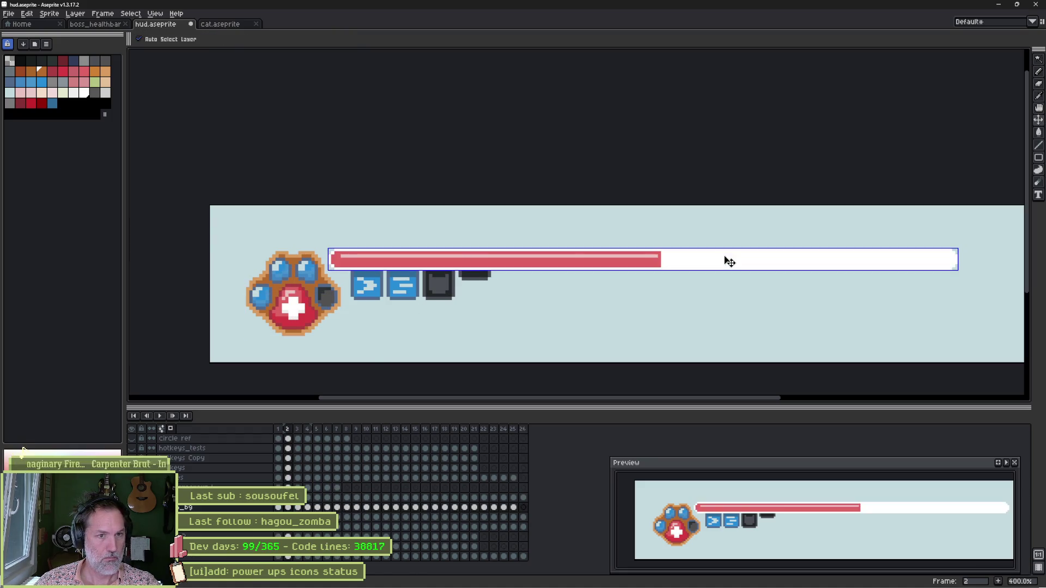
{"action": "key", "text": "ctrl+t"}
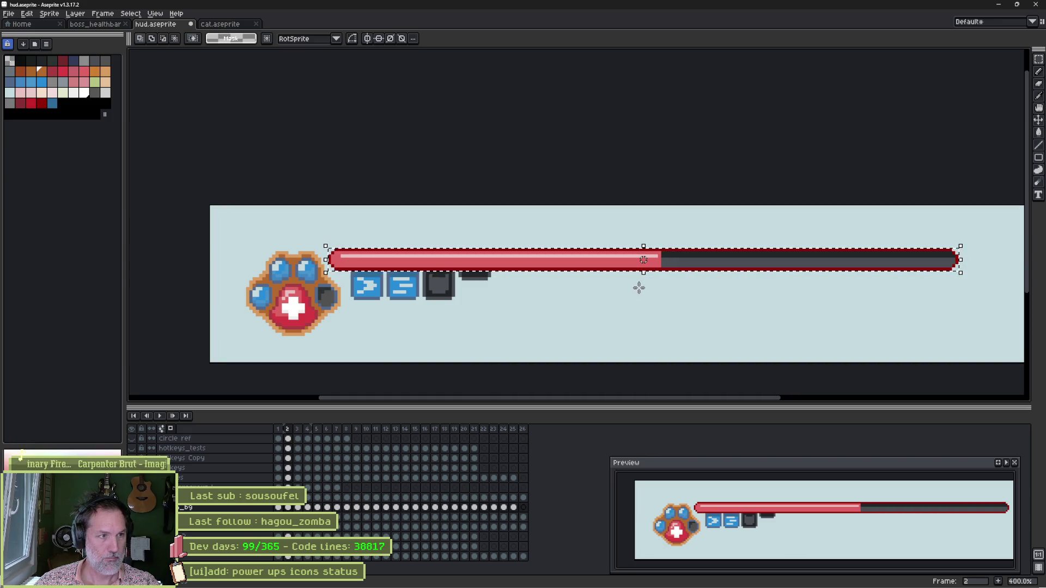
{"action": "scroll", "coordinate": [589, 284], "scroll_direction": "up", "scroll_amount": 1}
{"action": "scroll", "coordinate": [589, 284], "scroll_direction": "up", "scroll_amount": 1}
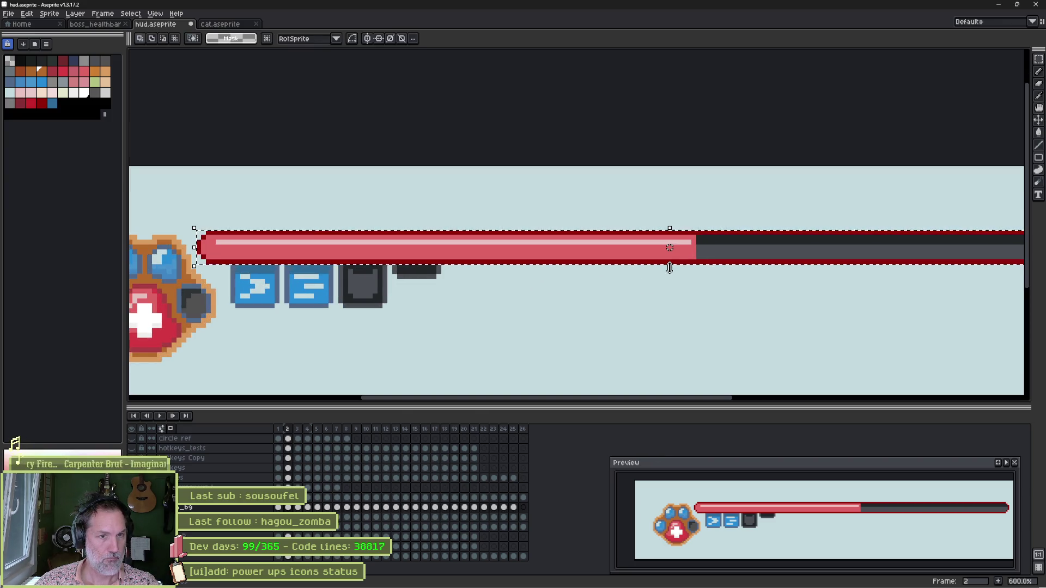
{"action": "left_click", "coordinate": [673, 261]}
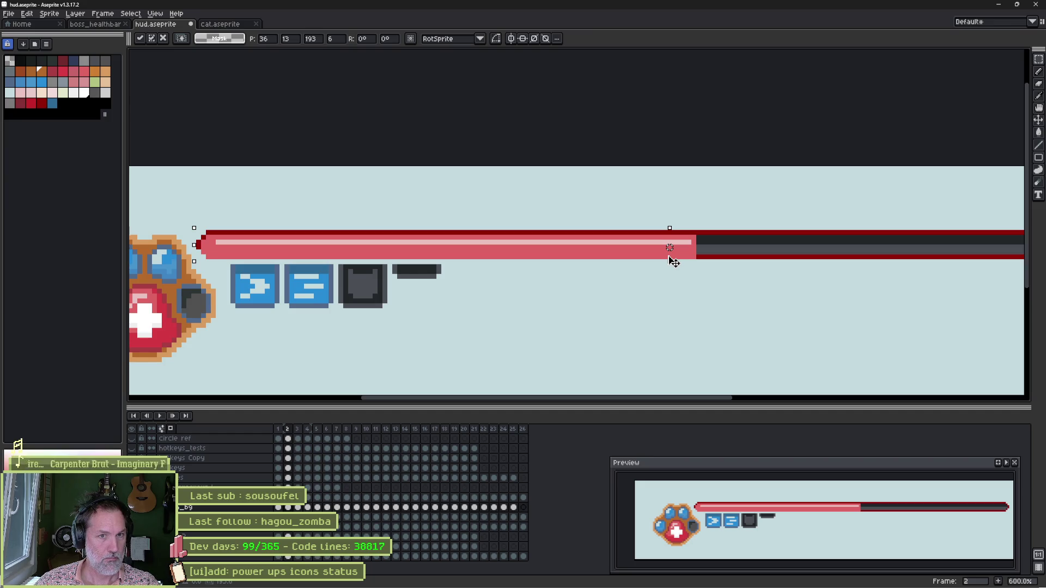
{"action": "left_click_drag", "start_coordinate": [670, 261], "coordinate": [670, 252]}
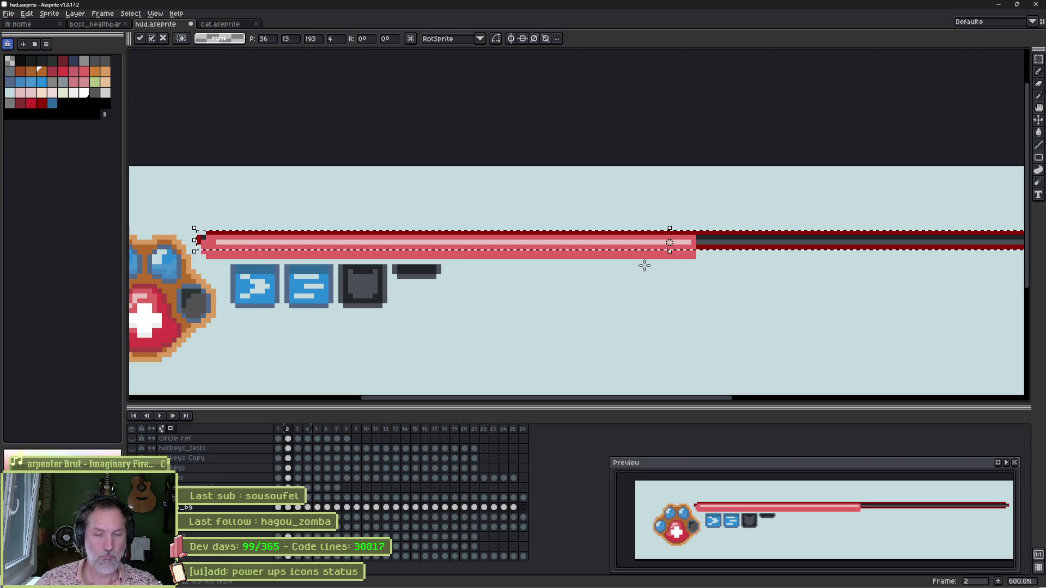
{"action": "key", "text": "Return"}
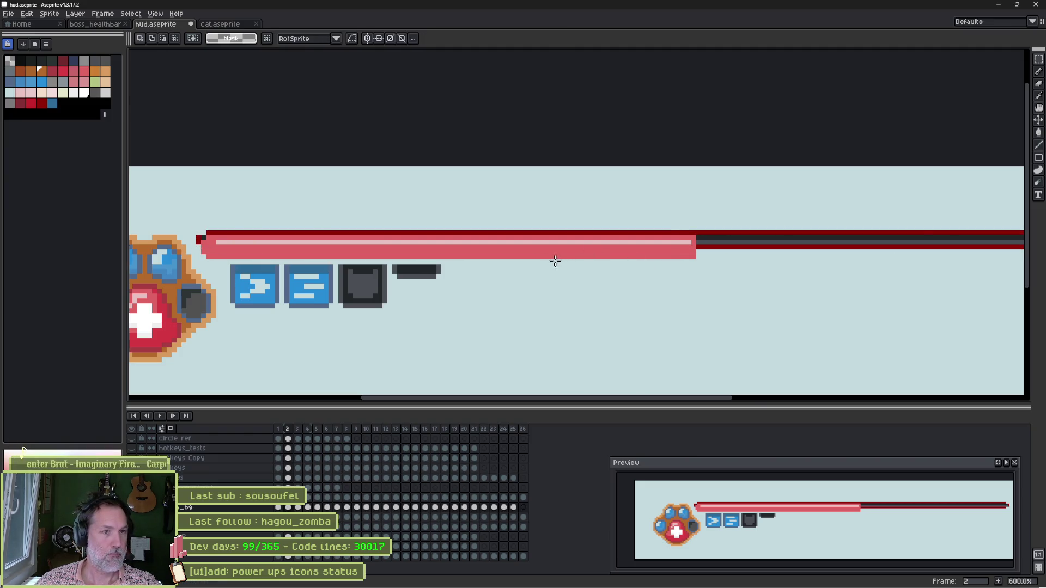
Squash the bar's red fill so it fits inside the thinner border
{"action": "key", "text": "b"}
{"action": "key", "text": "ctrl+d"}
{"action": "key", "text": "ctrl+z"}
{"action": "key", "text": "m"}
{"action": "left_click_drag", "start_coordinate": [450, 259], "coordinate": [458, 245]}
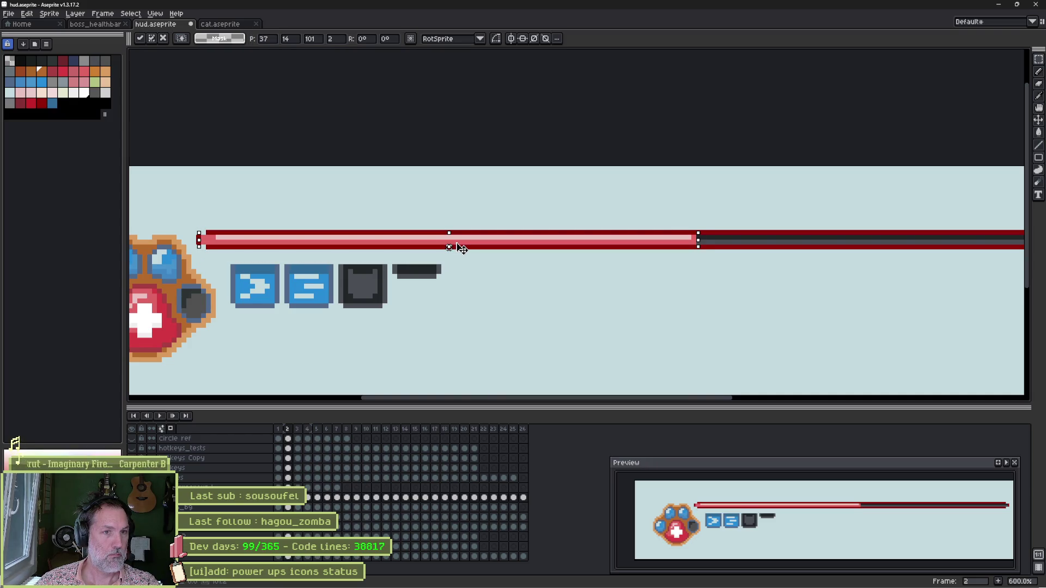
{"action": "left_click", "coordinate": [448, 274]}
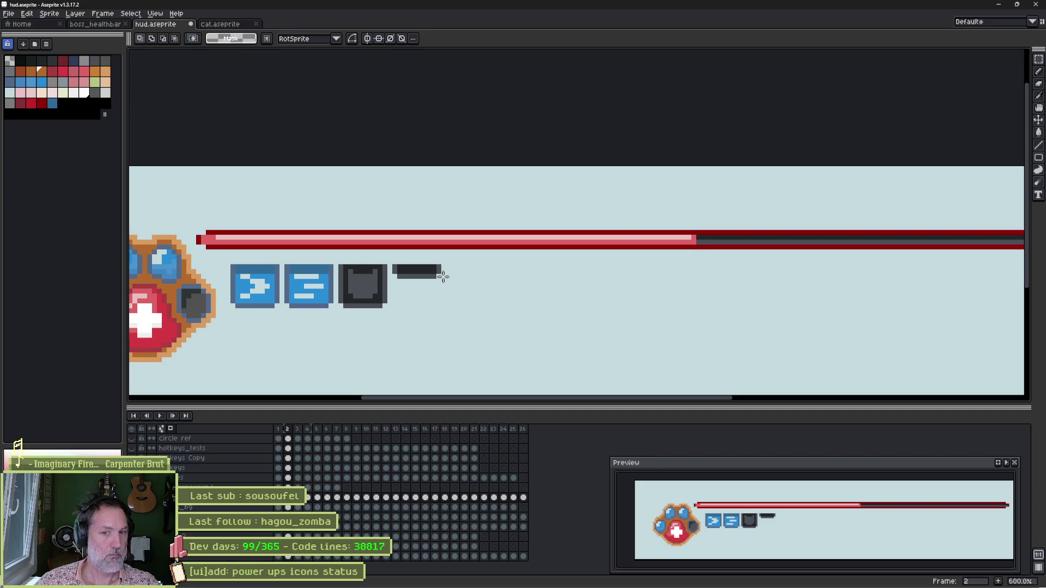
Sample the bar's dark red and light pink colours, then undo stray pixel edits on the bar
{"action": "scroll", "coordinate": [552, 243], "scroll_direction": "up", "scroll_amount": 3}
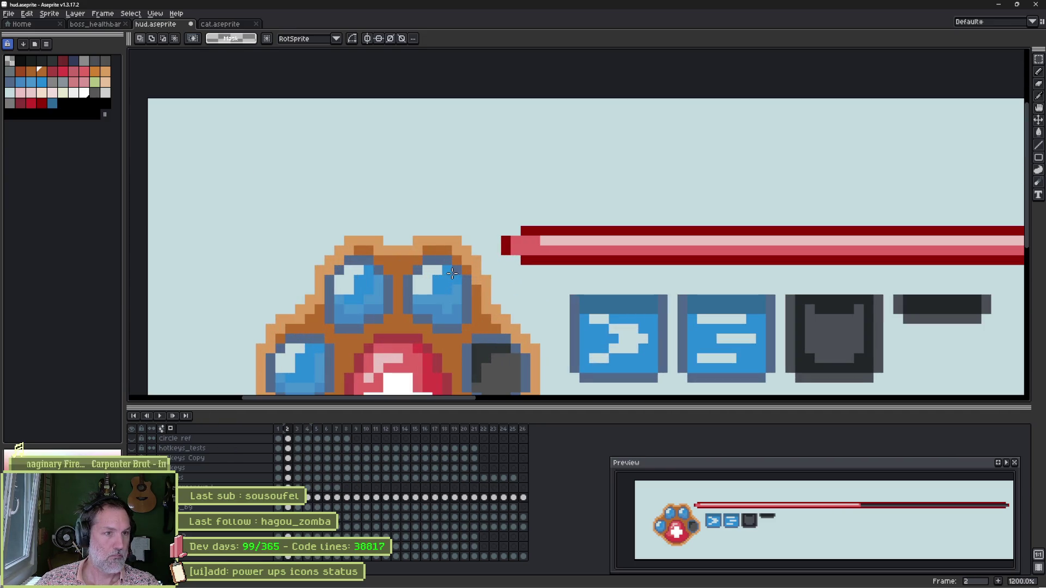
{"action": "key", "text": "v"}
{"action": "left_click", "coordinate": [553, 232]}
{"action": "key", "text": "b"}
{"action": "left_click", "coordinate": [526, 231], "text": "alt"}
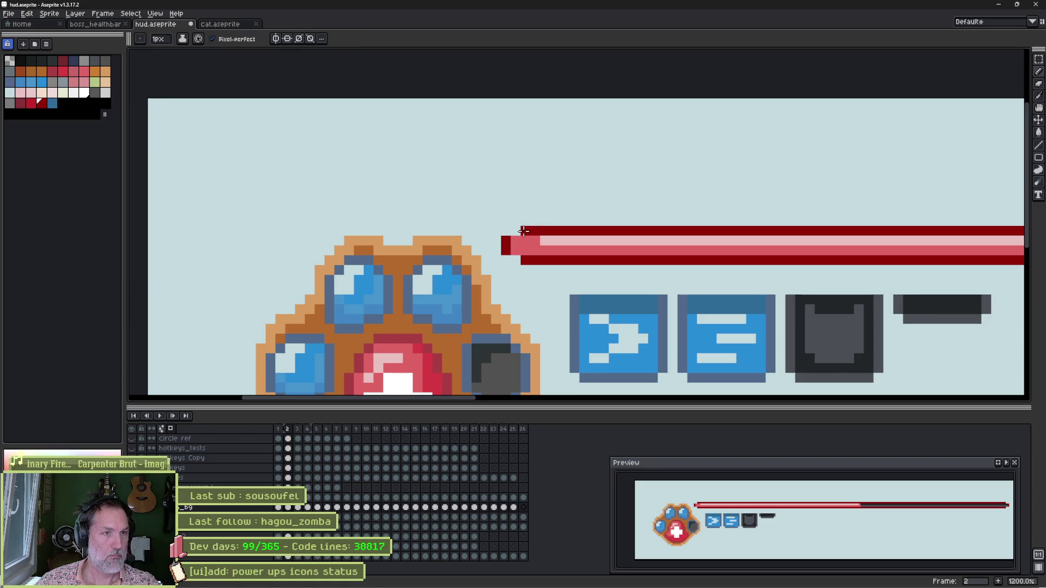
{"action": "scroll", "coordinate": [514, 261], "scroll_direction": "down", "scroll_amount": 5}
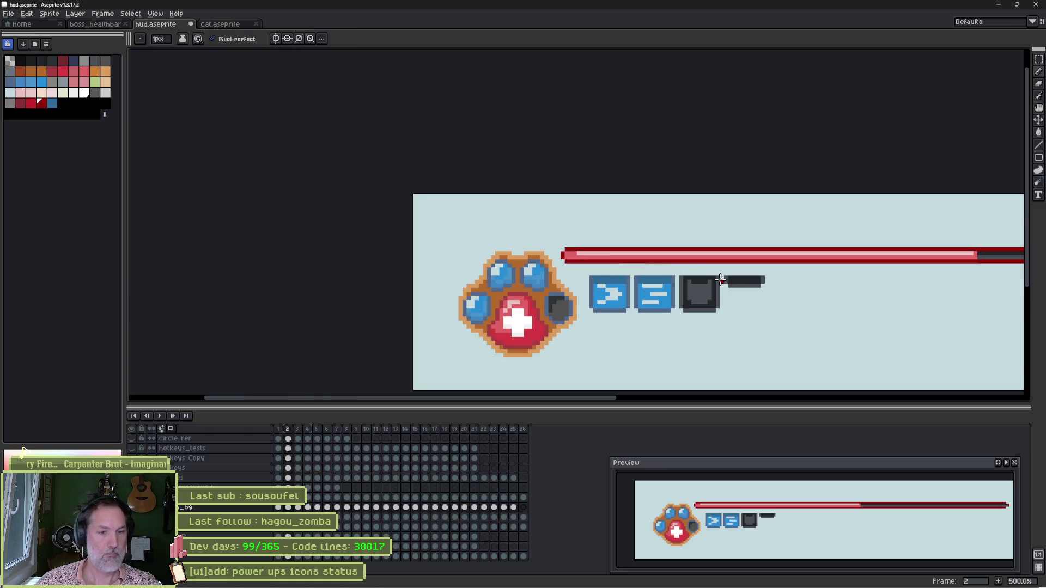
{"action": "mouse_move", "coordinate": [758, 243]}
{"action": "left_mouse_down"}
{"action": "mouse_move", "coordinate": [868, 269]}
{"action": "mouse_move", "coordinate": [383, 265]}
{"action": "left_mouse_up"}
{"action": "scroll", "coordinate": [633, 249], "scroll_direction": "up", "scroll_amount": 3}
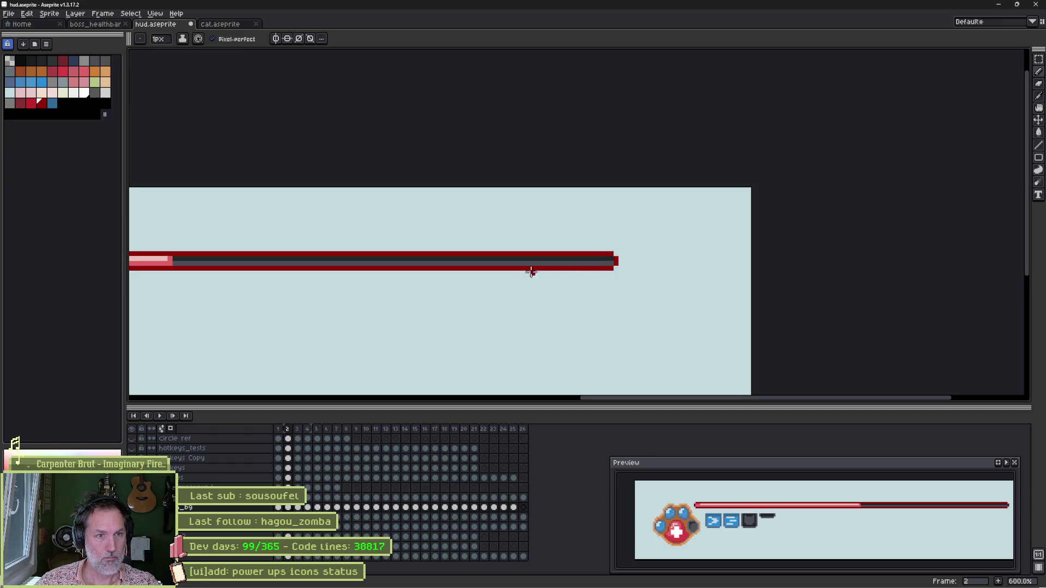
{"action": "scroll", "coordinate": [536, 273], "scroll_direction": "down", "scroll_amount": 3}
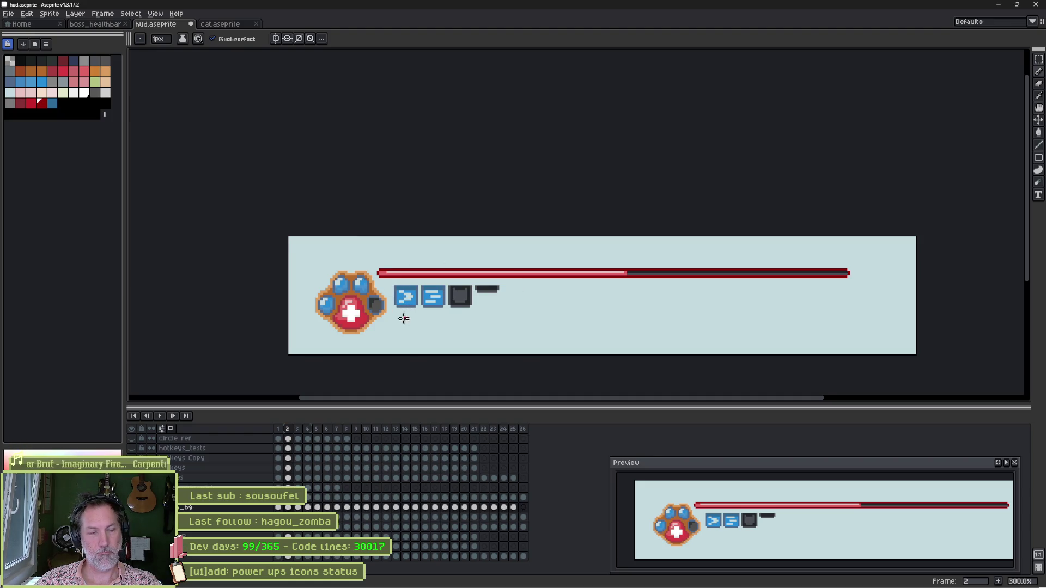
{"action": "scroll", "coordinate": [403, 318], "scroll_direction": "up", "scroll_amount": 6}
{"action": "left_click", "coordinate": [329, 125], "text": "alt"}
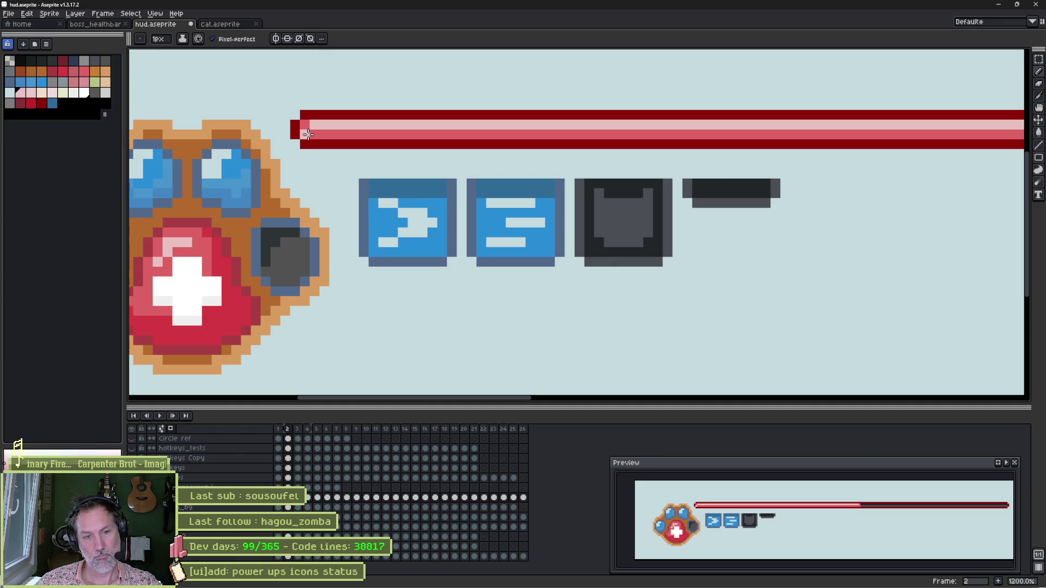
{"action": "key", "text": "ctrl+z"}
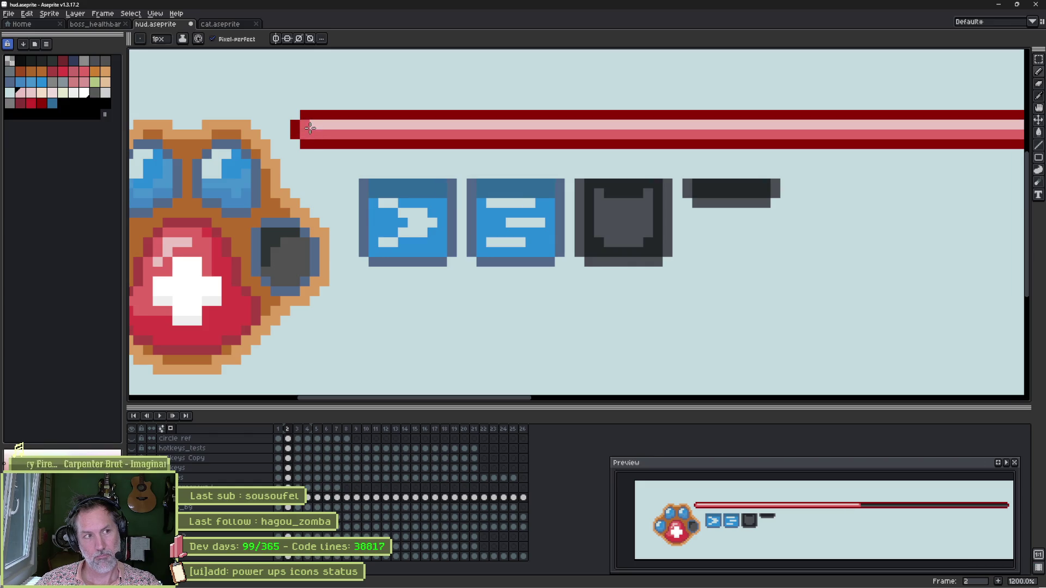
{"action": "key", "text": "ctrl+z"}
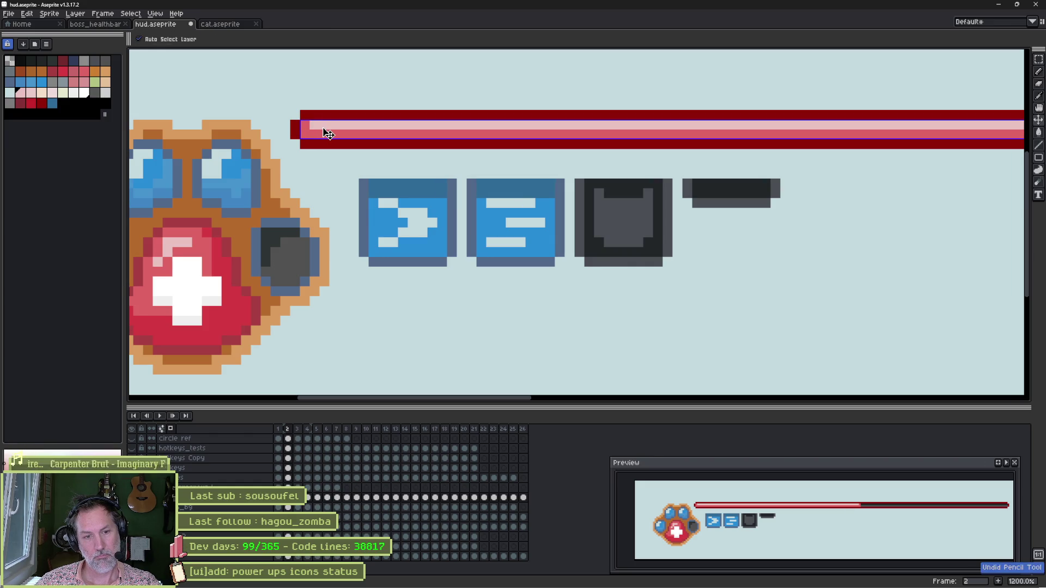
Move the power-up icons layer up about 20 pixels and save hud.aseprite
{"action": "scroll", "coordinate": [436, 243], "scroll_direction": "down", "scroll_amount": 4}
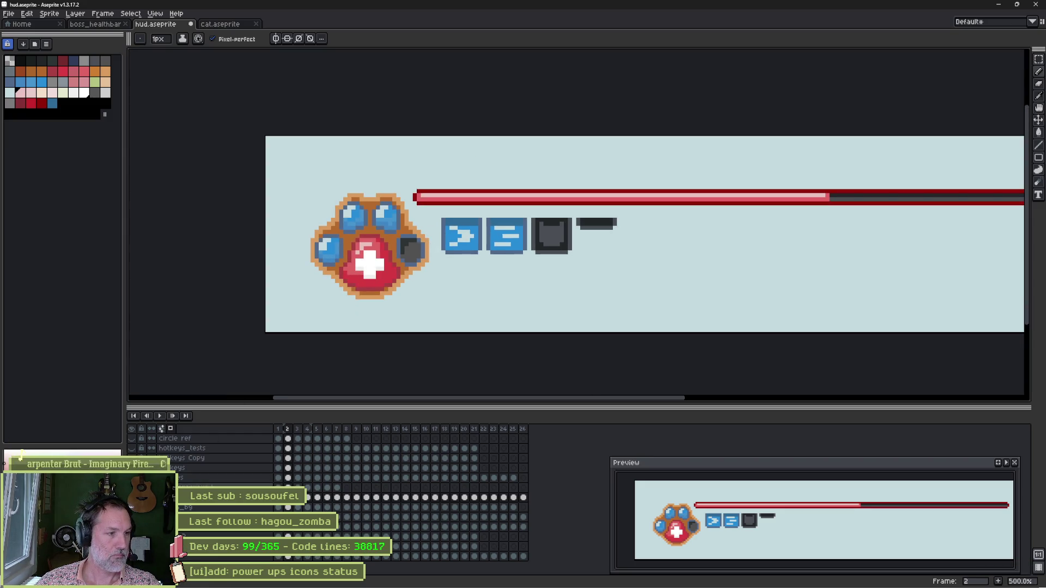
{"action": "left_click", "coordinate": [183, 480]}
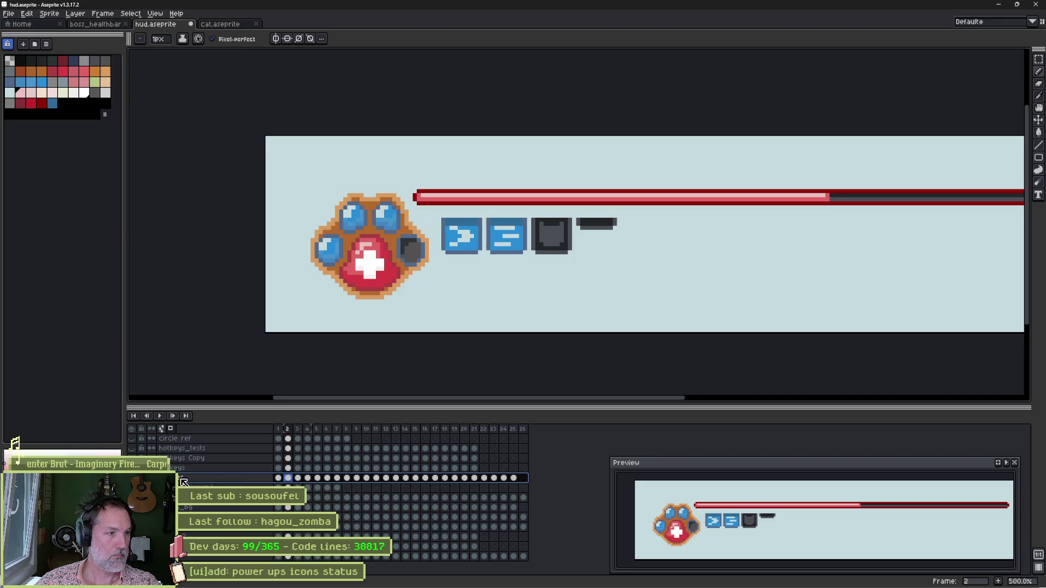
{"action": "key", "text": "v"}
{"action": "left_click_drag", "start_coordinate": [483, 273], "coordinate": [485, 263]}
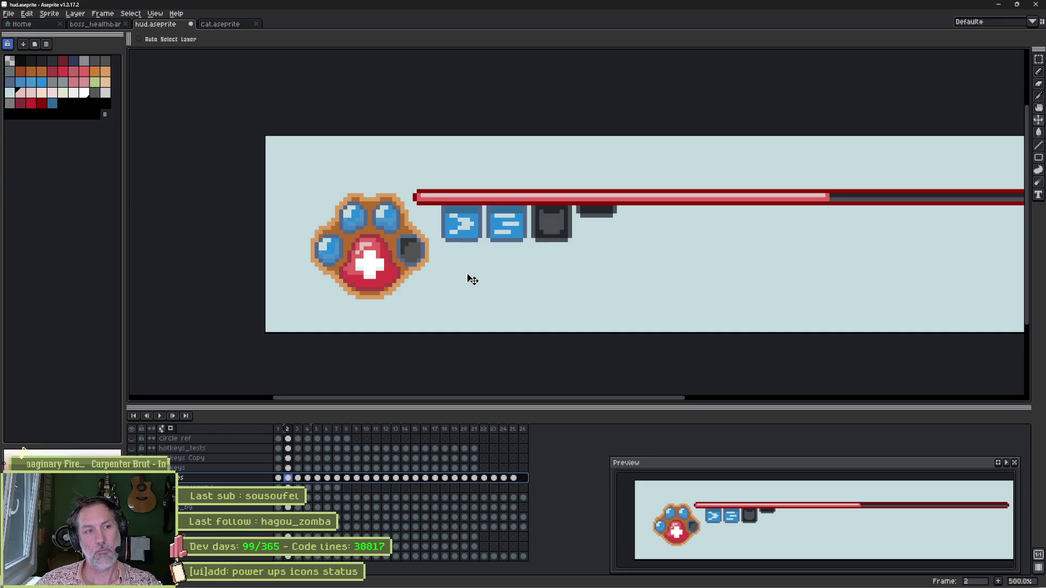
{"action": "scroll", "coordinate": [484, 272], "scroll_direction": "down", "scroll_amount": 3}
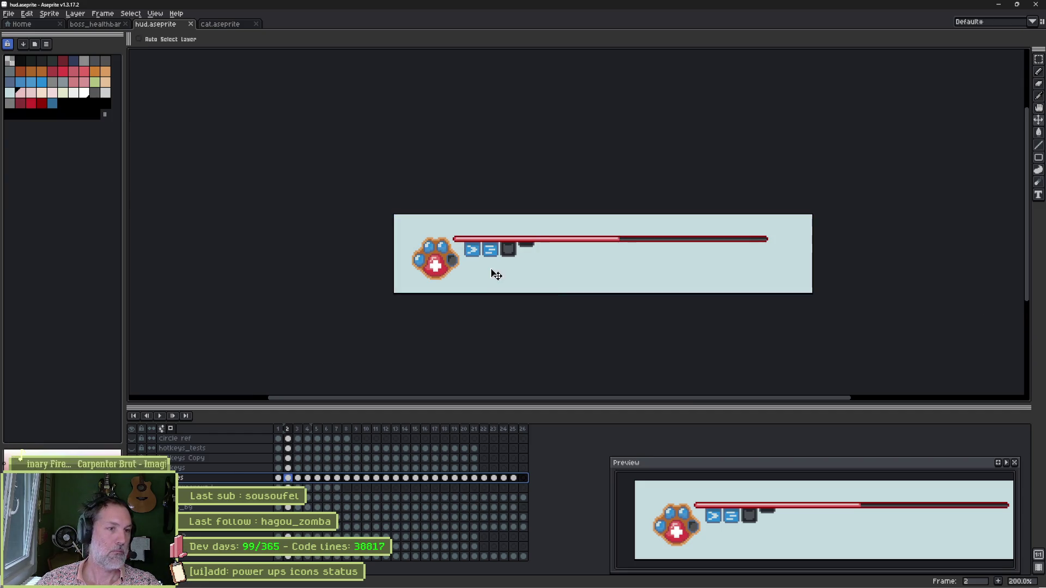
{"action": "key", "text": "ctrl+s"}
{"action": "key", "text": "alt+Tab"}
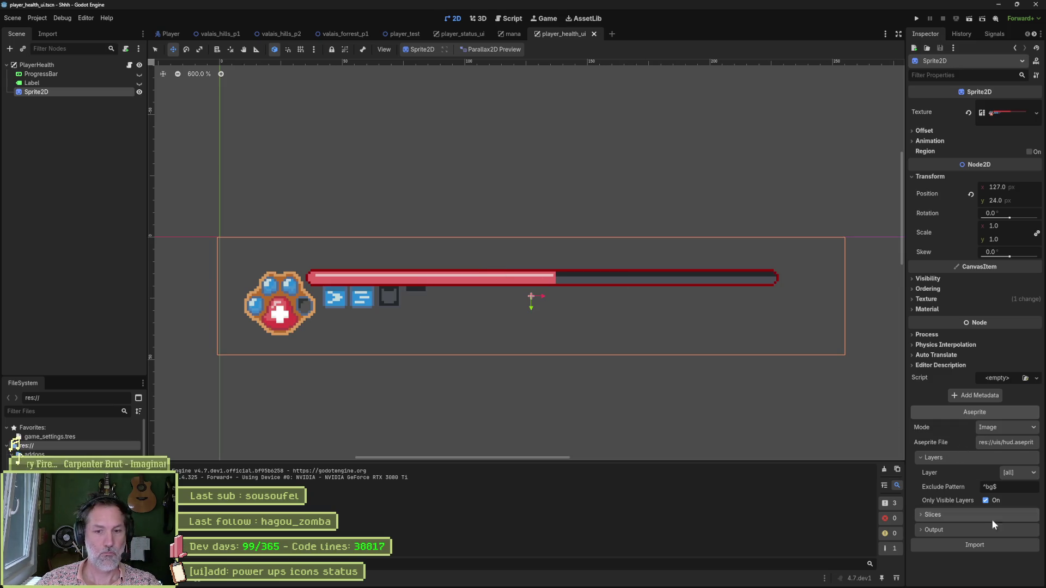
Reimport the HUD sprite in Godot, select frame 1 in Aseprite, and test-run the game
{"action": "left_click", "coordinate": [998, 547]}
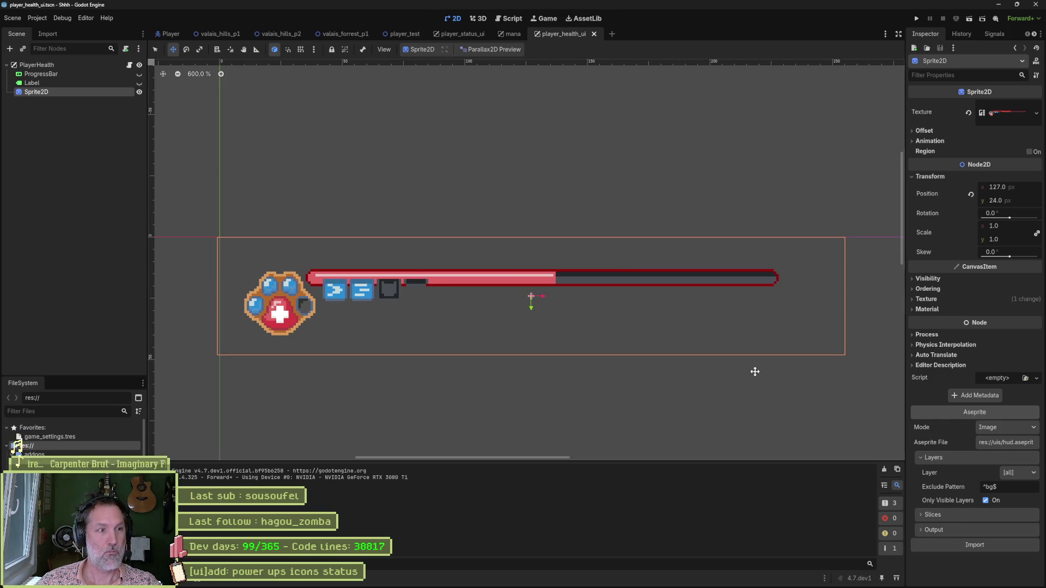
{"action": "key", "text": "alt+Tab"}
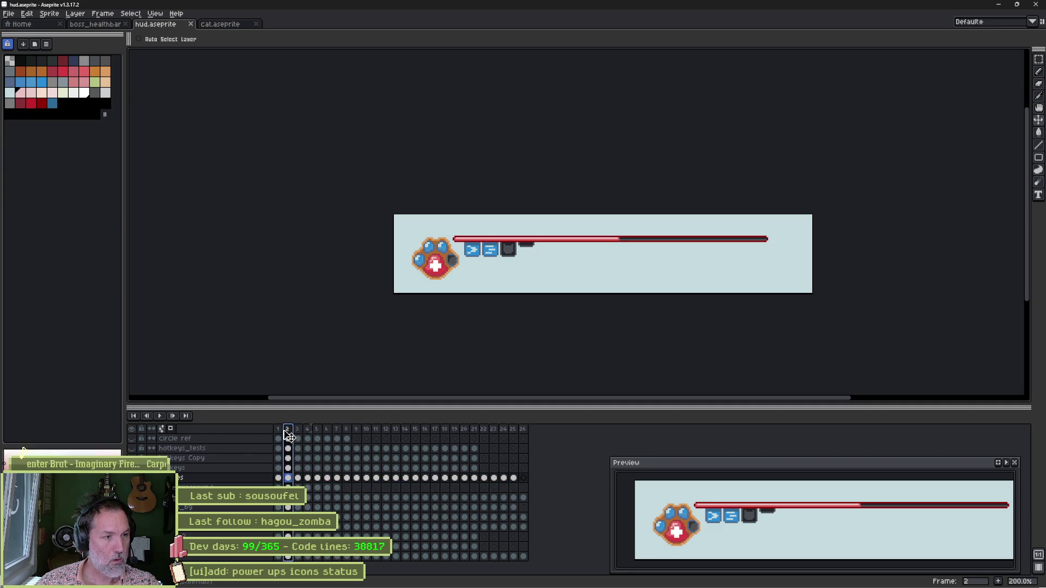
{"action": "left_click", "coordinate": [279, 434]}
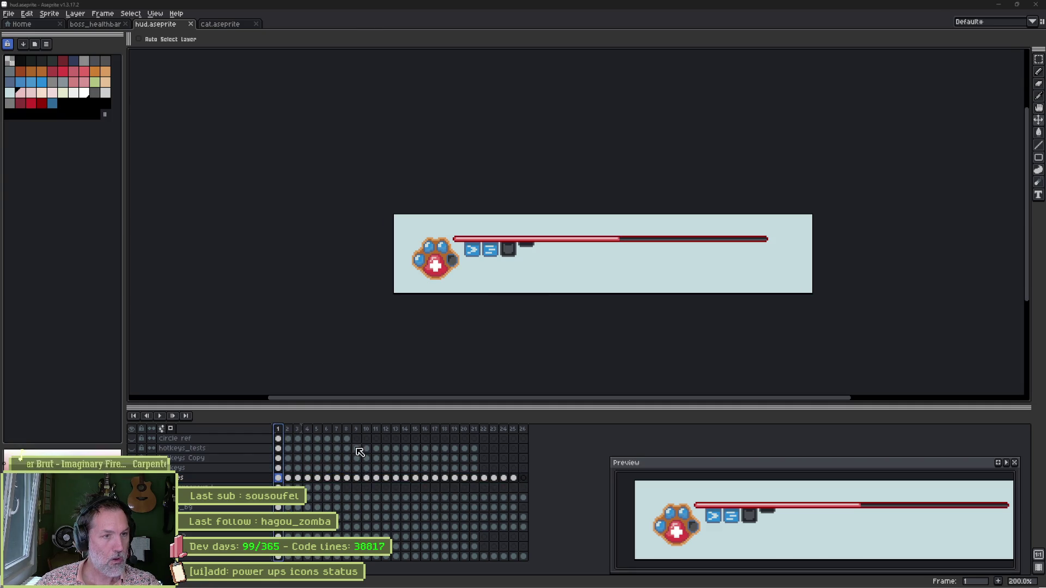
{"action": "key", "text": "alt+Tab"}
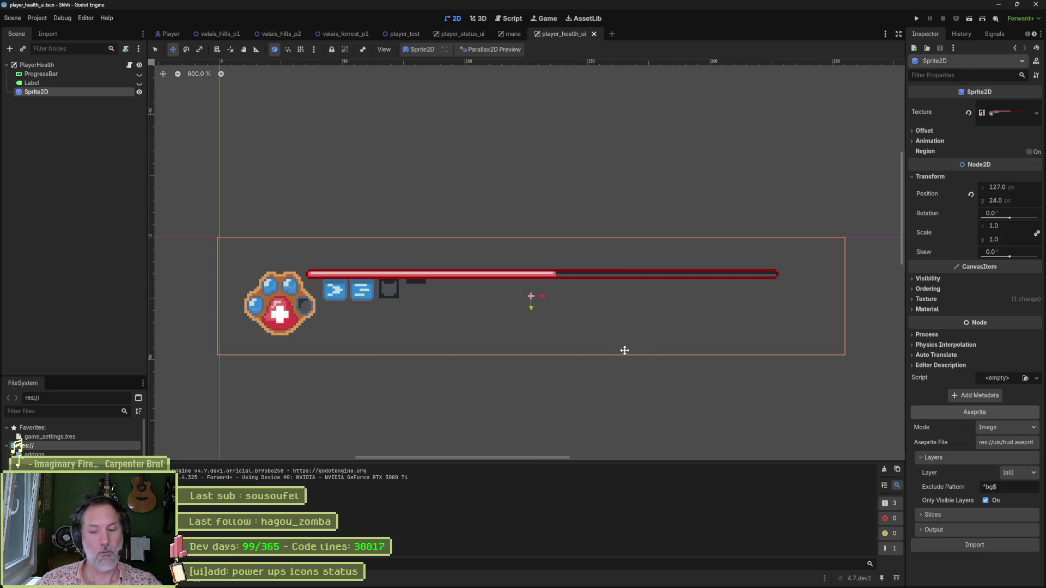
{"action": "key", "text": "F5"}
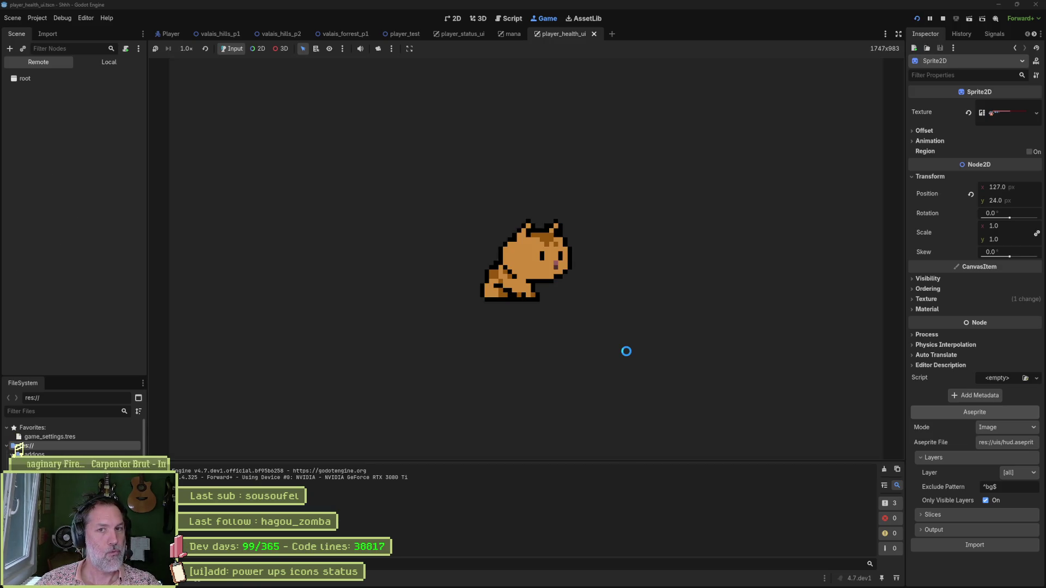
{"action": "key", "text": "Right"}
{"action": "key", "text": "F8"}
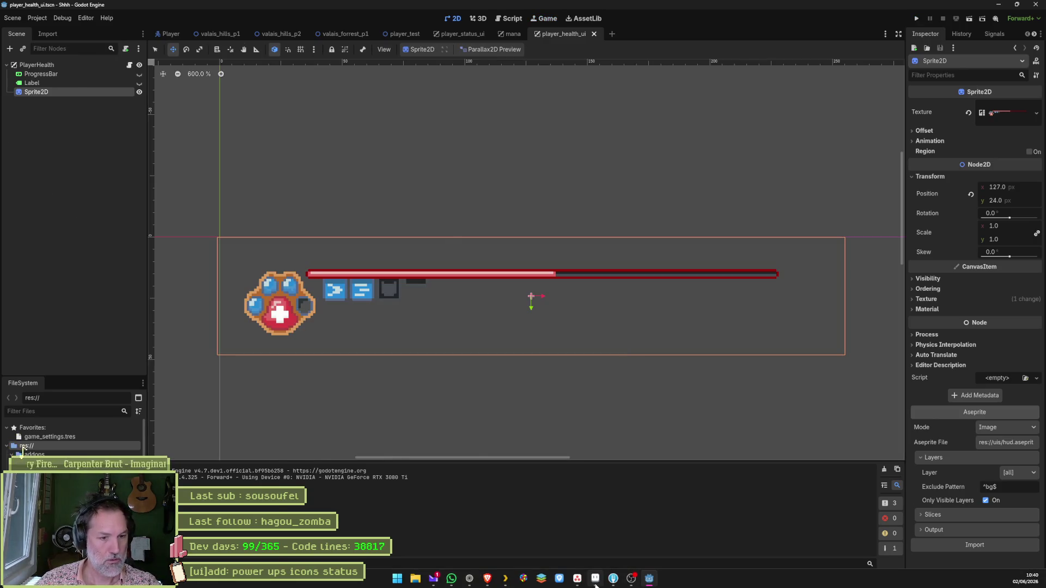
{"action": "key", "text": "alt+Tab"}
{"action": "scroll", "coordinate": [538, 296], "scroll_direction": "up", "scroll_amount": 2}
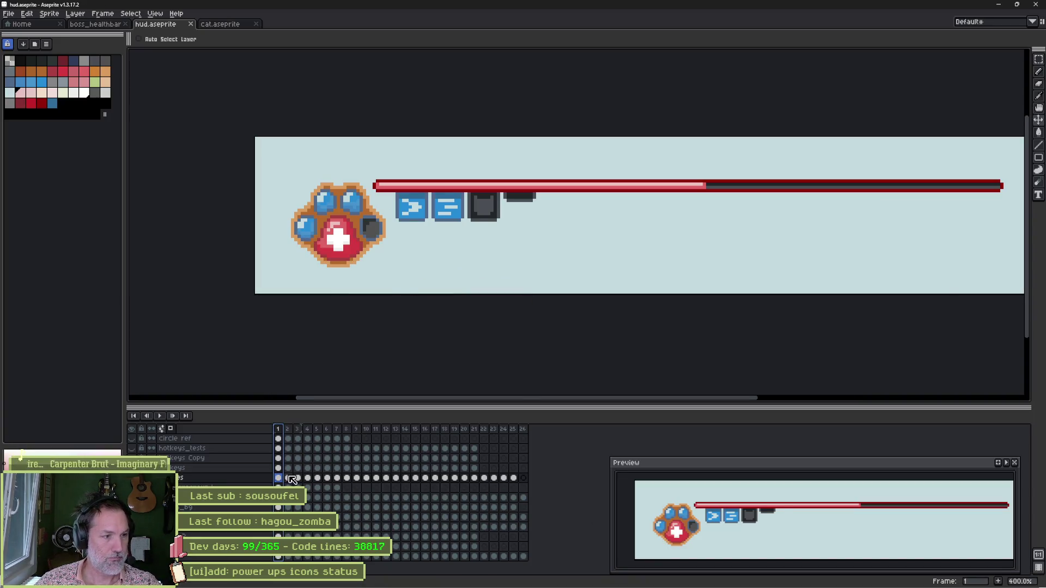
On frame 2, transform the health bar pixels to cut its height from 4 to 3
{"action": "left_click", "coordinate": [288, 430]}
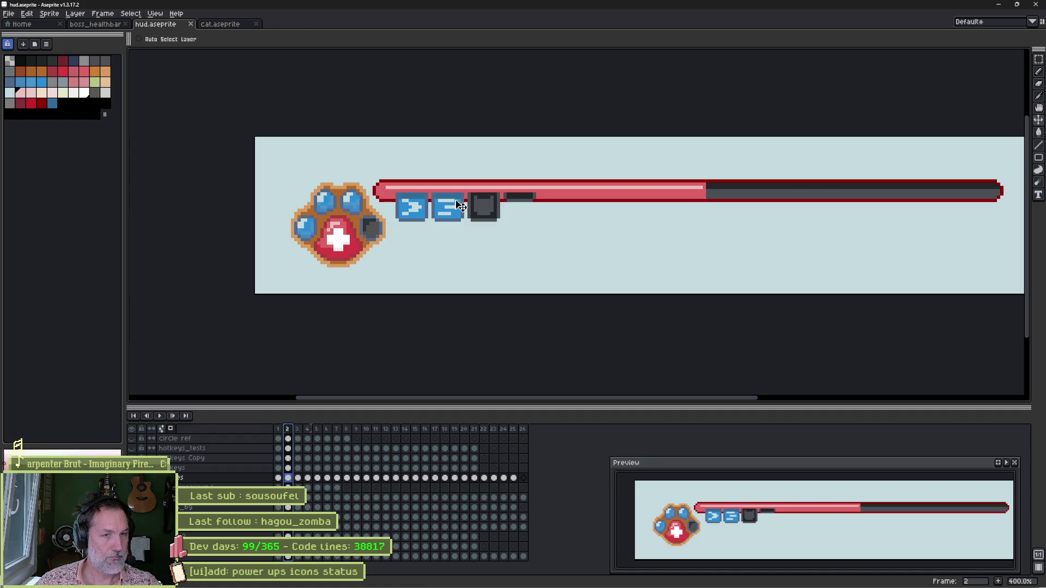
{"action": "double_click", "coordinate": [737, 201], "text": "ctrl"}
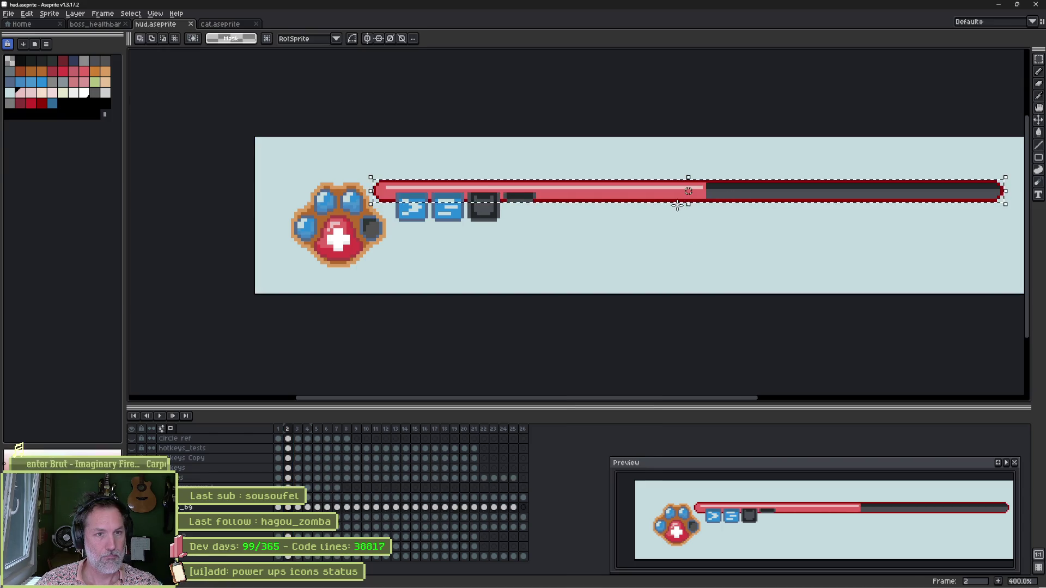
{"action": "left_click_drag", "start_coordinate": [686, 204], "coordinate": [691, 200]}
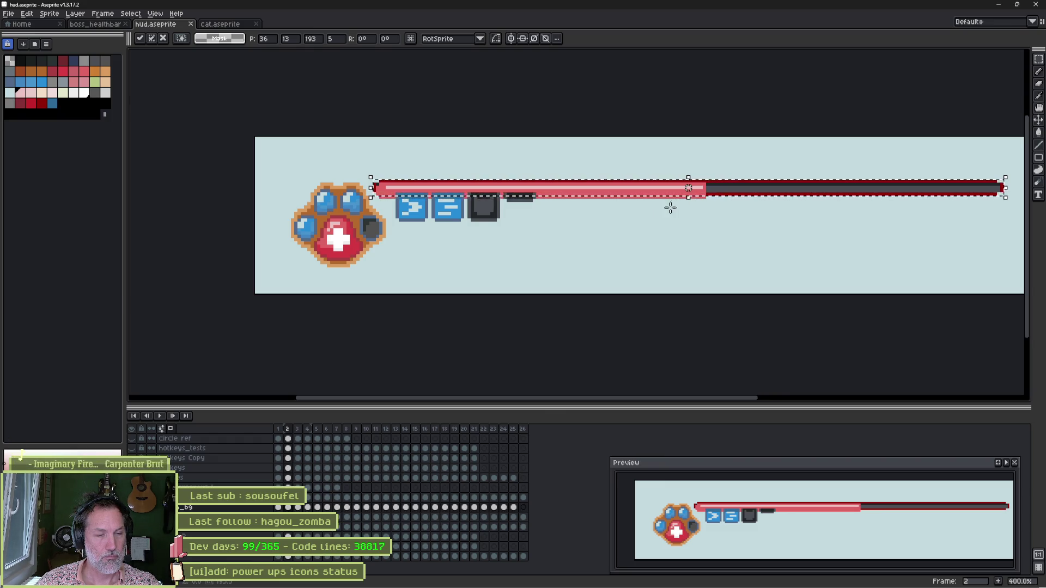
{"action": "left_click", "coordinate": [471, 228]}
{"action": "key", "text": "ctrl"}
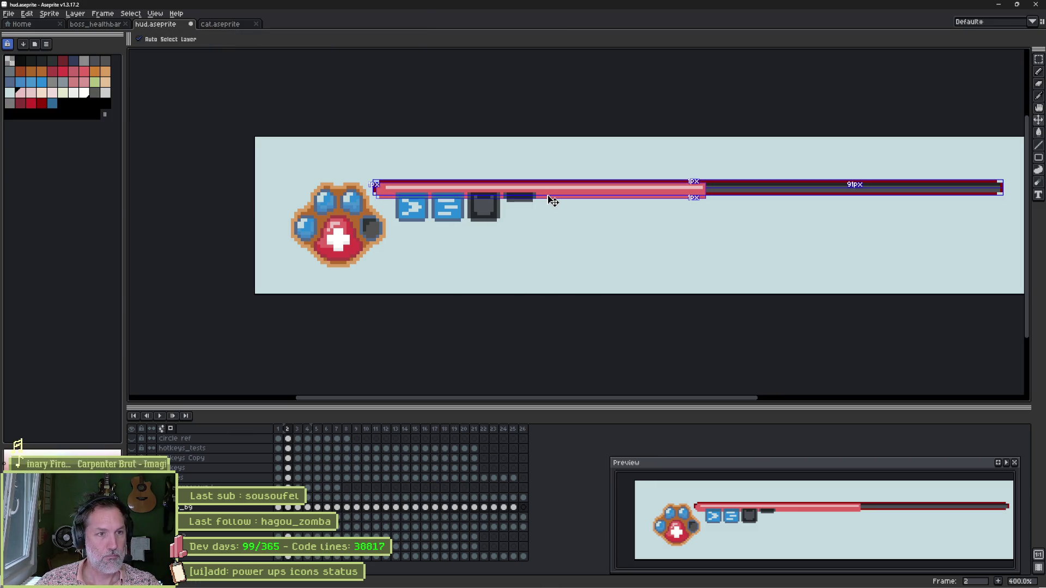
{"action": "left_click", "coordinate": [561, 221], "text": "ctrl"}
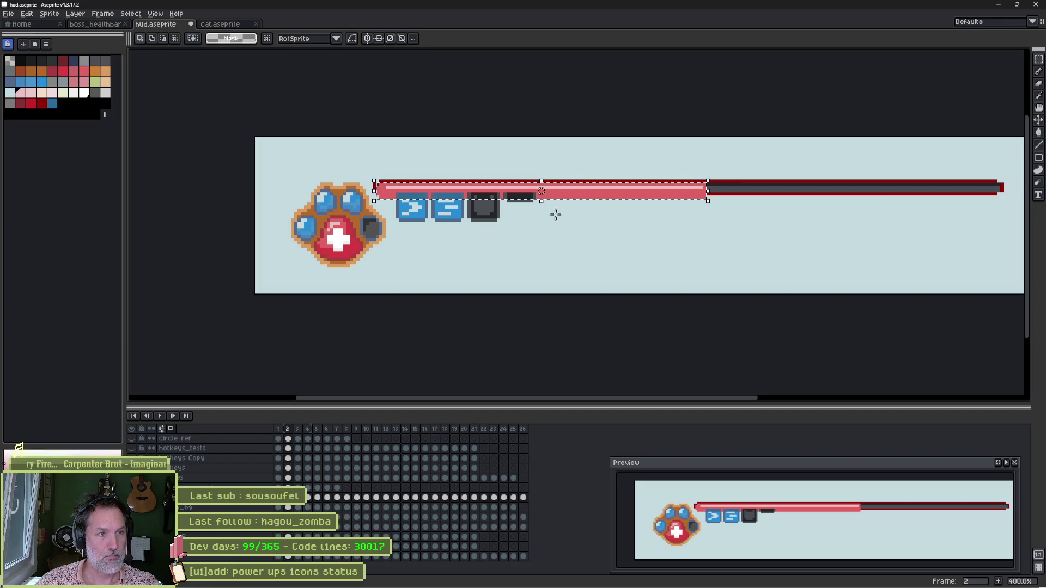
{"action": "scroll", "coordinate": [550, 212], "scroll_direction": "up", "scroll_amount": 1}
{"action": "left_click_drag", "start_coordinate": [542, 194], "coordinate": [540, 187]}
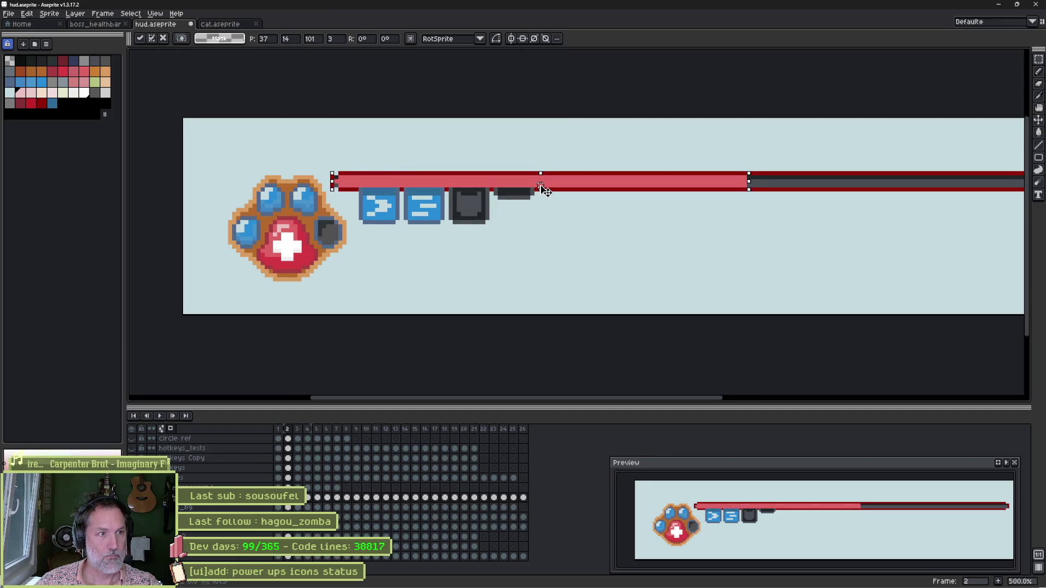
{"action": "left_click", "coordinate": [521, 191]}
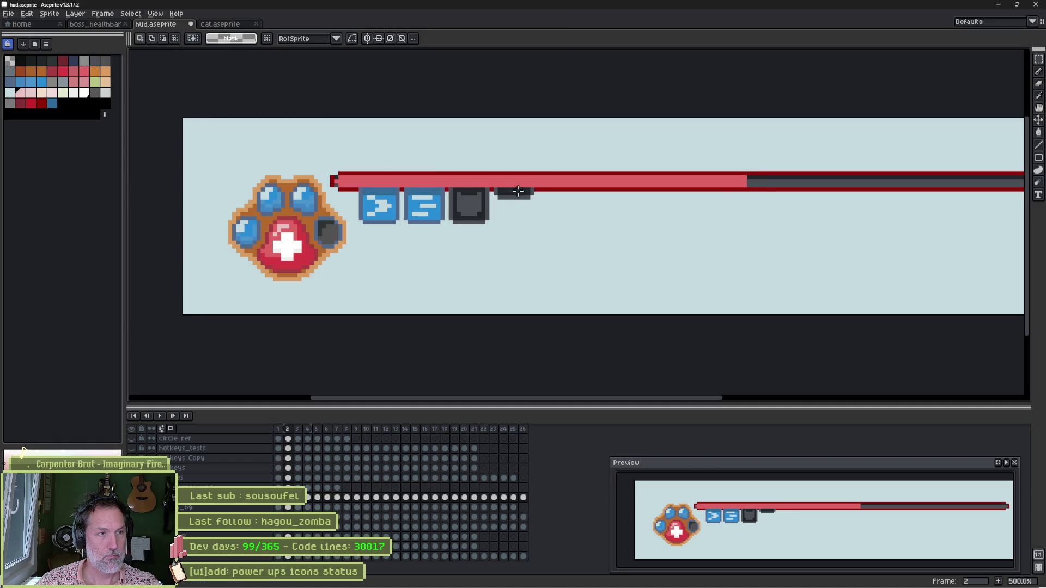
{"action": "left_click", "coordinate": [364, 171], "text": "ctrl"}
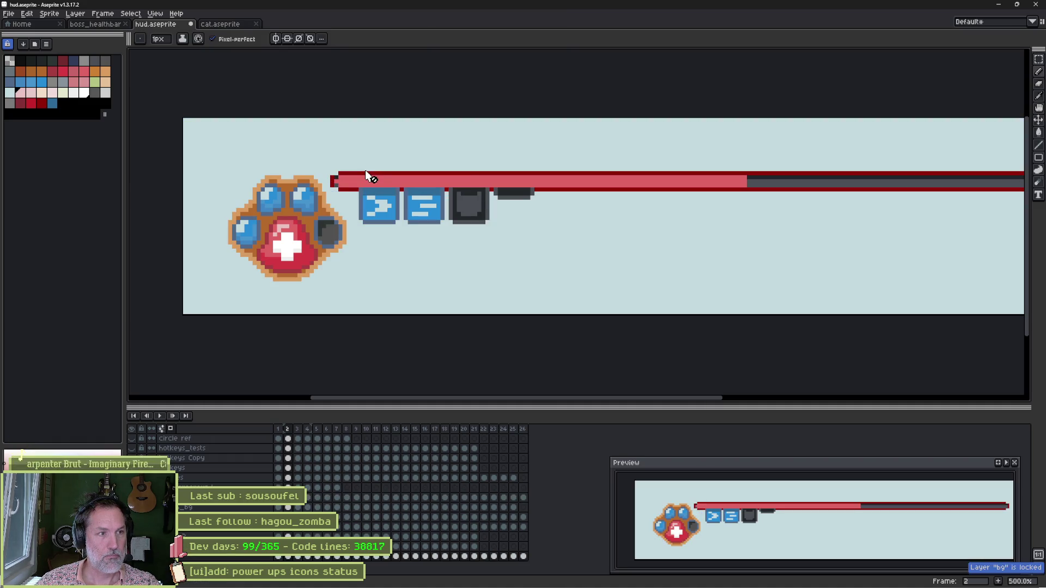
Repaint the stray dark pixel at the bar's left end with the bar's pink
{"action": "scroll", "coordinate": [349, 174], "scroll_direction": "up", "scroll_amount": 5}
{"action": "key", "text": "b"}
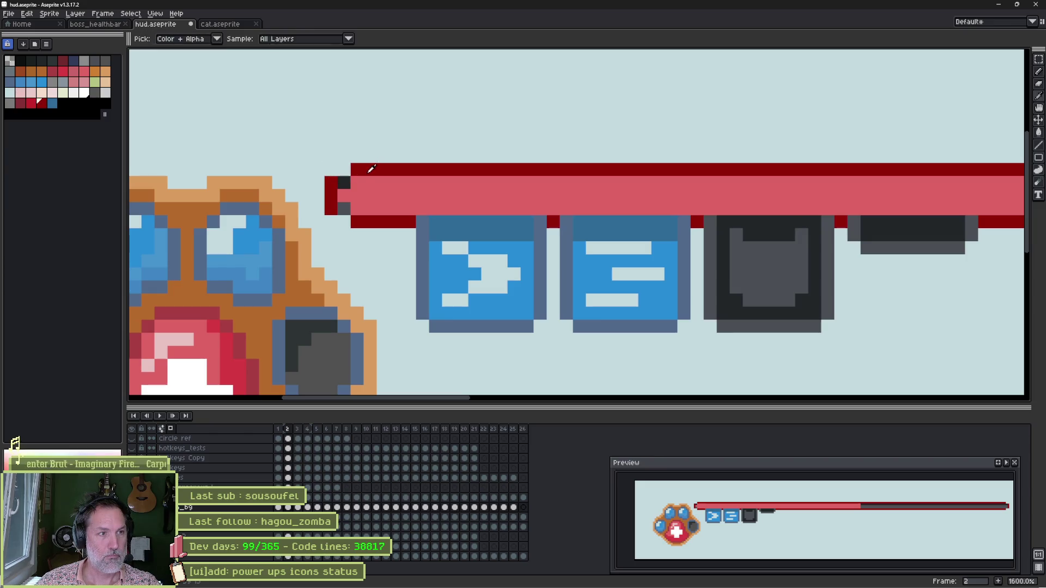
{"action": "left_click", "coordinate": [343, 221]}
{"action": "key", "text": "i"}
{"action": "left_click", "coordinate": [362, 193], "text": "ctrl"}
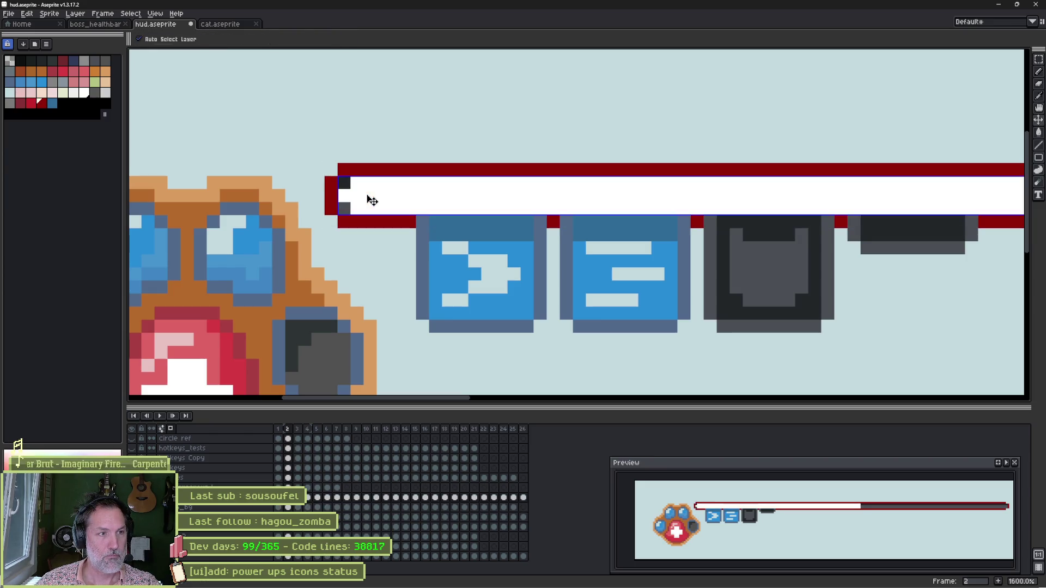
{"action": "left_click", "coordinate": [368, 192]}
{"action": "key", "text": "b"}
{"action": "left_click", "coordinate": [345, 186]}
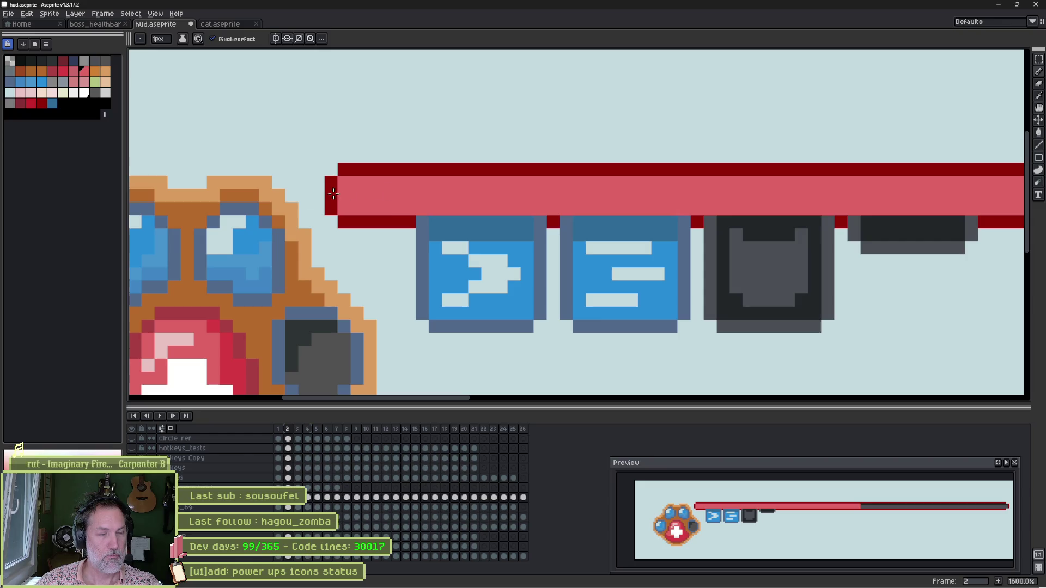
Nudge the power-up icons layer down slightly below the health bar
{"action": "scroll", "coordinate": [207, 133], "scroll_direction": "down", "scroll_amount": 4}
{"action": "left_click_drag", "start_coordinate": [829, 238], "coordinate": [420, 215]}
{"action": "scroll", "coordinate": [870, 186], "scroll_direction": "up", "scroll_amount": 5}
{"action": "left_click", "coordinate": [850, 145], "text": "ctrl"}
{"action": "key", "text": "b"}
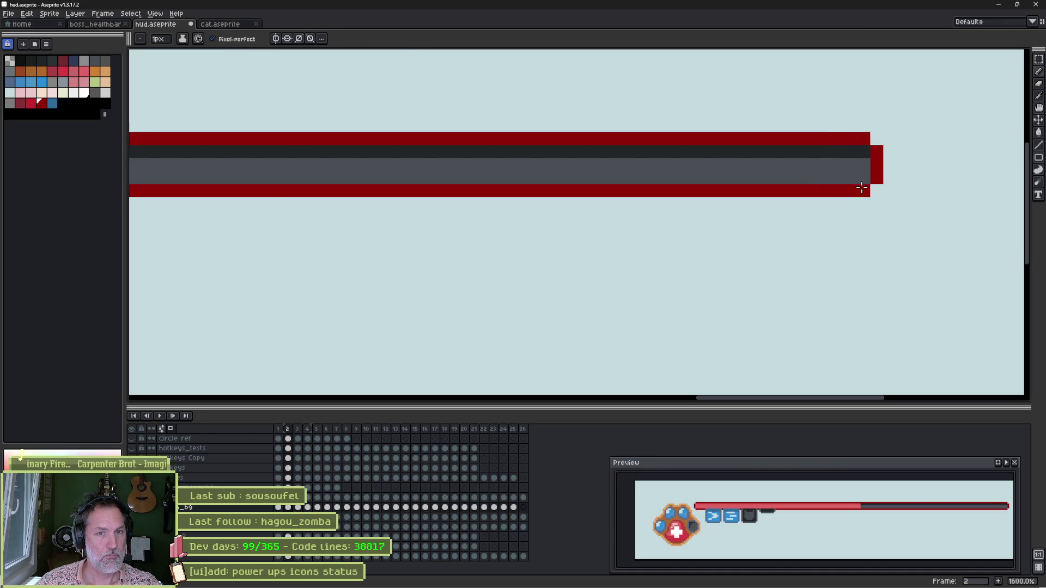
{"action": "scroll", "coordinate": [599, 188], "scroll_direction": "down", "scroll_amount": 5}
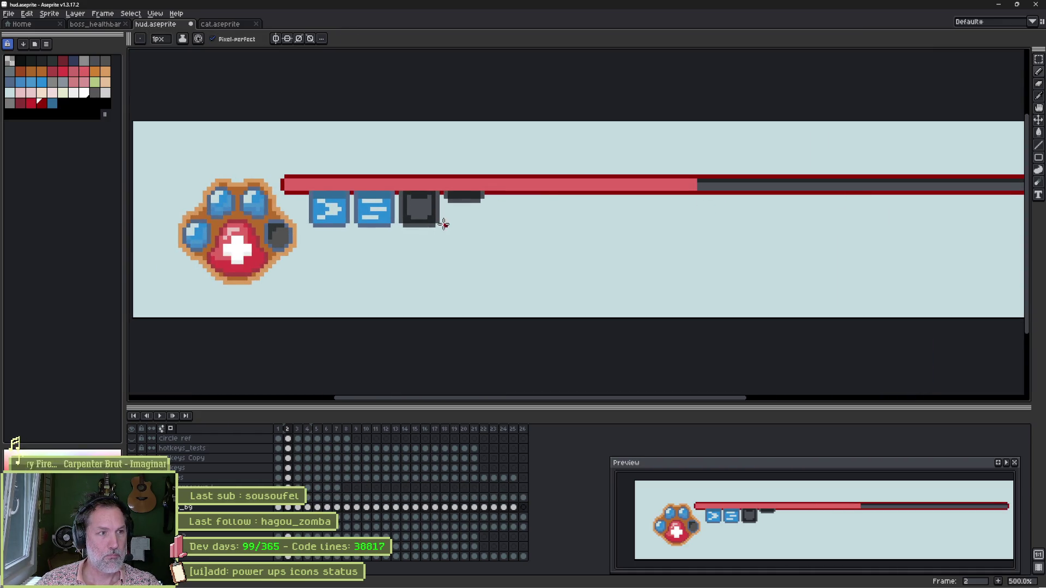
{"action": "left_click", "coordinate": [218, 478]}
{"action": "key", "text": "v"}
{"action": "left_click_drag", "start_coordinate": [357, 253], "coordinate": [364, 259]}
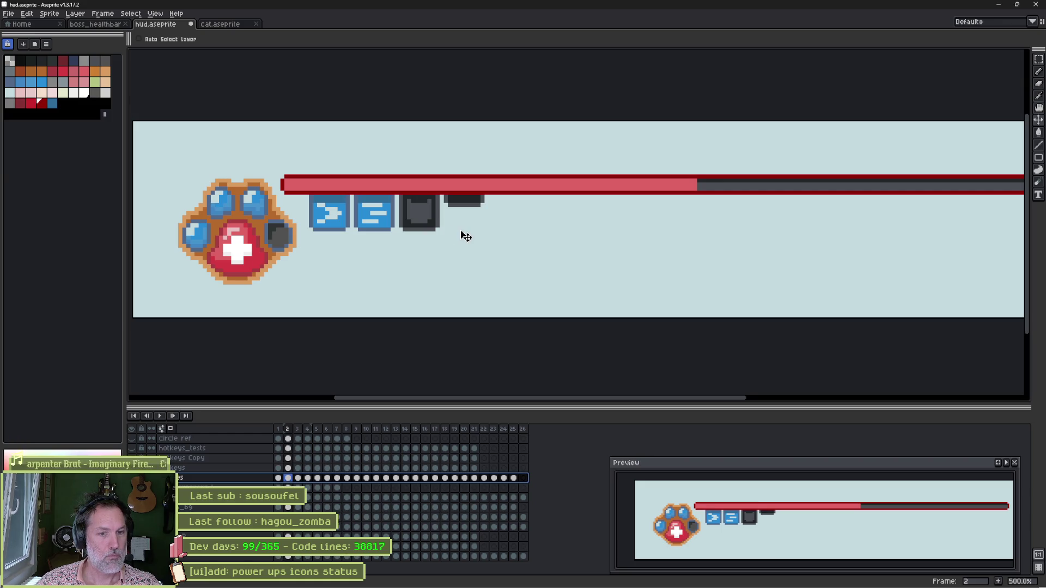
Draw a light pink highlight line along the top of the bar's red fill
{"action": "key", "text": "ctrl"}
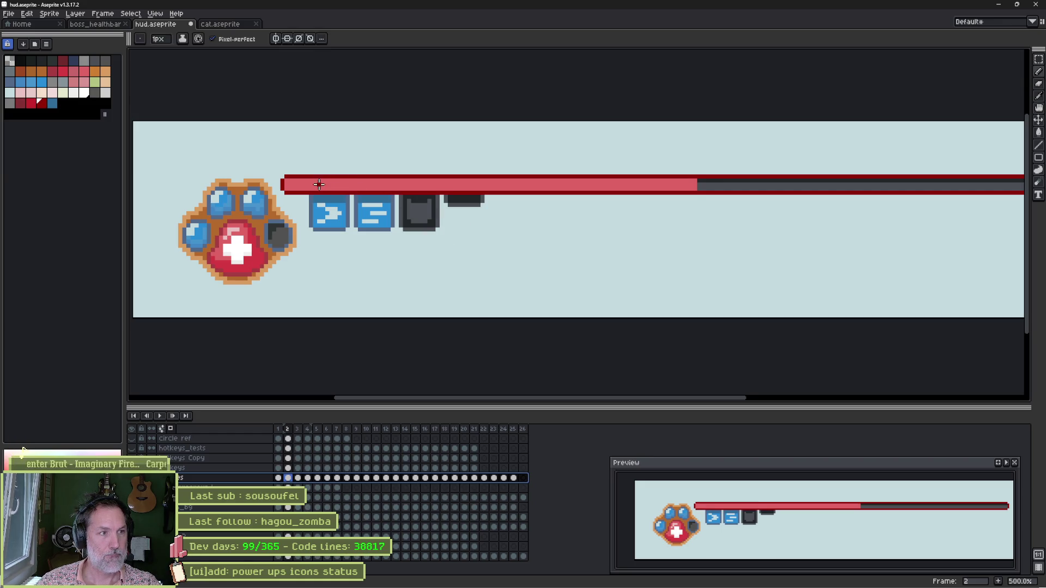
{"action": "left_click", "coordinate": [324, 189], "text": "ctrl"}
{"action": "left_click", "coordinate": [325, 189], "text": "alt"}
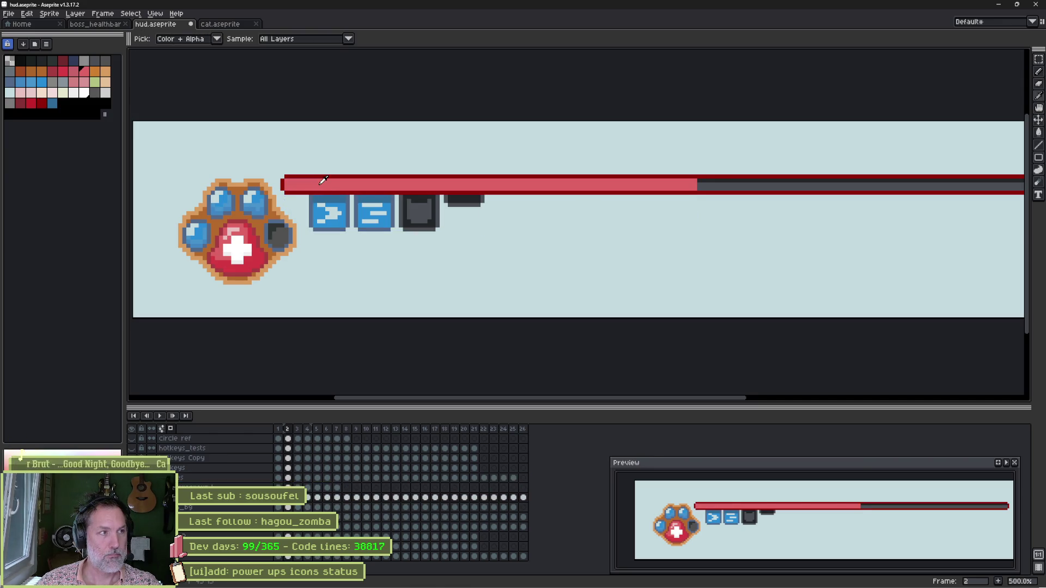
{"action": "left_click", "coordinate": [22, 93]}
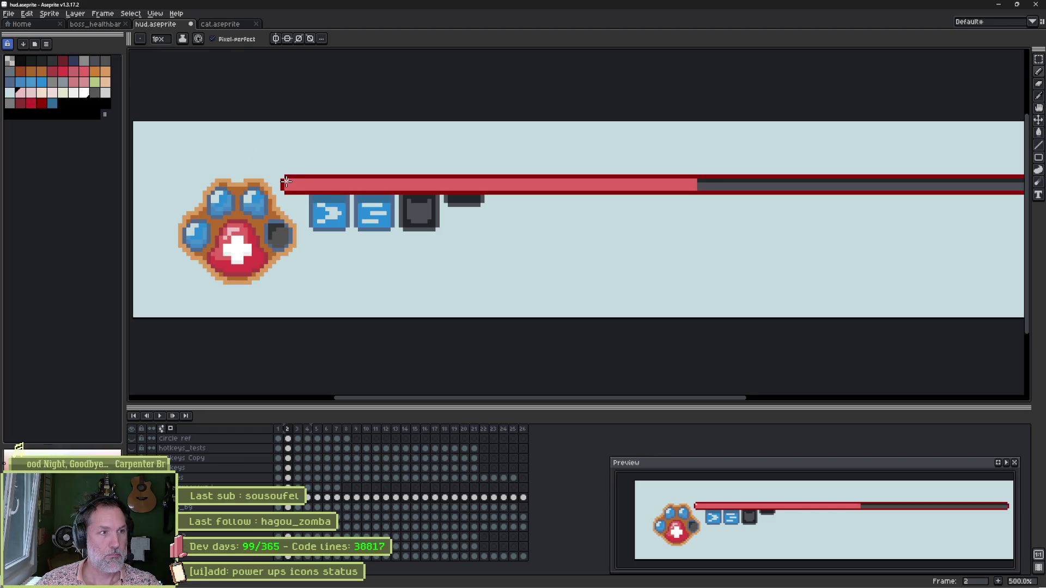
{"action": "left_click", "coordinate": [695, 182], "text": "shift"}
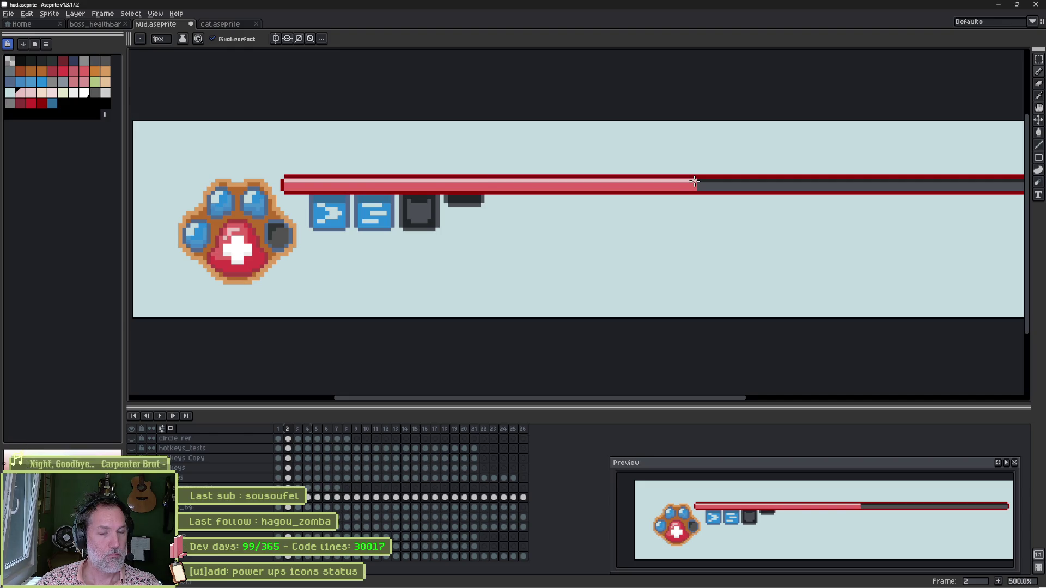
{"action": "left_click", "coordinate": [285, 184]}
{"action": "left_click", "coordinate": [693, 183], "text": "shift"}
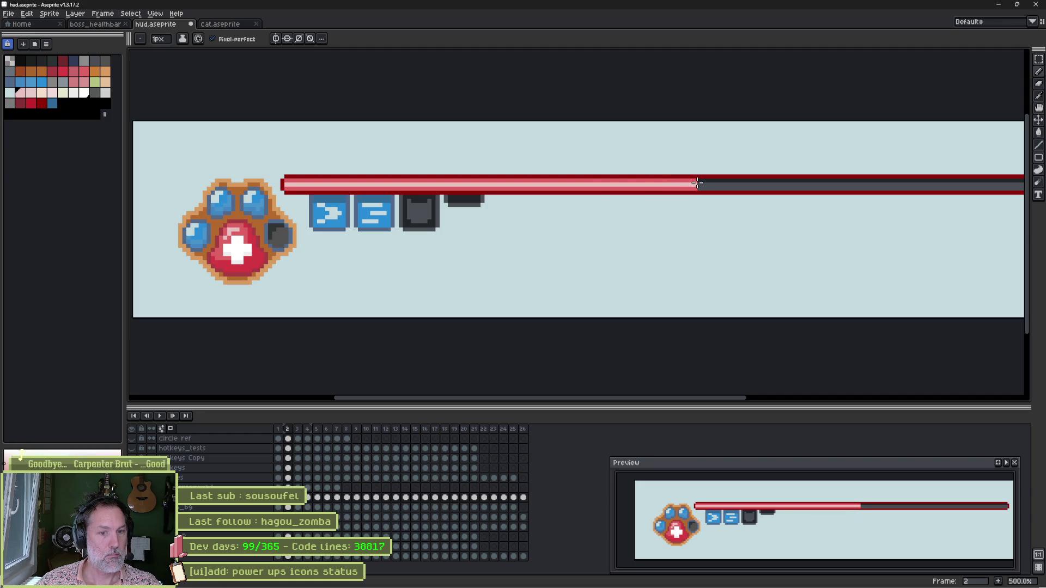
{"action": "key", "text": "ctrl+z"}
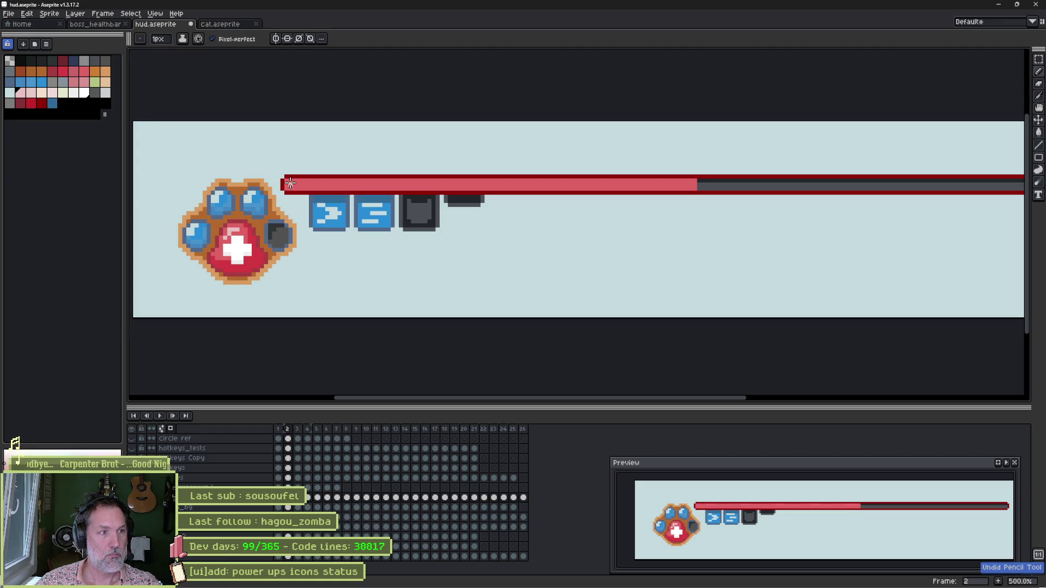
{"action": "left_click", "coordinate": [291, 182]}
{"action": "left_click", "coordinate": [691, 182], "text": "shift"}
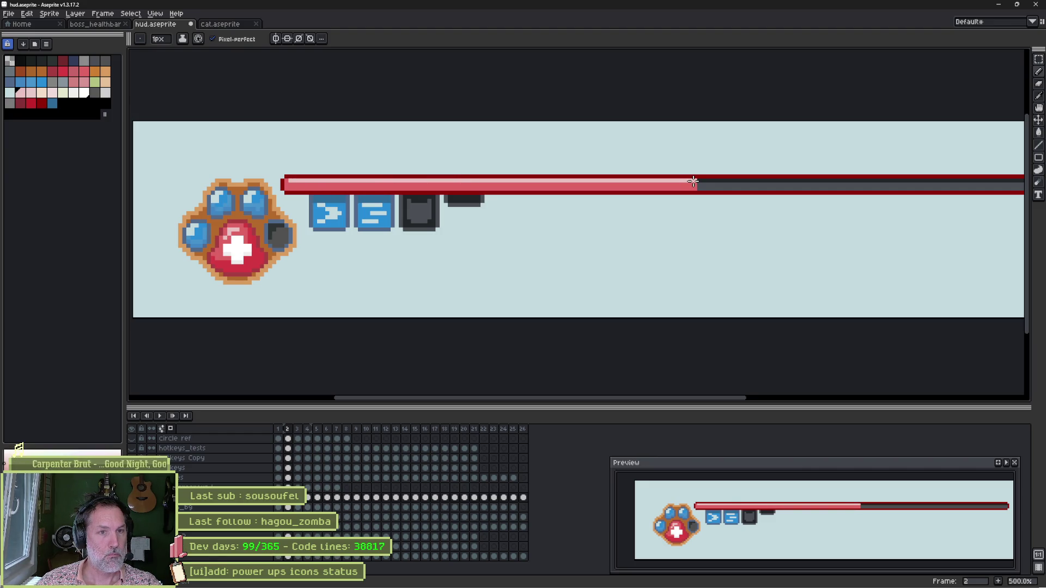
Save hud.aseprite and reimport it in Godot's Inspector
{"action": "key", "text": "ctrl+s"}
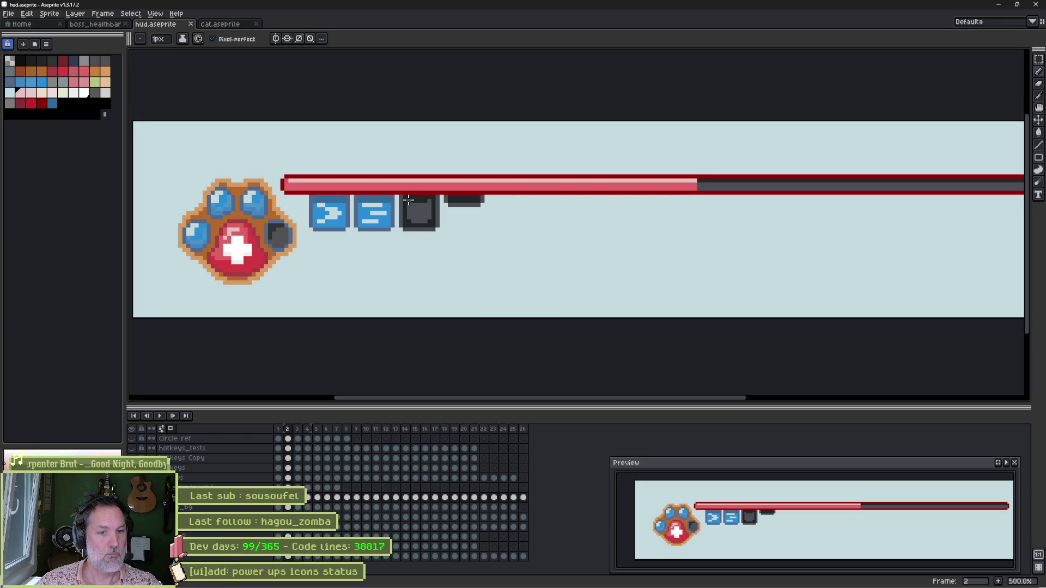
{"action": "key", "text": "alt+Tab"}
{"action": "left_click", "coordinate": [969, 543]}
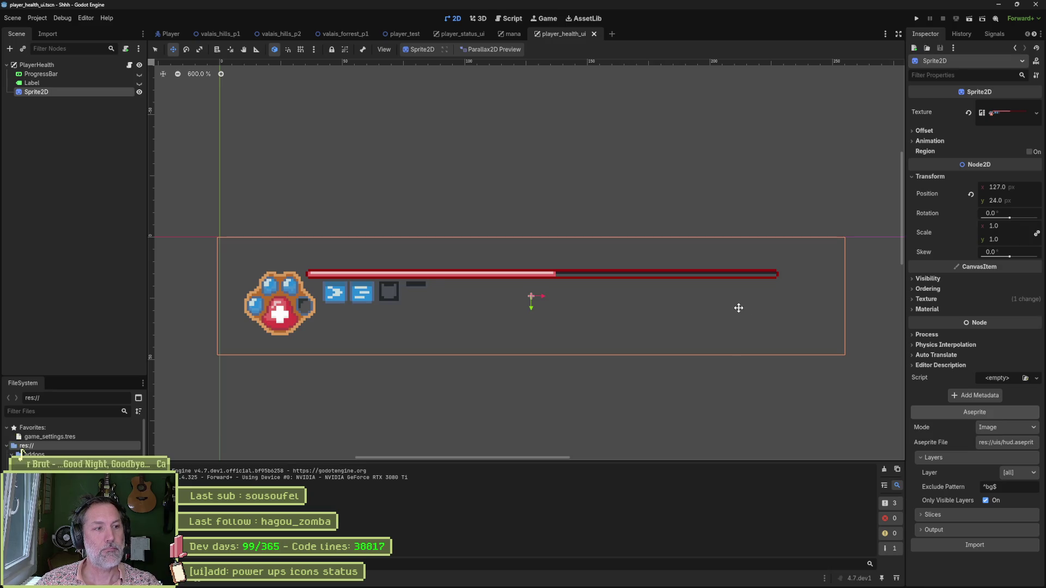
Save hud.aseprite showing frame 2 and reimport it in Godot
{"action": "key", "text": "alt+Tab"}
{"action": "left_click", "coordinate": [284, 431]}
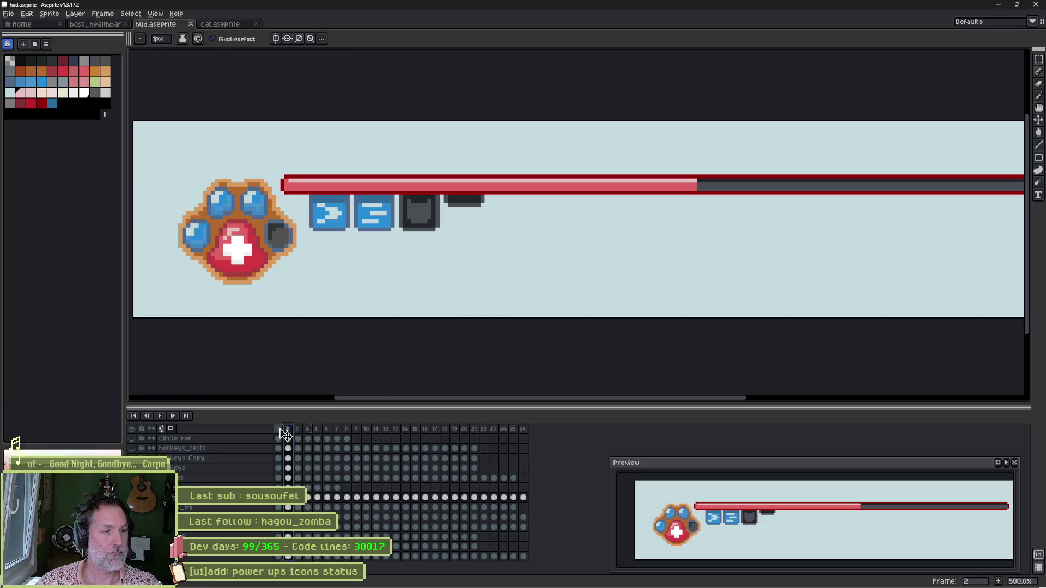
{"action": "key", "text": "ctrl+s"}
{"action": "key", "text": "alt+Tab"}
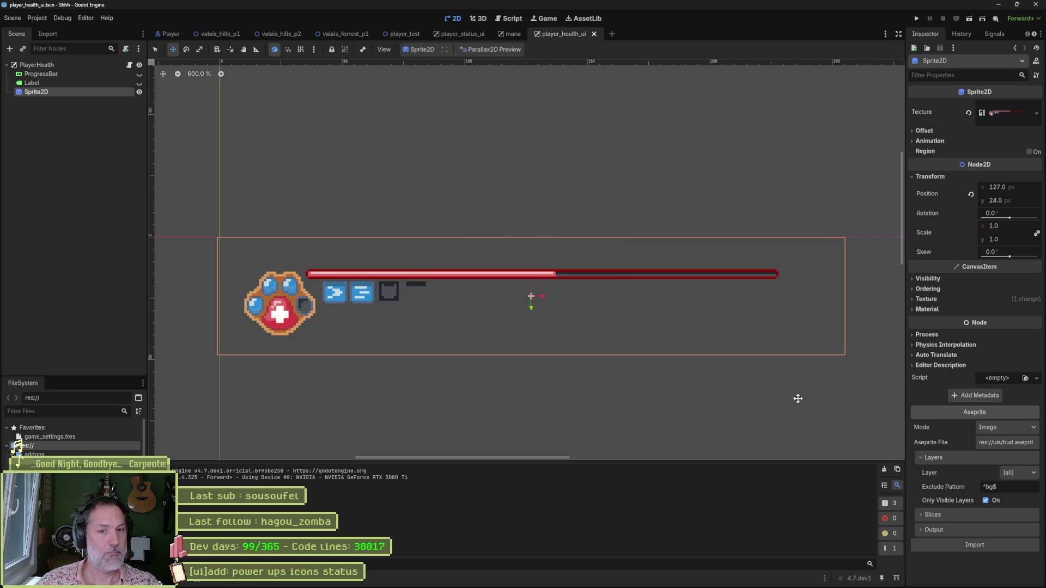
{"action": "left_click", "coordinate": [986, 545]}
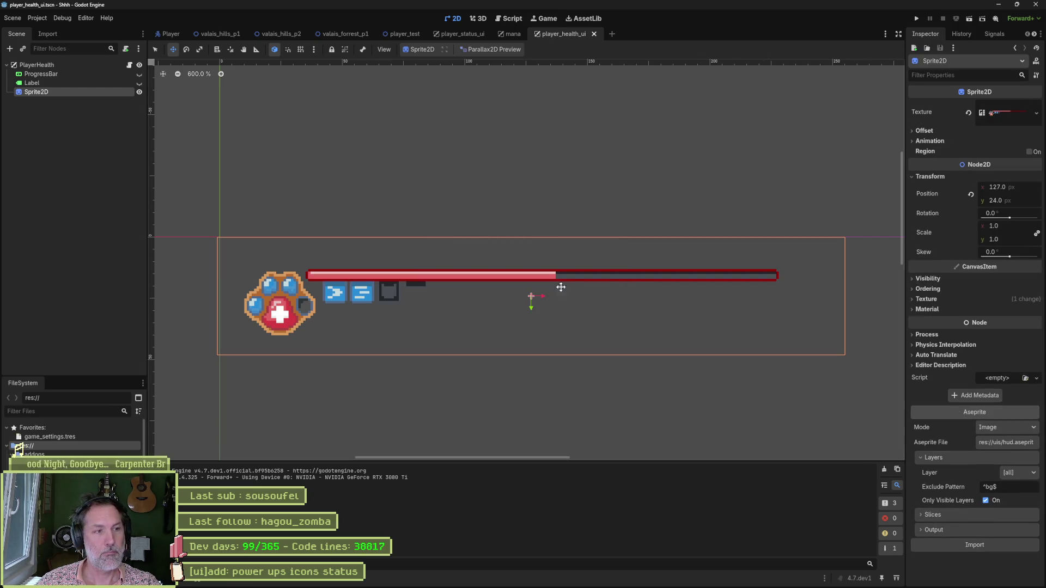
Test-run the game walking the cat right, stop it, and return to Aseprite
{"action": "key", "text": "F5"}
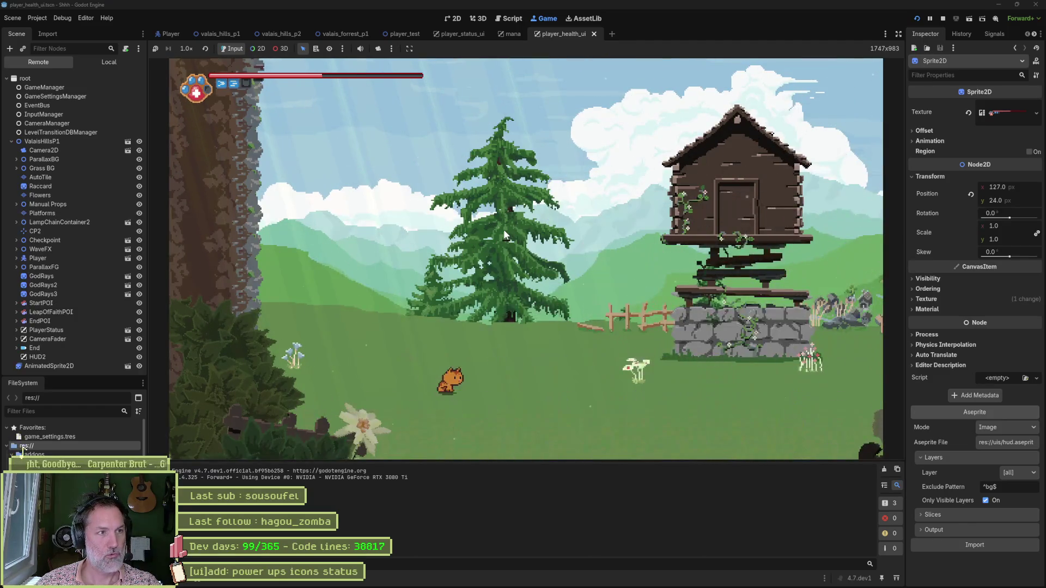
{"action": "key", "text": "Right"}
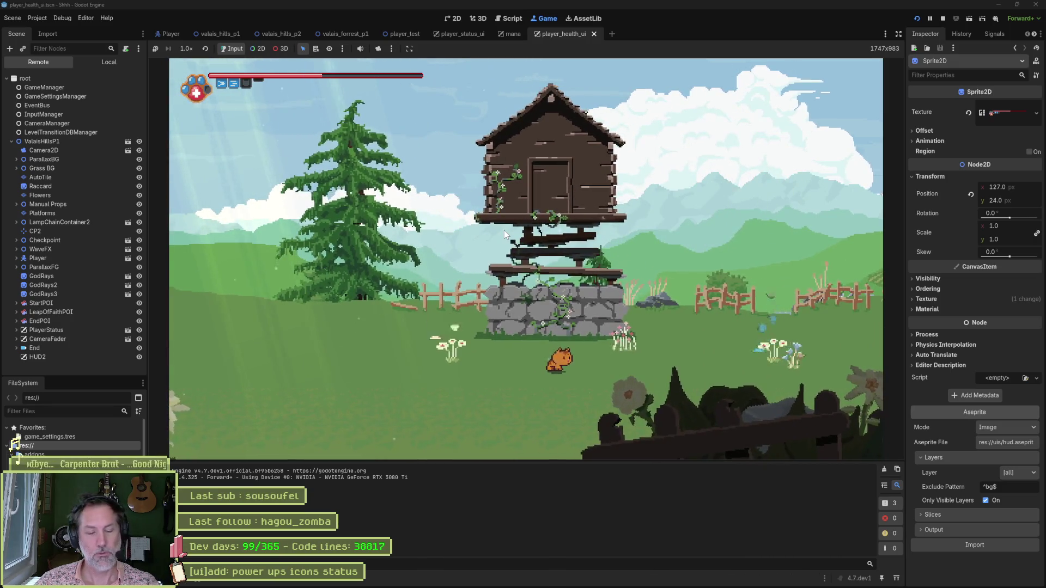
{"action": "key", "text": "F8"}
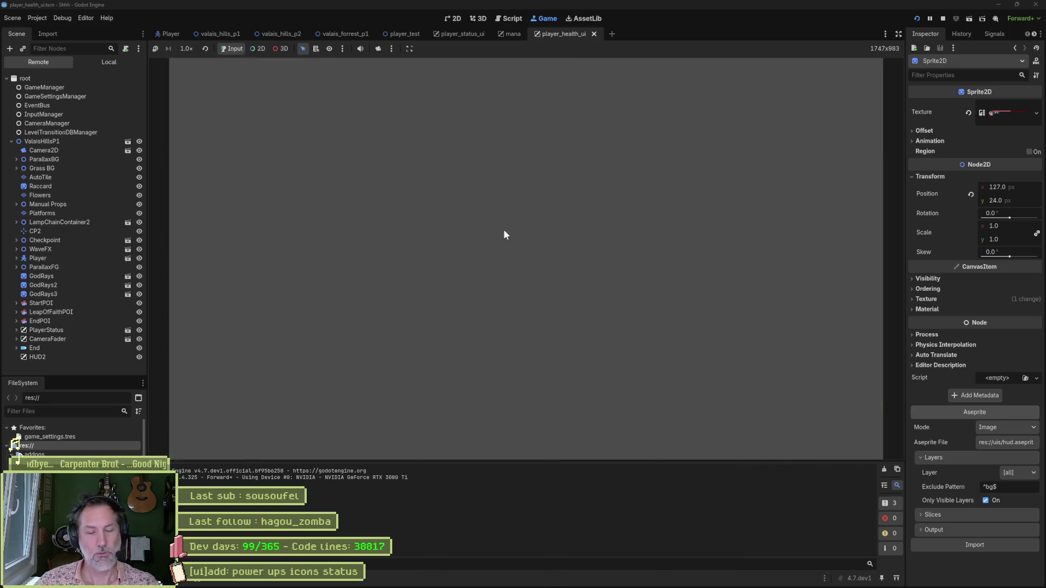
{"action": "mouse_move", "coordinate": [560, 584]}
{"action": "left_click", "coordinate": [596, 580]}
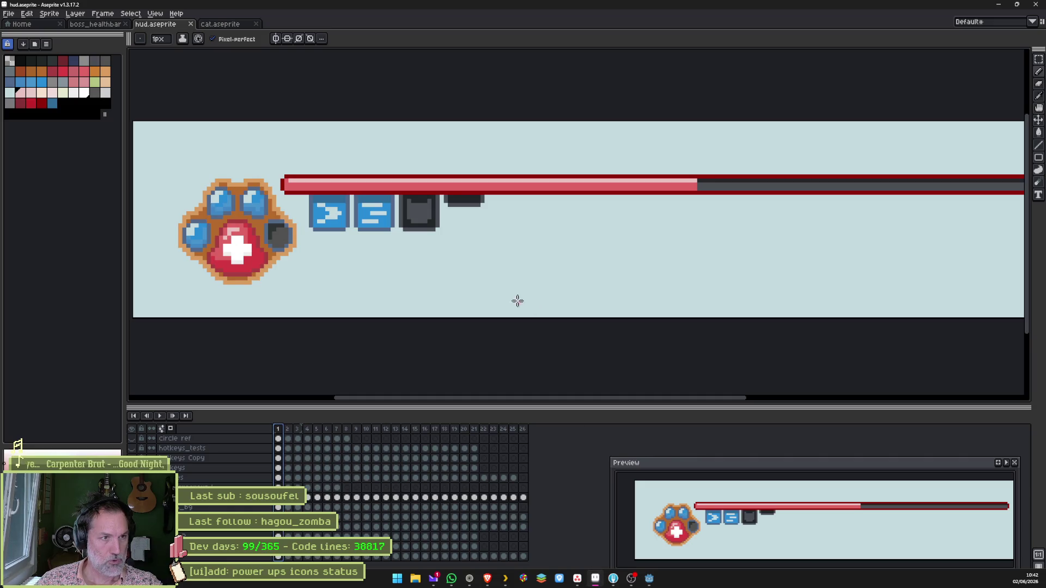
Step between frames 1 and 3 to compare the paw icon versions, ending on frame 1
{"action": "left_click", "coordinate": [289, 506]}
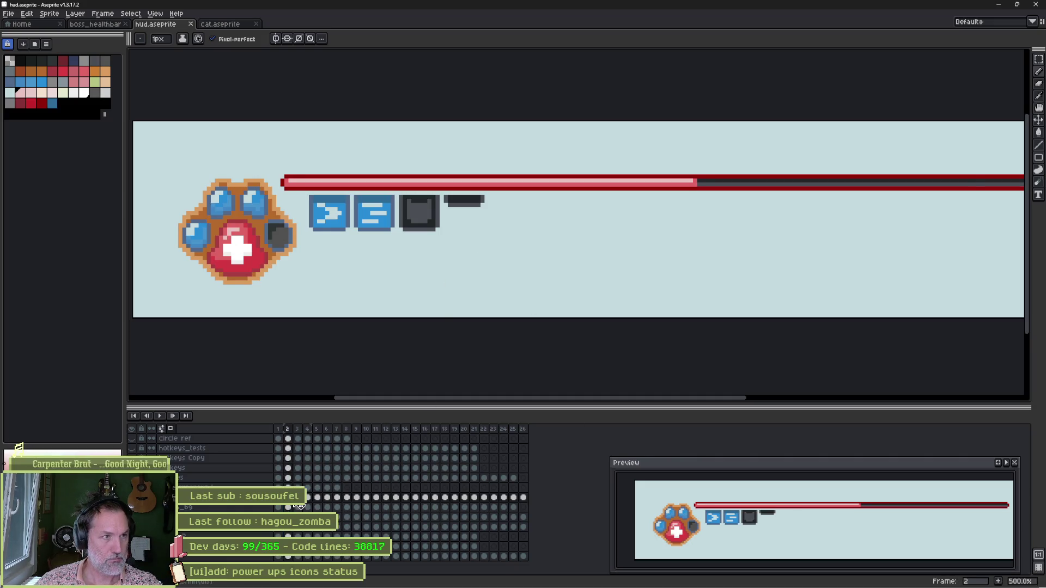
{"action": "left_click", "coordinate": [297, 506]}
{"action": "key", "text": "Left"}
{"action": "key", "text": "Left"}
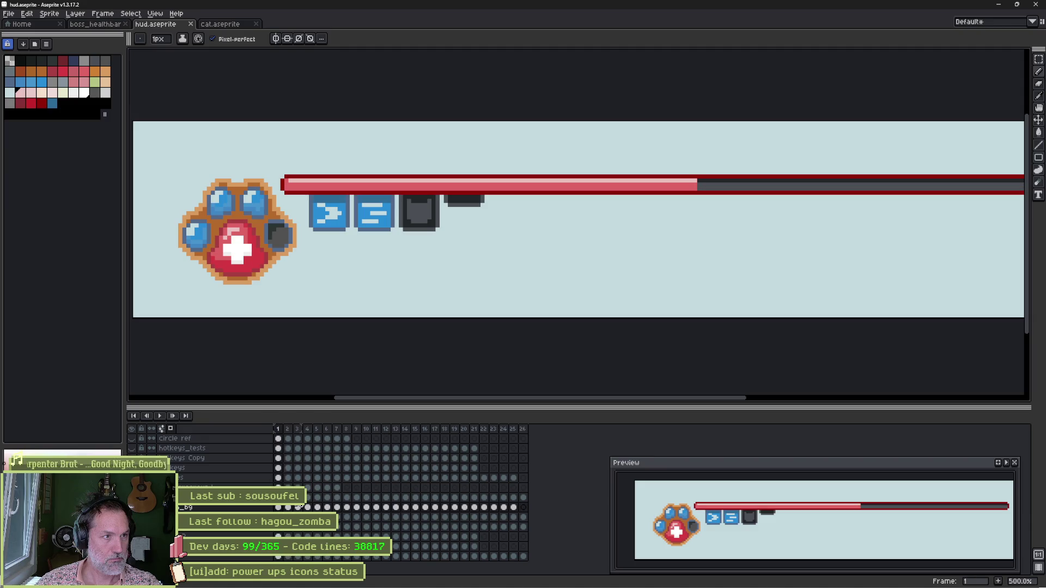
{"action": "key", "text": "Right"}
{"action": "key", "text": "Right"}
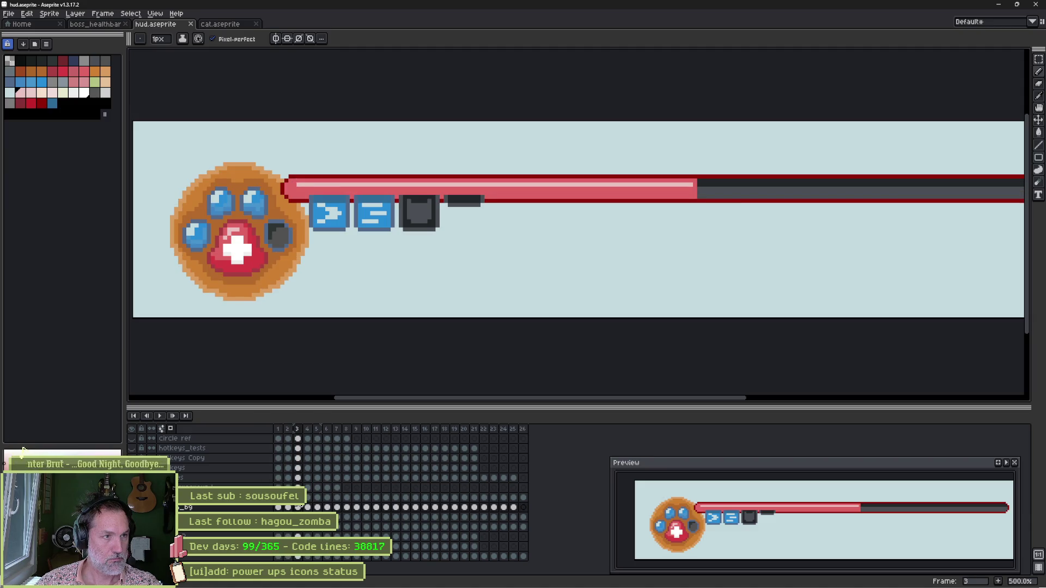
{"action": "key", "text": "Left"}
{"action": "key", "text": "Left"}
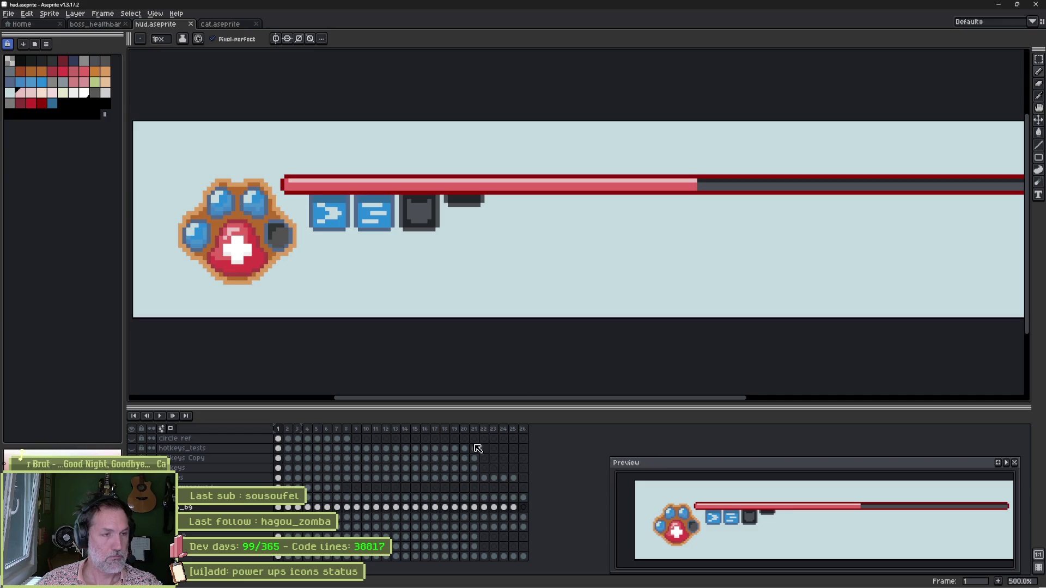
Stretch the health bar a few pixels taller and commit the resize
{"action": "left_click", "coordinate": [724, 180], "text": "ctrl"}
{"action": "left_click_drag", "start_coordinate": [676, 197], "coordinate": [676, 201]}
{"action": "key", "text": "Return"}
{"action": "left_click", "coordinate": [585, 194], "text": "ctrl"}
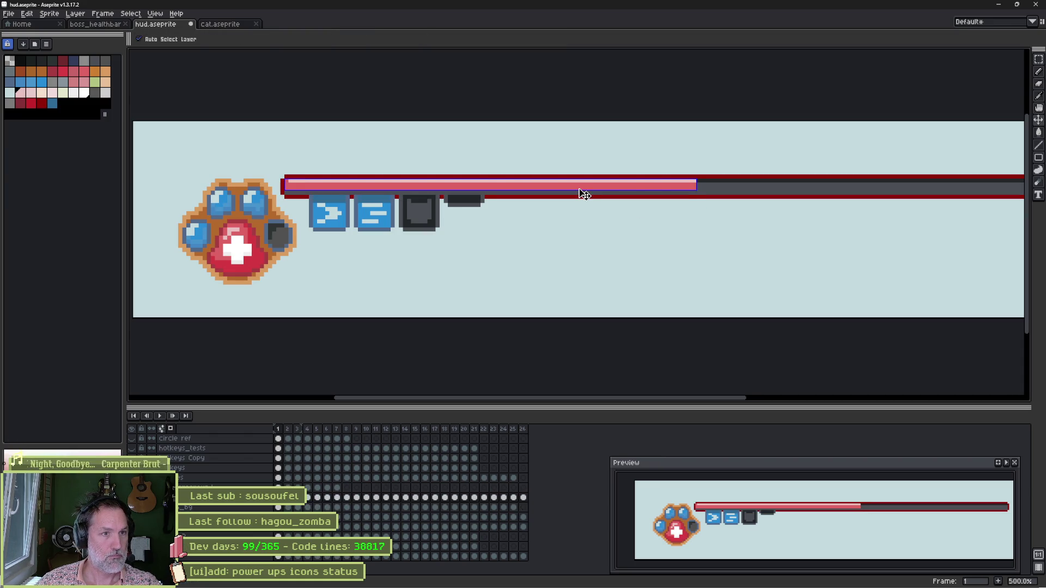
{"action": "left_click", "coordinate": [505, 198]}
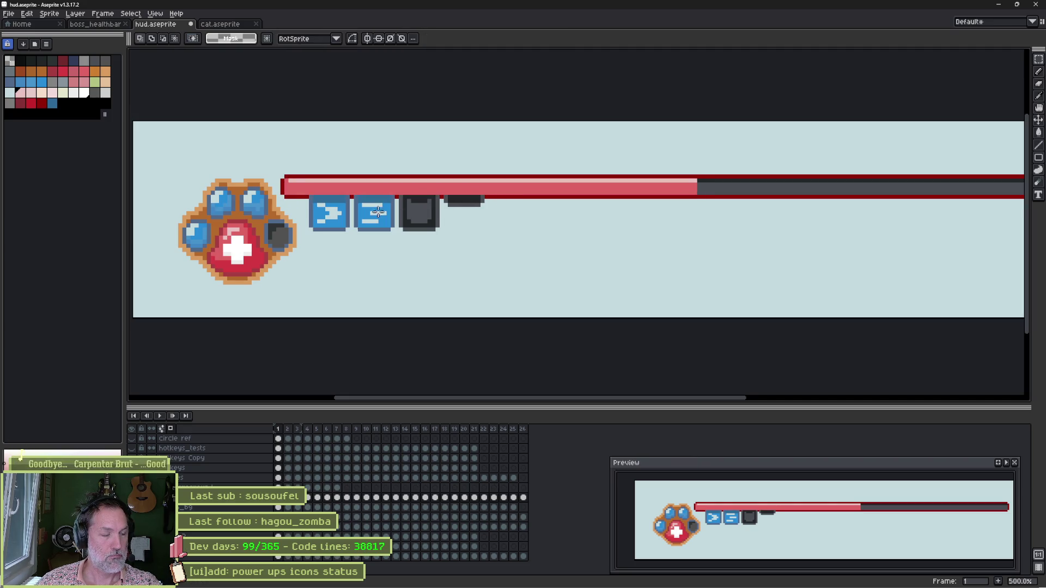
Nudge the power-up icons layer one pixel down and one pixel left
{"action": "left_click", "coordinate": [218, 478]}
{"action": "key", "text": "v"}
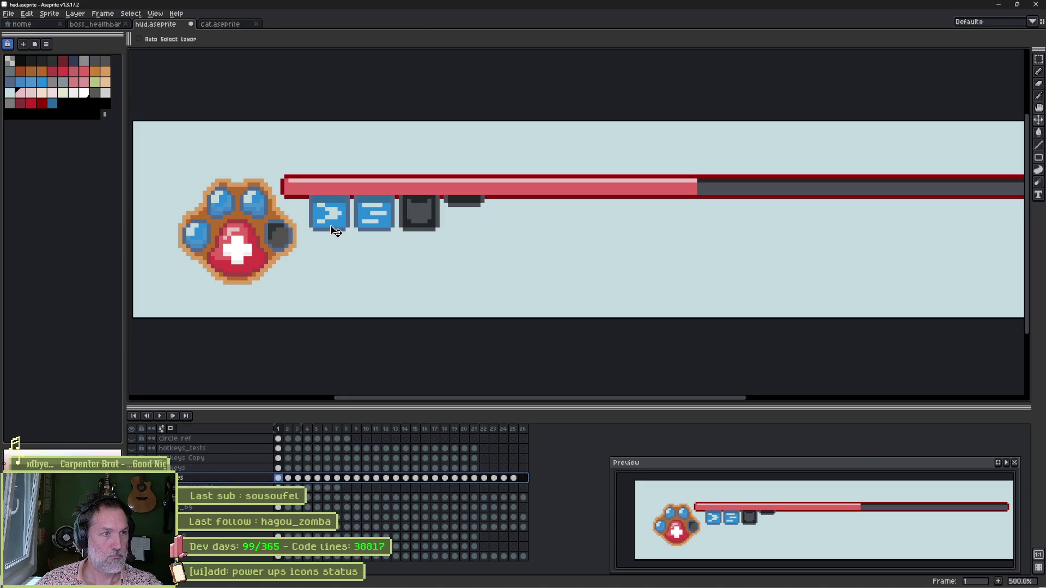
{"action": "key", "text": "Down"}
{"action": "key", "text": "Left"}
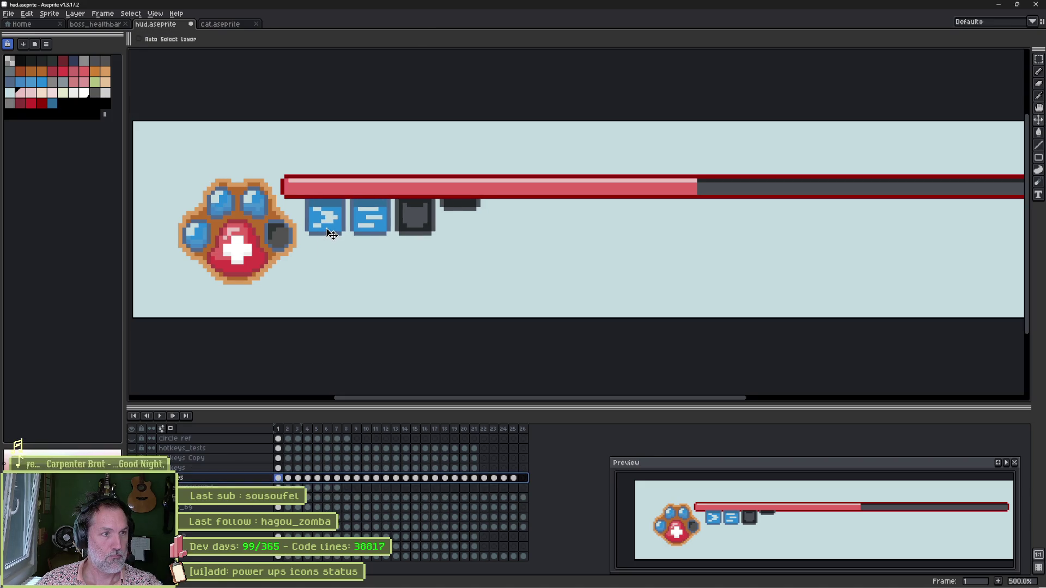
Draw a light pink highlight along the bar top and a red line on its second row, then save
{"action": "scroll", "coordinate": [411, 266], "scroll_direction": "up", "scroll_amount": 1}
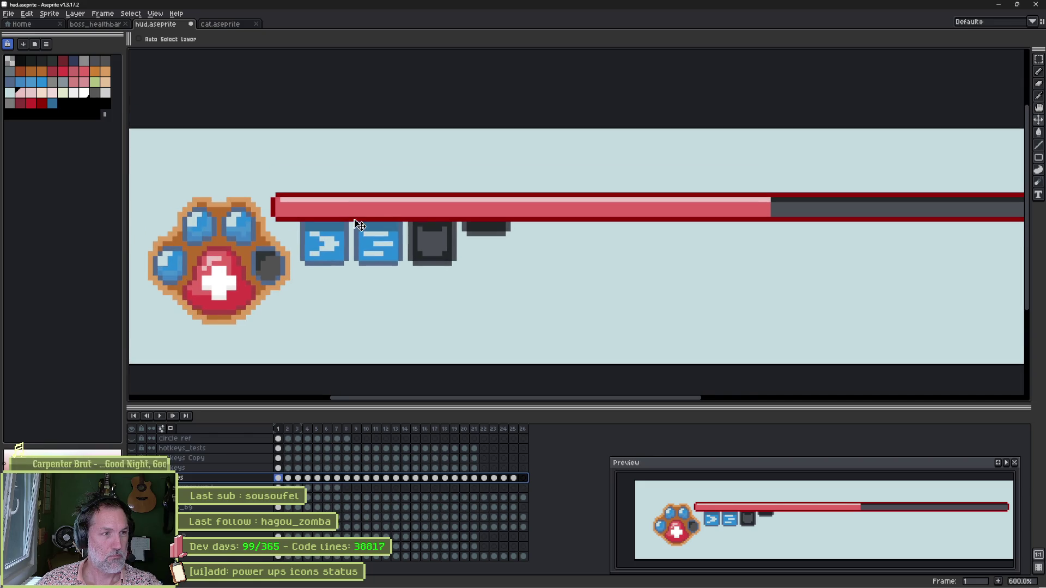
{"action": "key", "text": "b"}
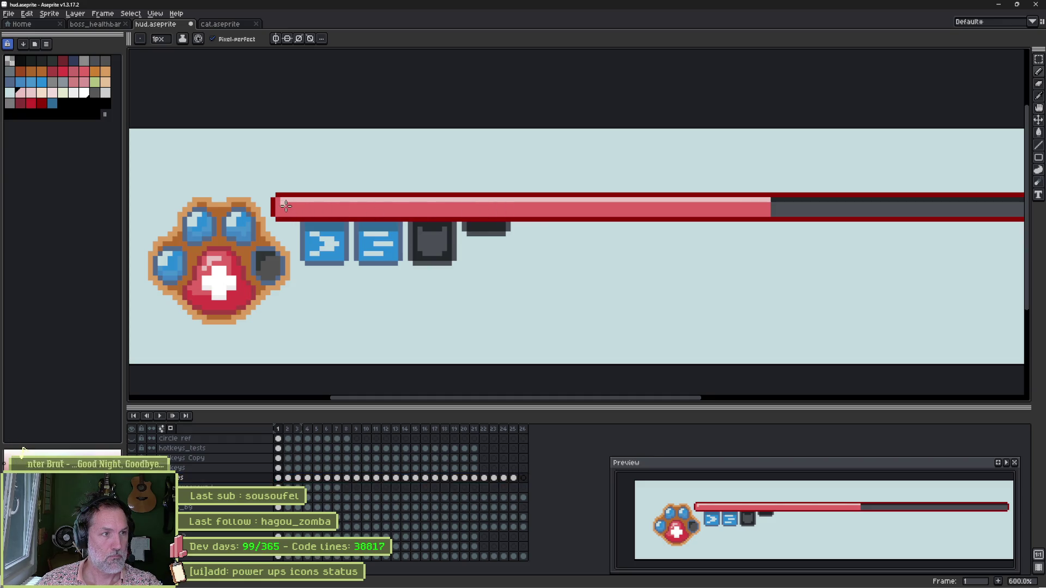
{"action": "left_click", "coordinate": [576, 214], "text": "ctrl"}
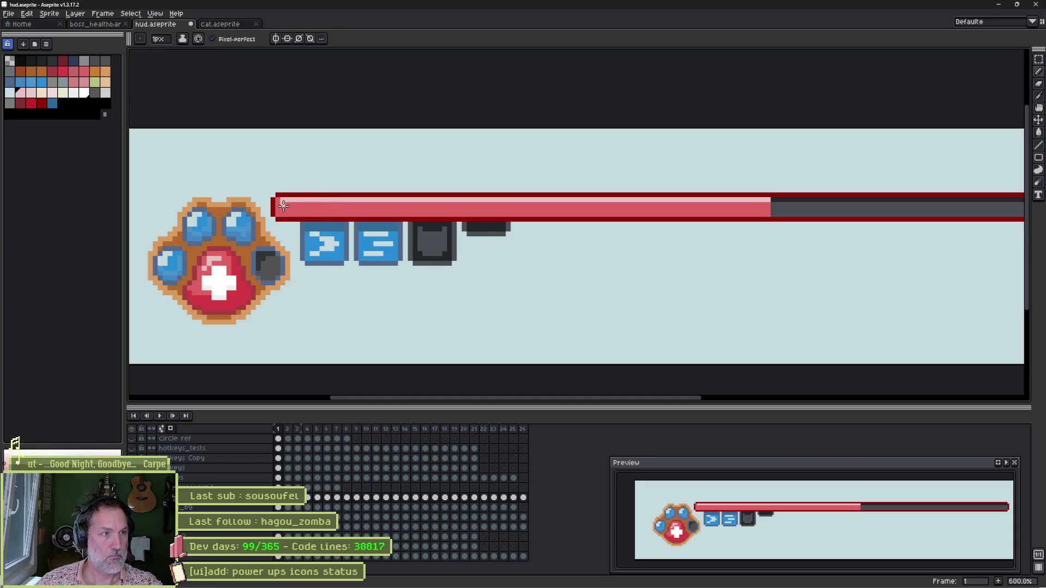
{"action": "left_click", "coordinate": [762, 204], "text": "shift"}
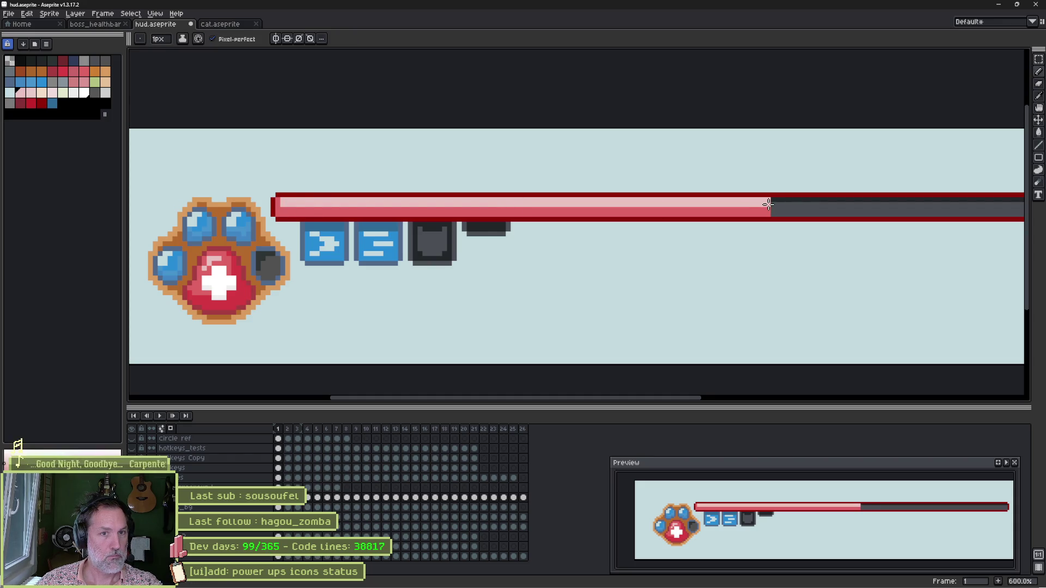
{"action": "left_click", "coordinate": [764, 212], "text": "alt"}
{"action": "left_click", "coordinate": [314, 194], "text": "shift"}
{"action": "left_click", "coordinate": [285, 201], "text": "shift"}
{"action": "key", "text": "ctrl+s"}
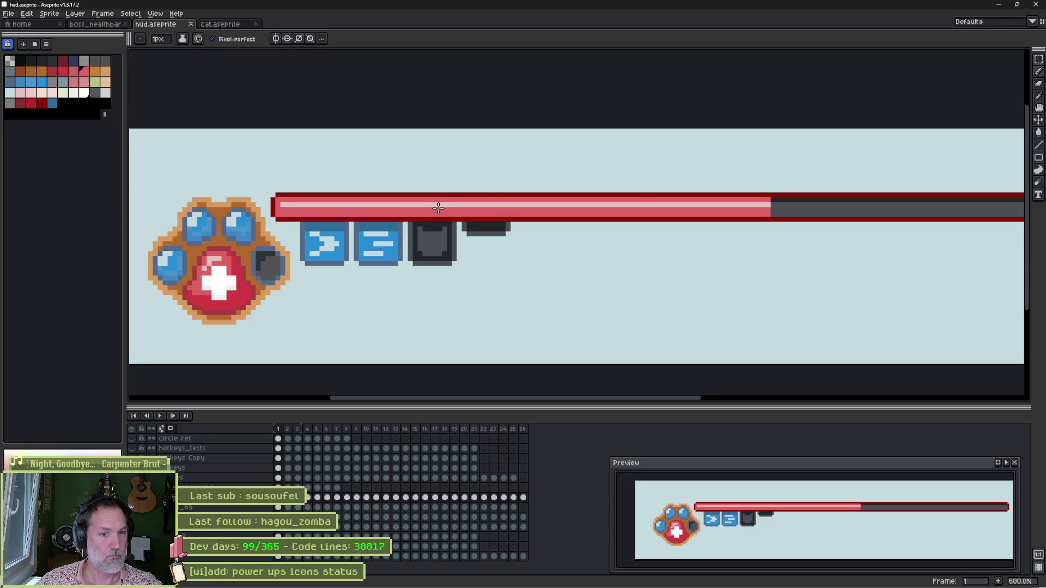
{"action": "key", "text": "alt+Tab"}
{"action": "key", "text": "alt+Tab"}
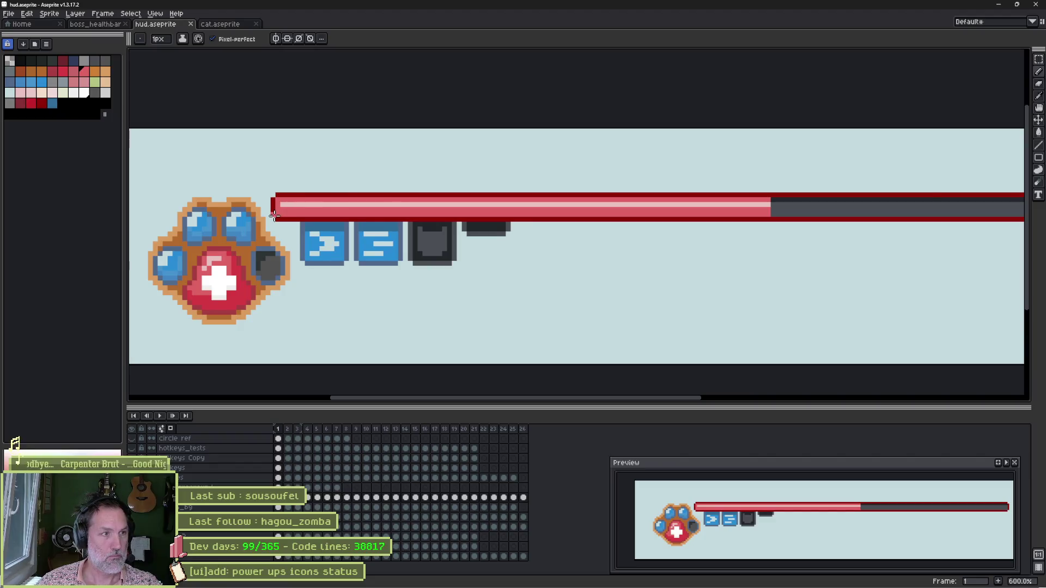
Sample the bar's dark red outline colour and erase the bar's bottom-left and top-left corner pixels
{"action": "scroll", "coordinate": [313, 184], "scroll_direction": "up", "scroll_amount": 4}
{"action": "left_click_drag", "start_coordinate": [314, 184], "coordinate": [315, 184]}
{"action": "key", "text": "i"}
{"action": "left_click", "coordinate": [325, 170], "text": "alt"}
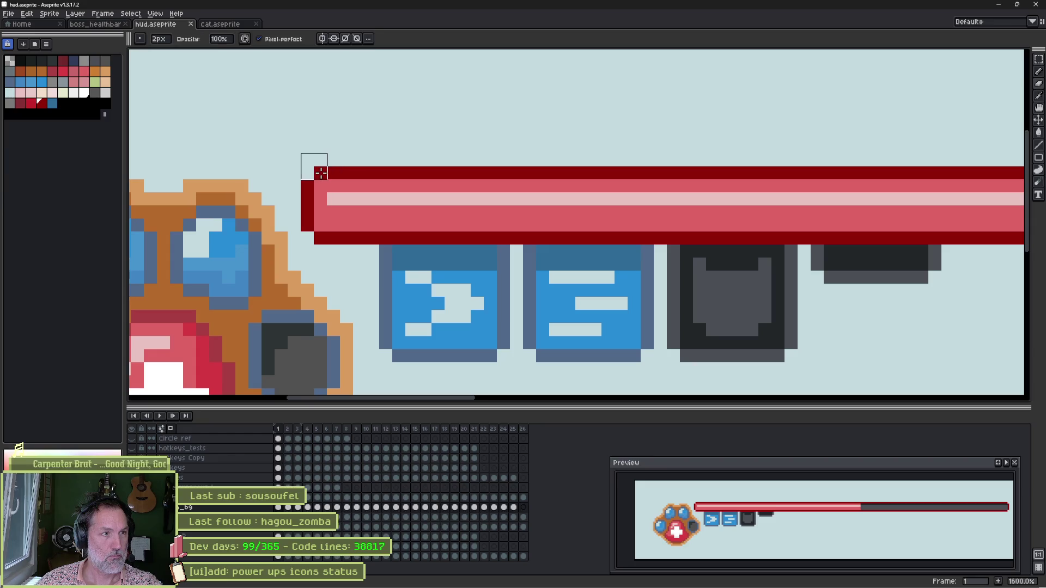
{"action": "right_click", "coordinate": [314, 244]}
{"action": "key", "text": "i"}
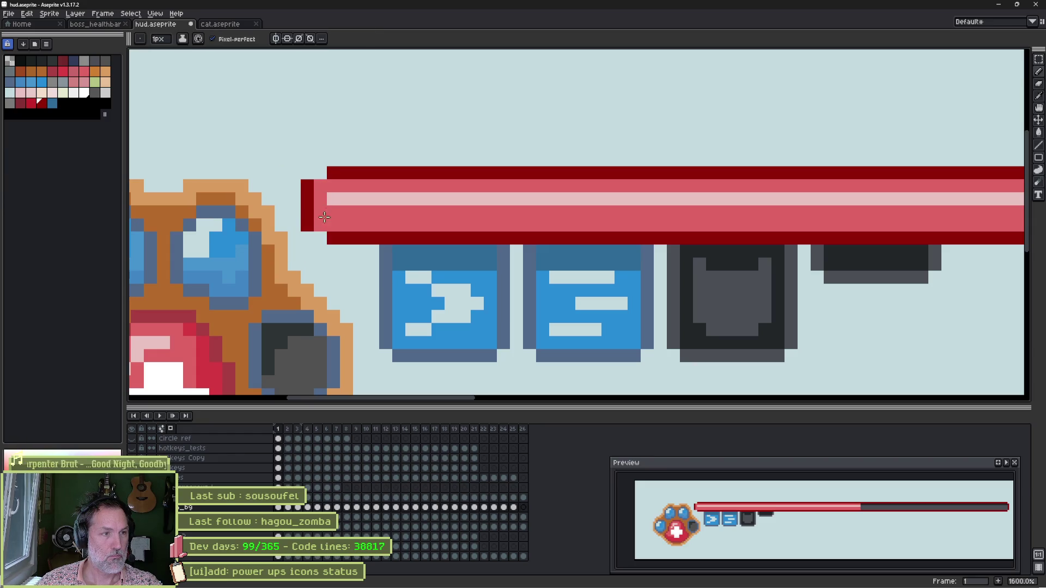
{"action": "key", "text": "b"}
{"action": "key", "text": "v"}
{"action": "key", "text": "b"}
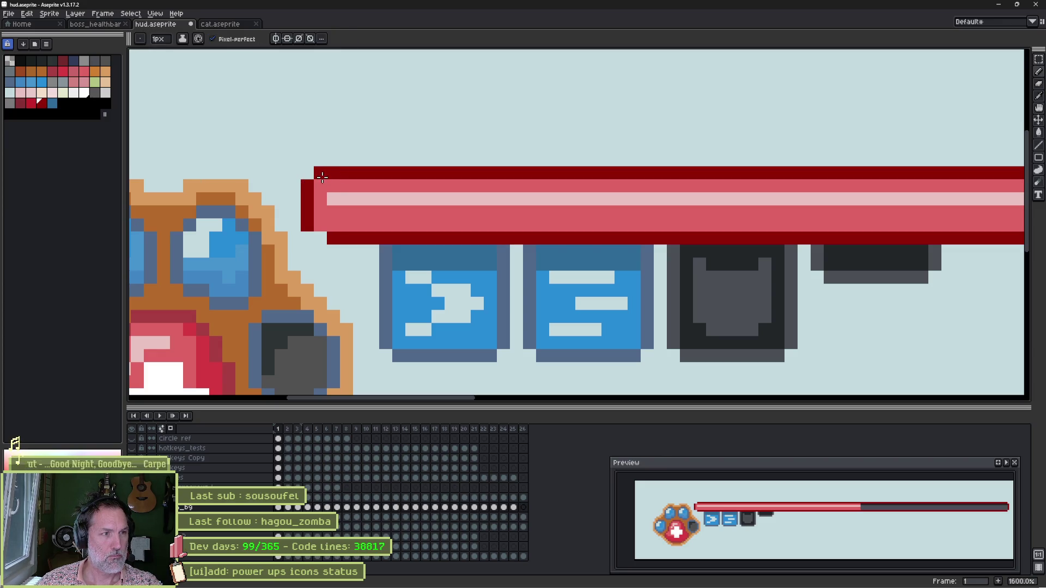
{"action": "right_click", "coordinate": [322, 177]}
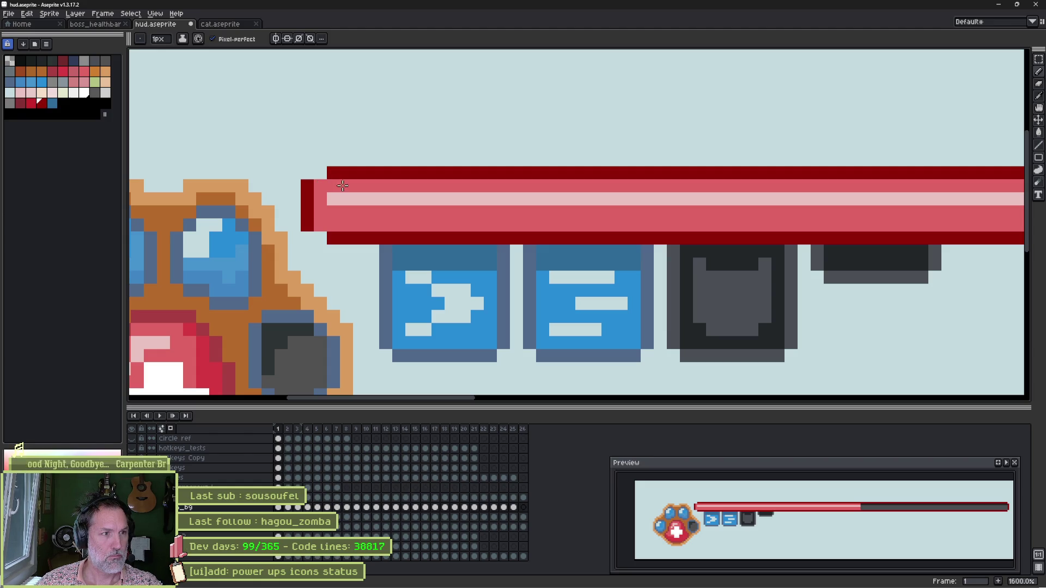
Redraw the inner left corners in dark red and erase outer corner pixels to round the bar end
{"action": "left_click", "coordinate": [321, 186]}
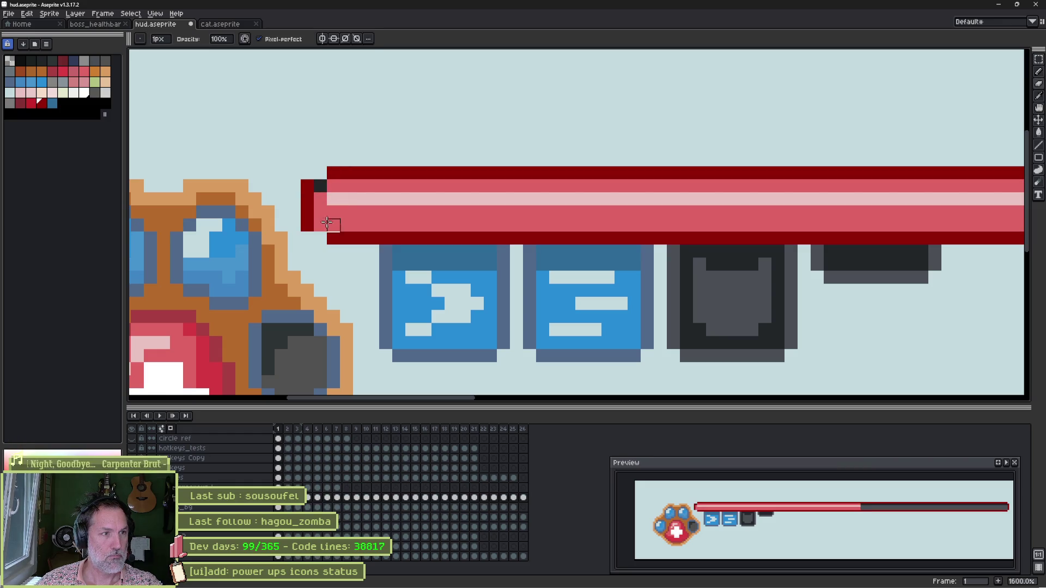
{"action": "left_click", "coordinate": [321, 225]}
{"action": "key", "text": "i"}
{"action": "left_click", "coordinate": [345, 166]}
{"action": "key", "text": "b"}
{"action": "left_click", "coordinate": [323, 182]}
{"action": "left_click_drag", "start_coordinate": [322, 227], "coordinate": [322, 236]}
{"action": "key", "text": "ctrl+z"}
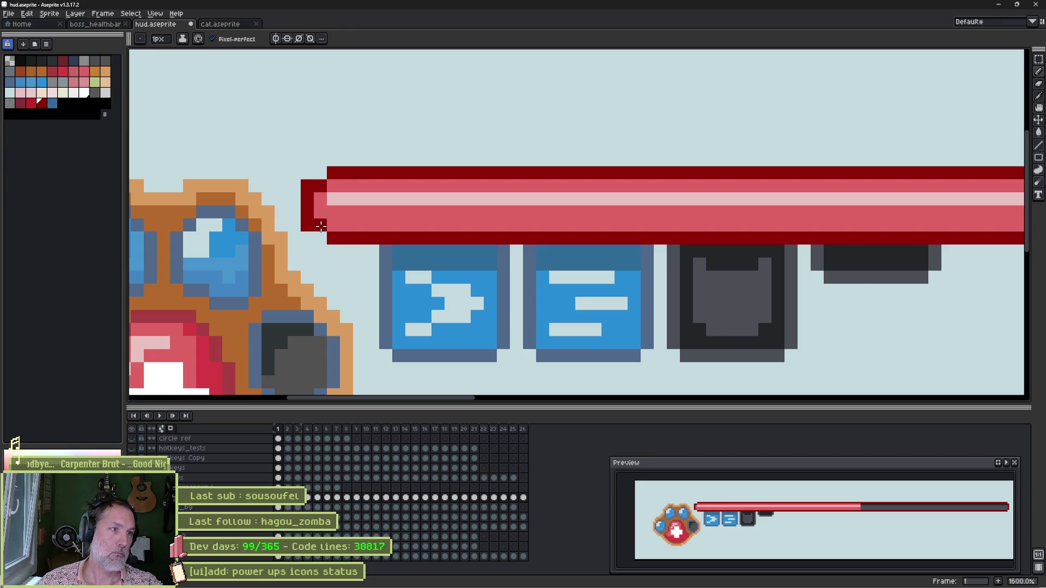
{"action": "key", "text": "e"}
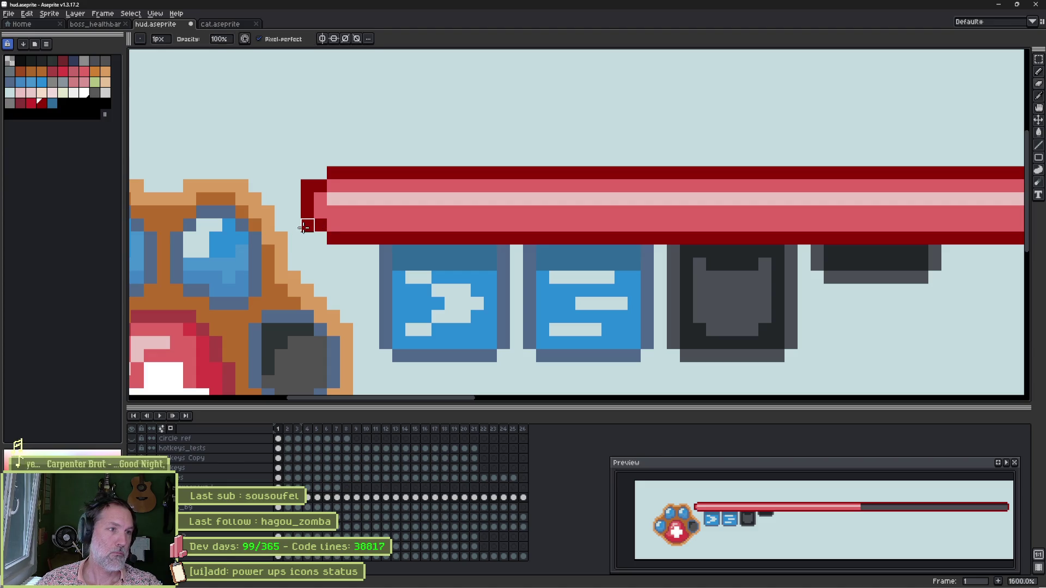
{"action": "left_click", "coordinate": [308, 187]}
{"action": "left_click", "coordinate": [307, 226]}
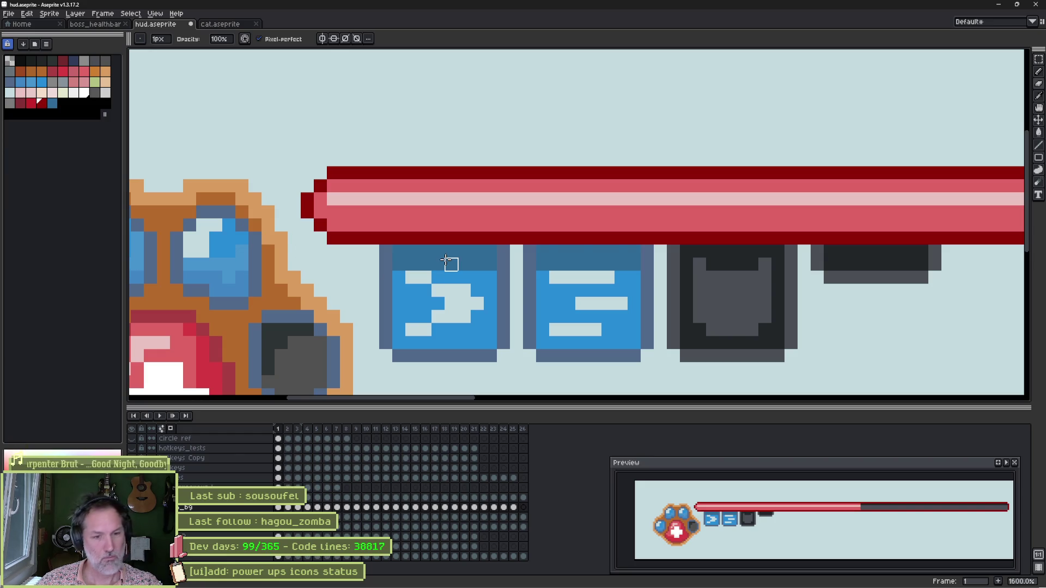
With the other layers hidden, paint a red pixel at the fill's top-left corner
{"action": "key", "text": "h"}
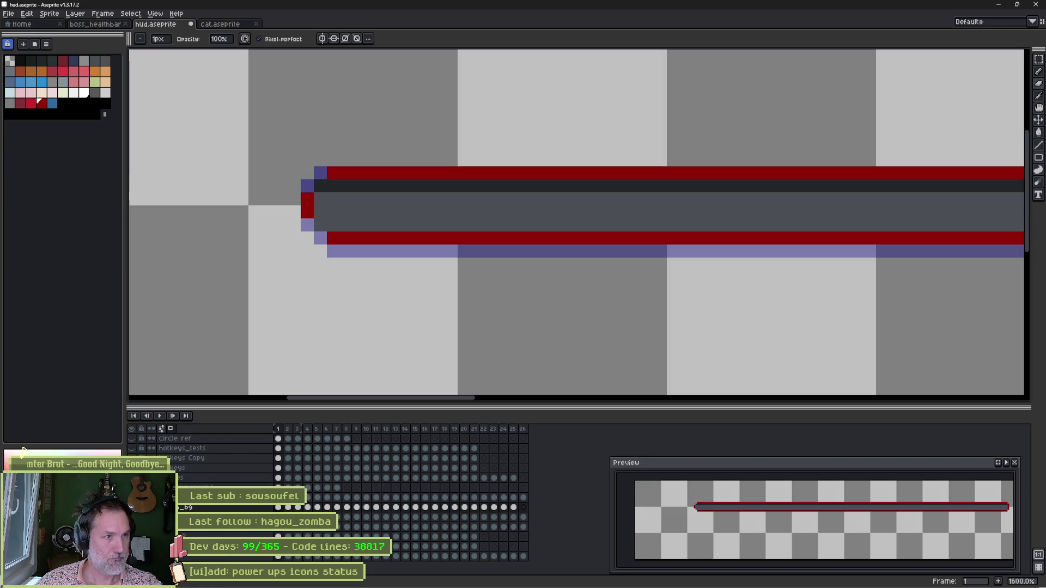
{"action": "key", "text": "e"}
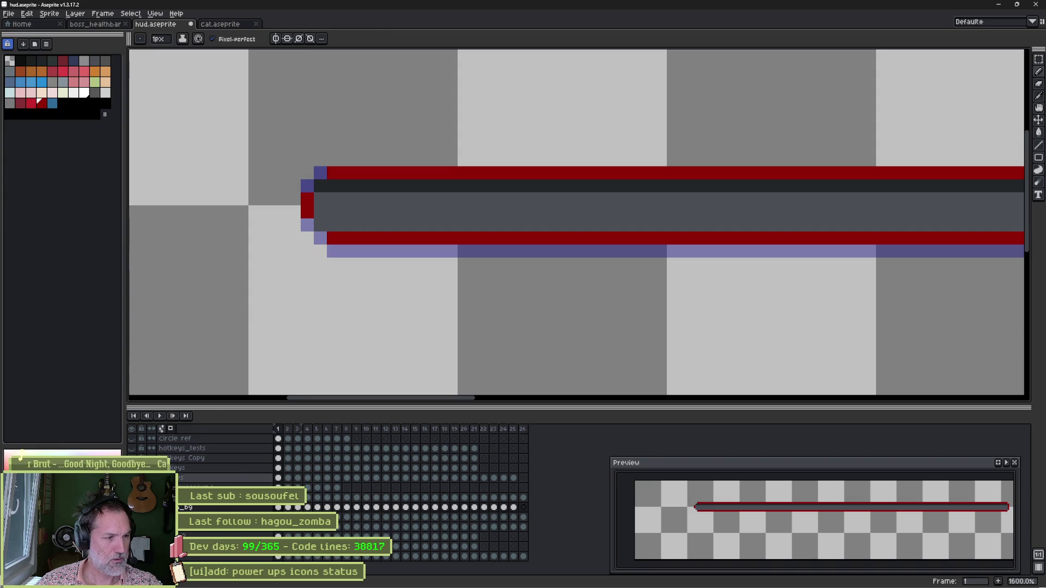
{"action": "key", "text": "h"}
{"action": "key", "text": "h"}
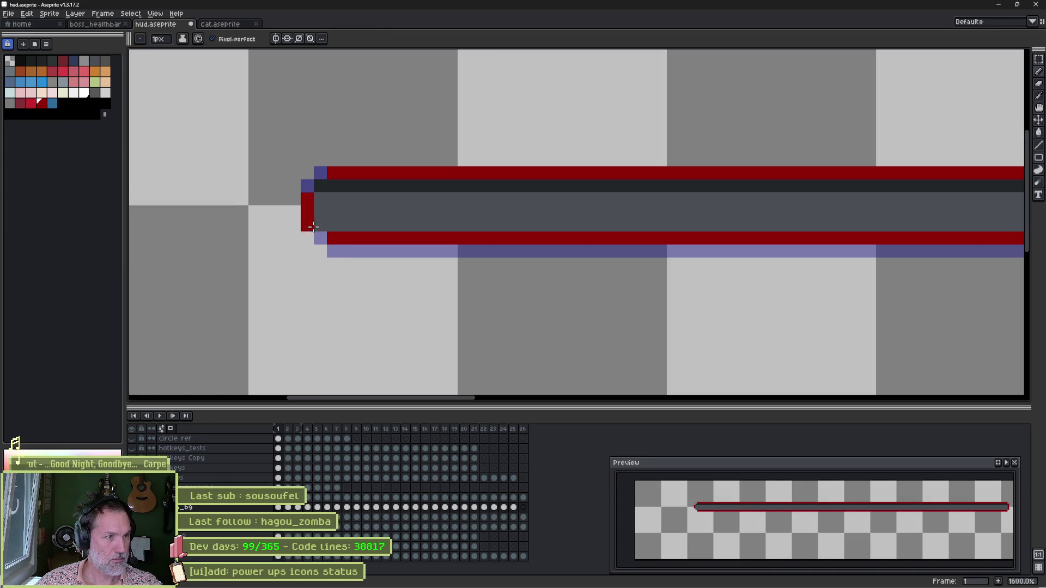
{"action": "left_click", "coordinate": [320, 187]}
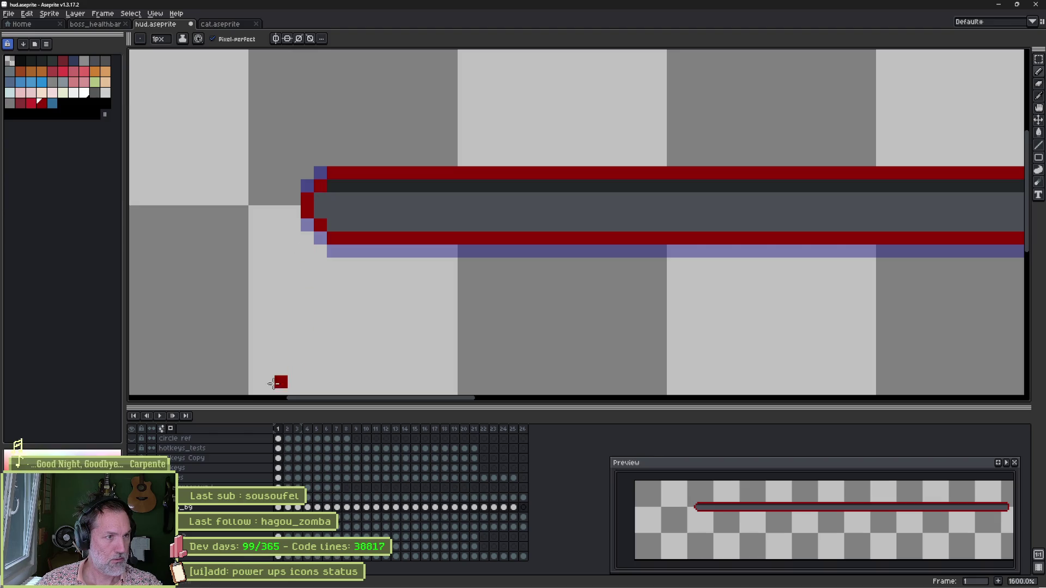
{"action": "key", "text": "h"}
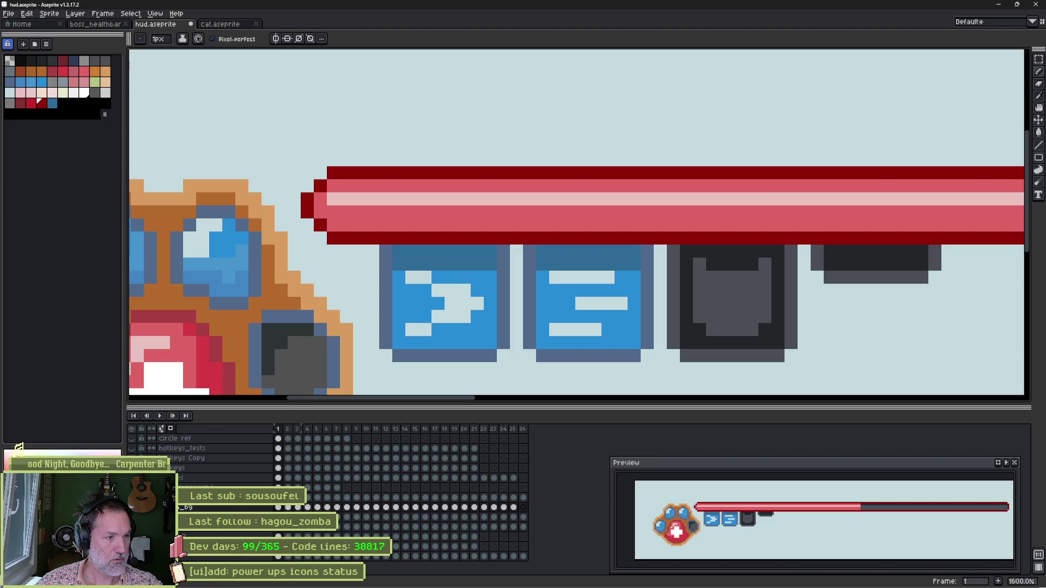
On the layer above the bar, erase the top-left and bottom-left corner pixels, then show all layers
{"action": "key", "text": "h"}
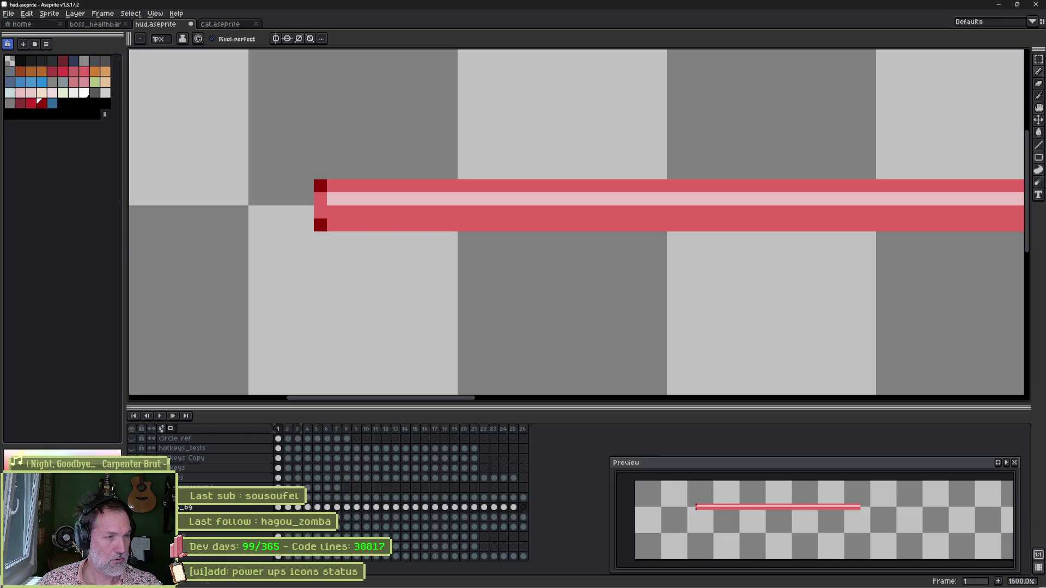
{"action": "key", "text": "e"}
{"action": "key", "text": "b"}
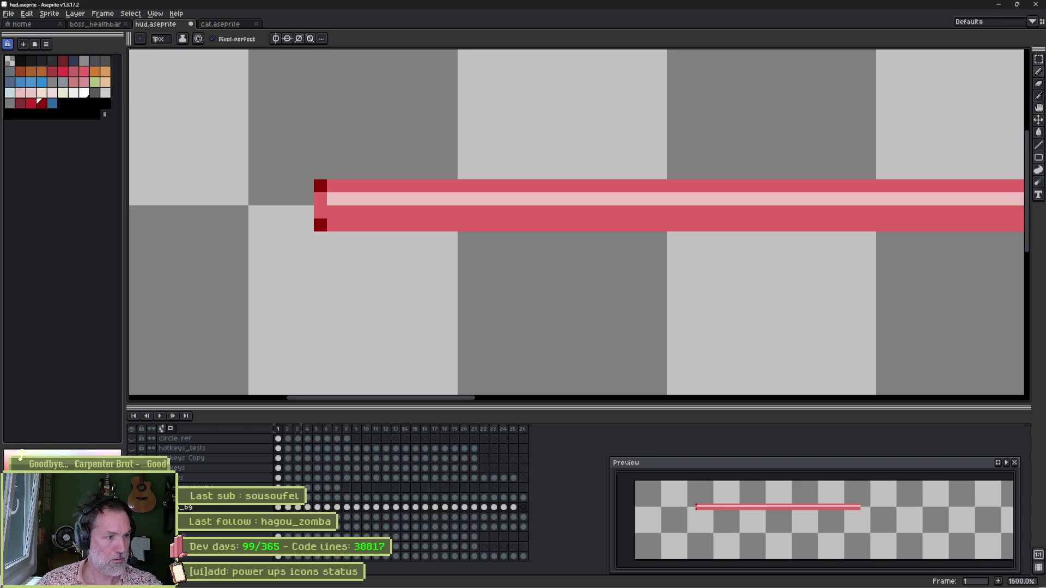
{"action": "key", "text": "Up"}
{"action": "key", "text": "e"}
{"action": "left_click", "coordinate": [320, 186]}
{"action": "left_click", "coordinate": [316, 228]}
{"action": "key", "text": "ctrl+z"}
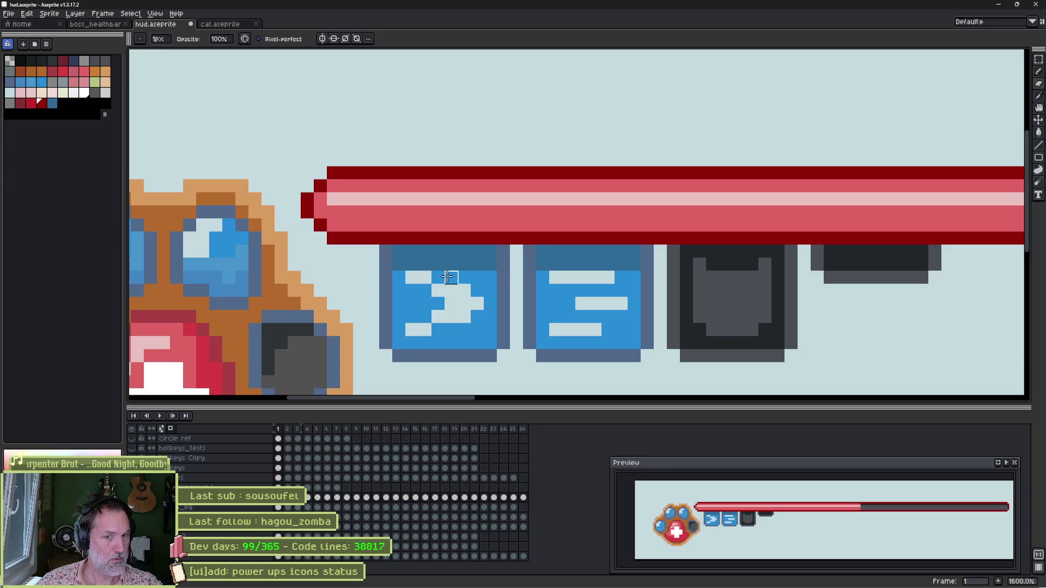
Try refilling the bar's lower-left corner with dark red, then undo the stroke
{"action": "key", "text": "e"}
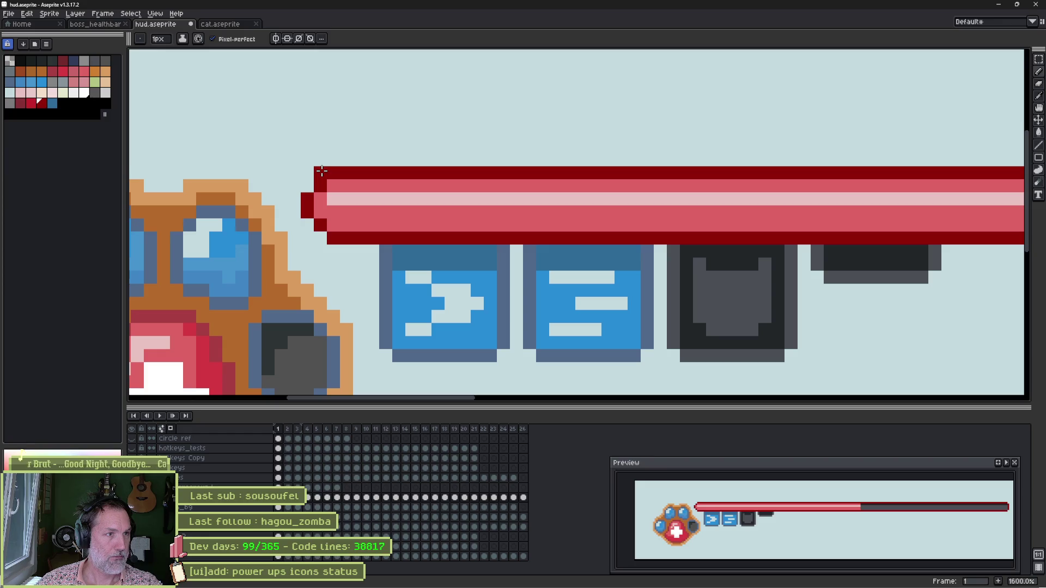
{"action": "key", "text": "b"}
{"action": "left_click_drag", "start_coordinate": [320, 232], "coordinate": [304, 217]}
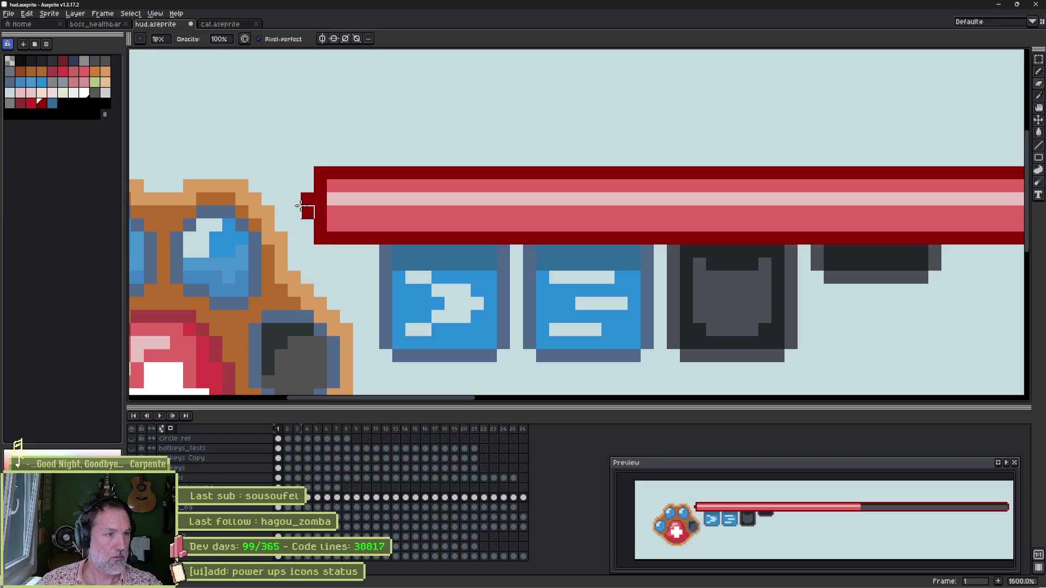
{"action": "key", "text": "ctrl+z"}
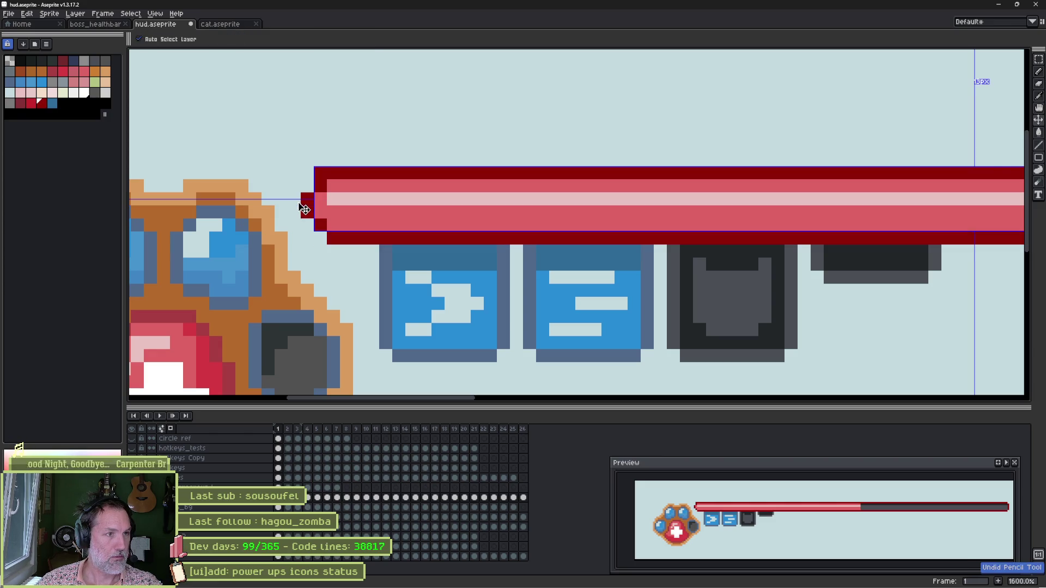
{"action": "key", "text": "ctrl+z"}
{"action": "key", "text": "ctrl+z"}
Add dark-red pixels at the bar's top-left corner and below its left end, keeping the left edge intact
{"action": "key", "text": "i"}
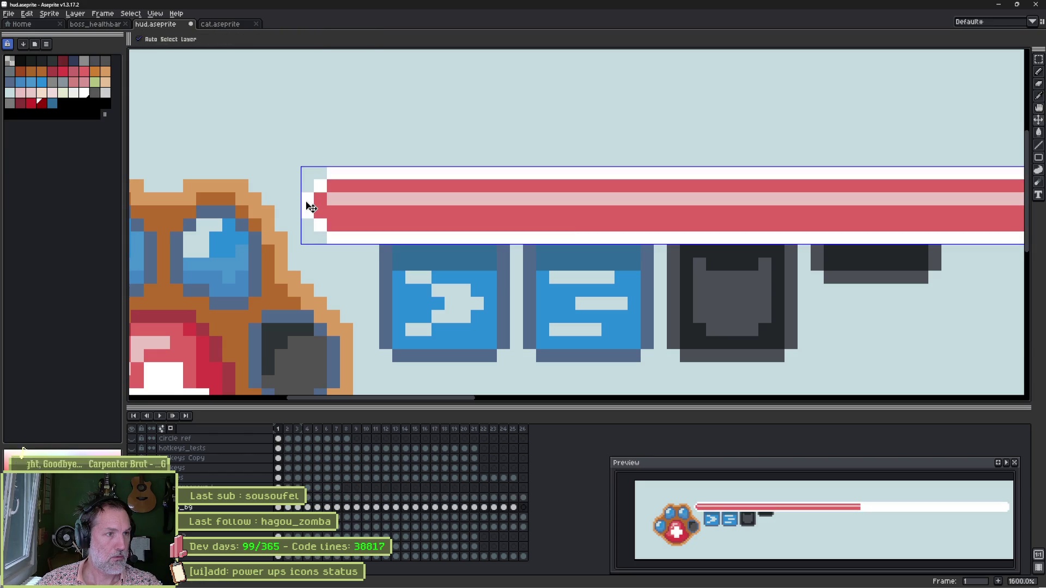
{"action": "key", "text": "b"}
{"action": "left_click", "coordinate": [322, 174]}
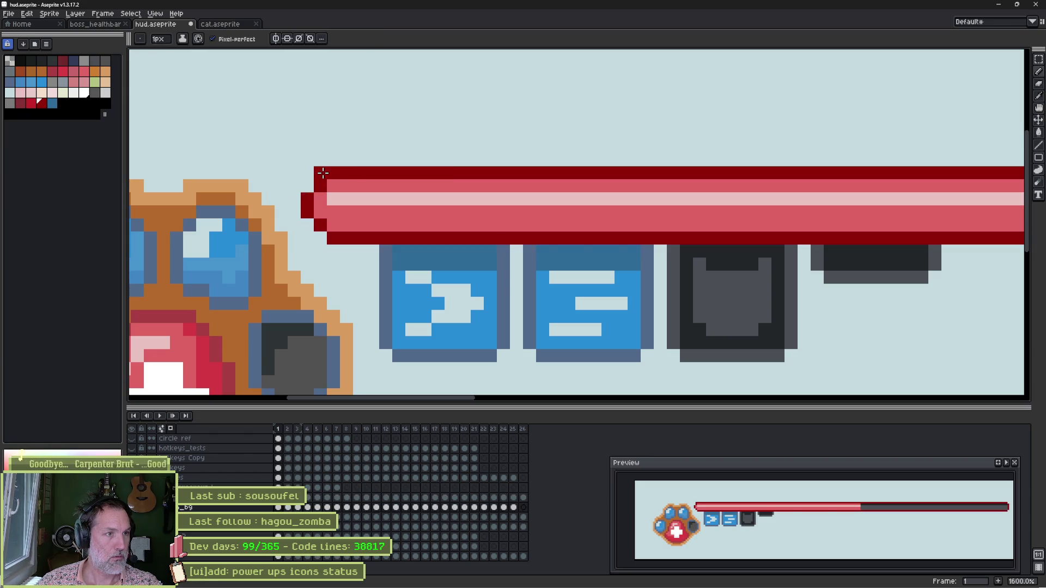
{"action": "left_click", "coordinate": [320, 238]}
{"action": "key", "text": "e"}
{"action": "left_click_drag", "start_coordinate": [308, 212], "coordinate": [320, 186]}
{"action": "key", "text": "ctrl+z"}
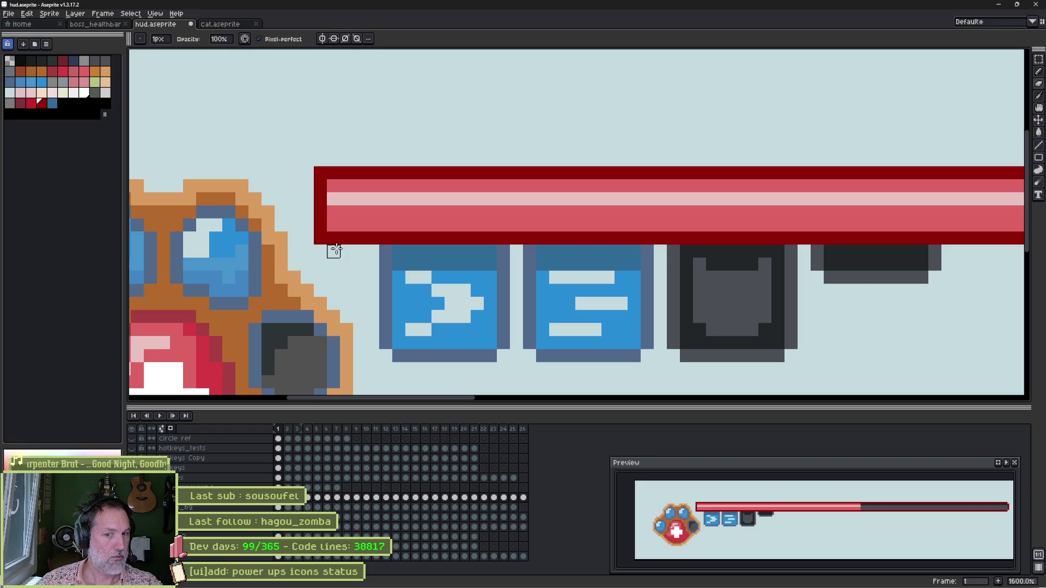
{"action": "scroll", "coordinate": [337, 251], "scroll_direction": "down", "scroll_amount": 4}
Select the grey end cap, move it against the bar's left end, and shrink it to 8 pixels tall
{"action": "left_click_drag", "start_coordinate": [573, 269], "coordinate": [482, 269]}
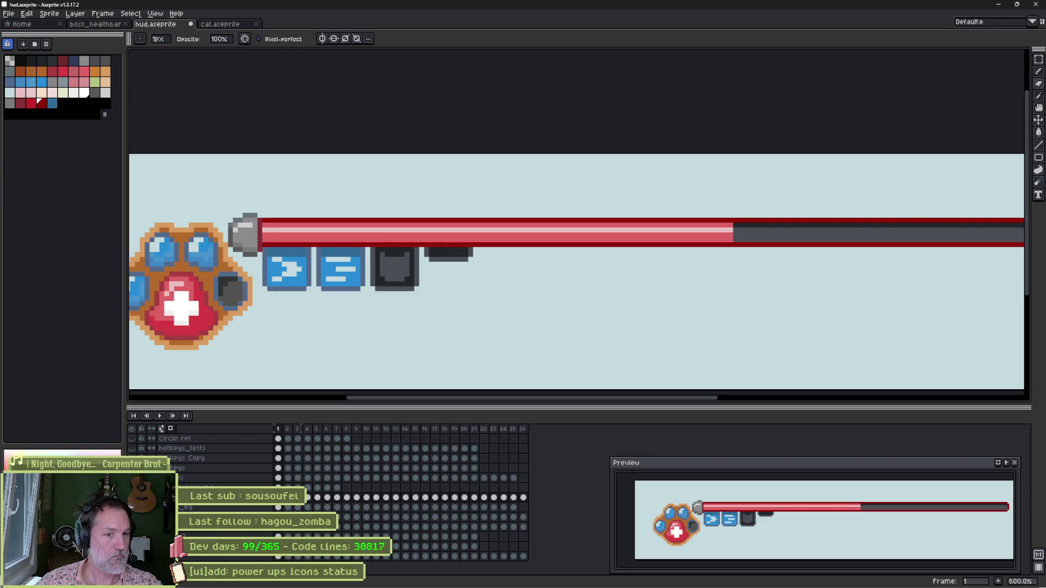
{"action": "scroll", "coordinate": [199, 236], "scroll_direction": "up", "scroll_amount": 3}
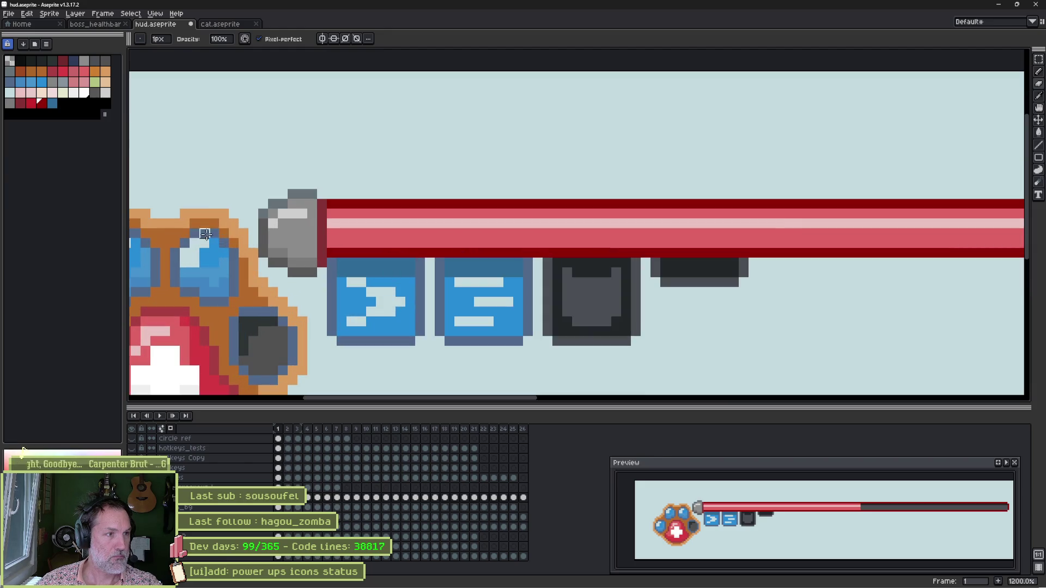
{"action": "key", "text": "m"}
{"action": "left_click_drag", "start_coordinate": [286, 207], "coordinate": [783, 249]}
{"action": "key", "text": "ctrl+d"}
{"action": "left_click_drag", "start_coordinate": [256, 187], "coordinate": [309, 279]}
{"action": "left_click_drag", "start_coordinate": [257, 239], "coordinate": [276, 238]}
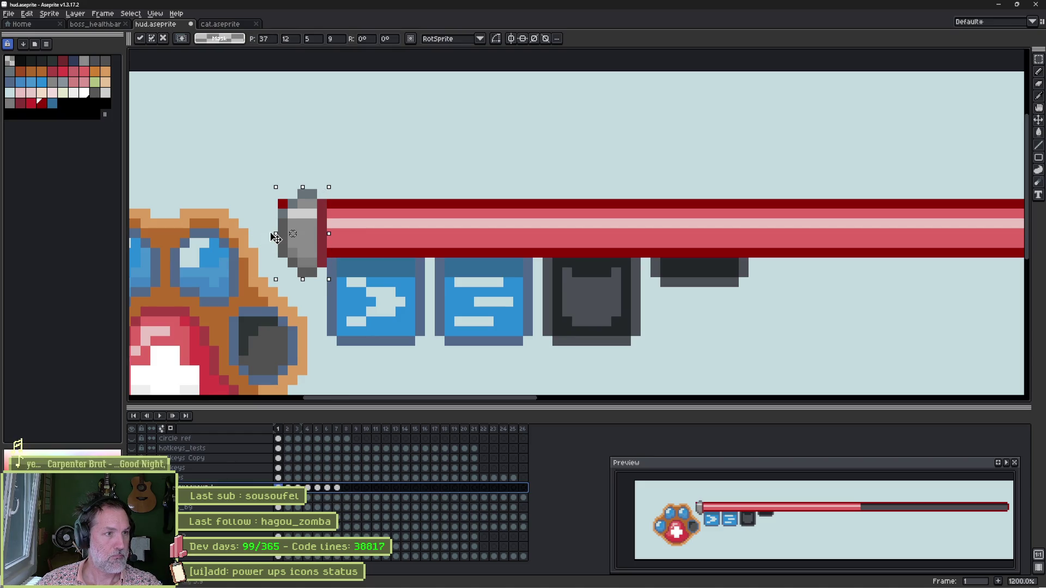
{"action": "key", "text": "Left"}
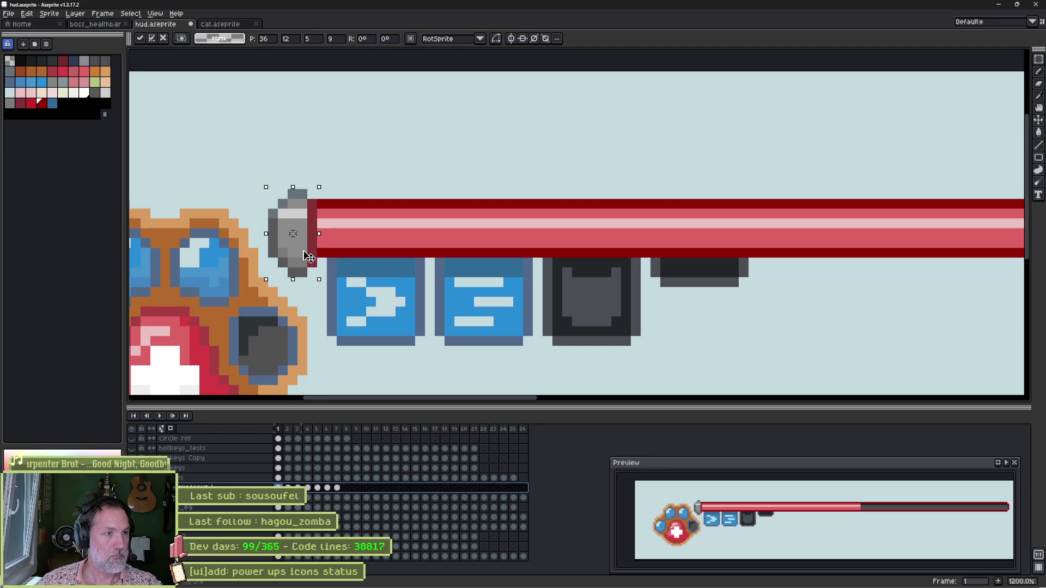
{"action": "left_click_drag", "start_coordinate": [294, 279], "coordinate": [294, 271]}
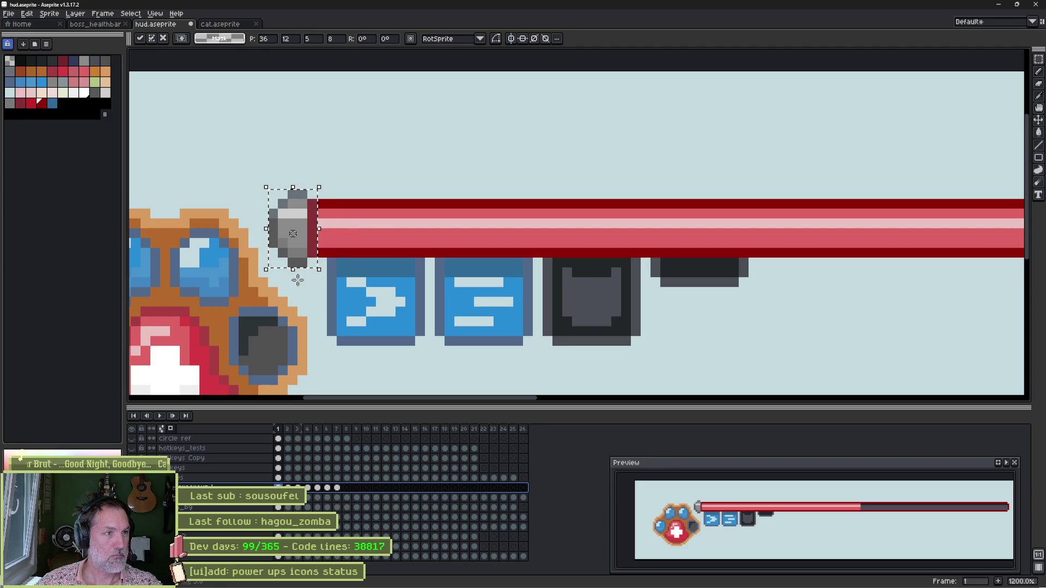
{"action": "left_click", "coordinate": [297, 280]}
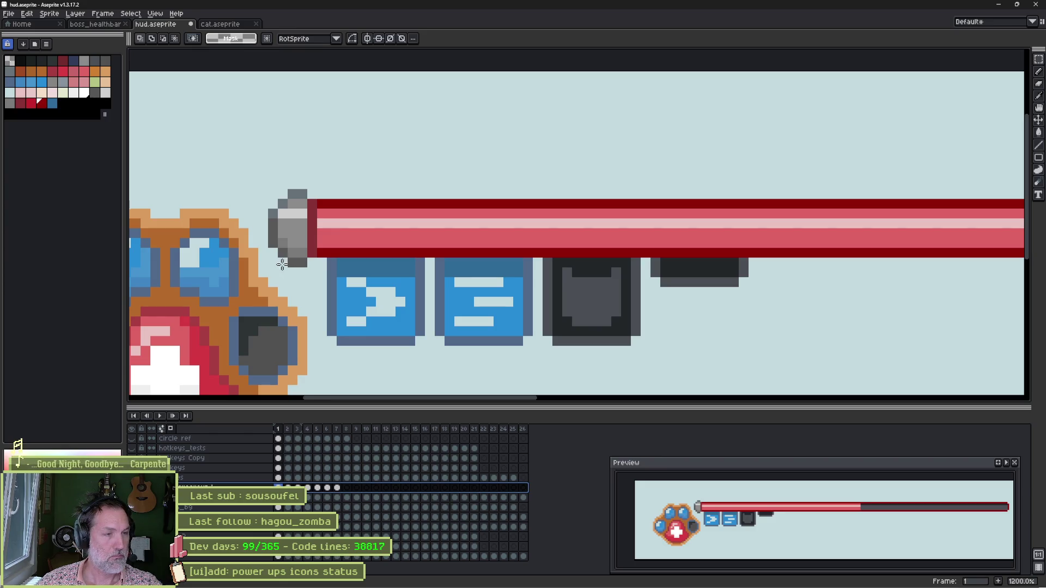
Draw a stepped, pointed tip on the health bar's right-end border with Pencil and Eraser
{"action": "scroll", "coordinate": [283, 258], "scroll_direction": "down", "scroll_amount": 4}
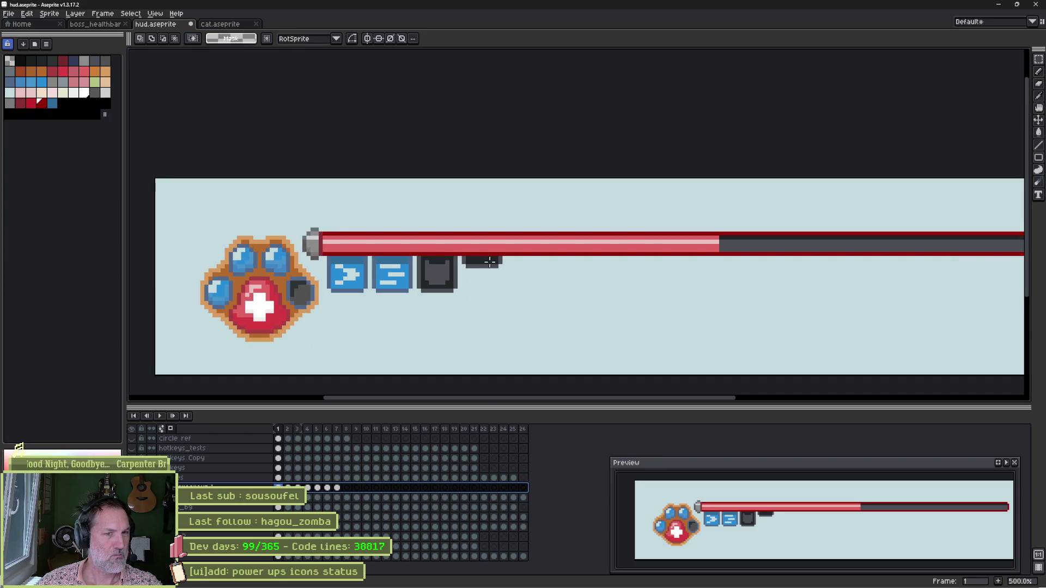
{"action": "scroll", "coordinate": [490, 262], "scroll_direction": "down", "scroll_amount": 2}
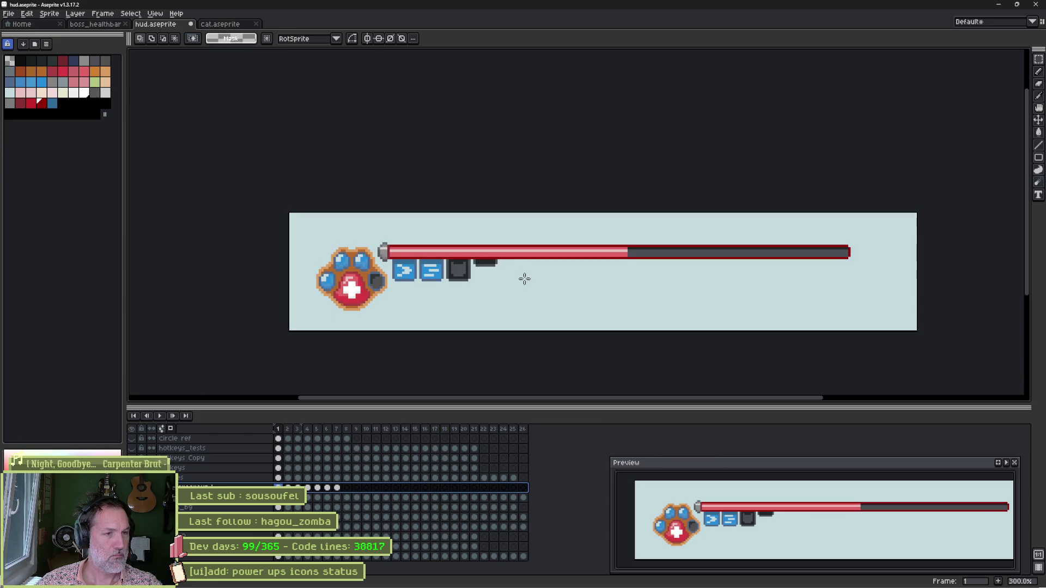
{"action": "scroll", "coordinate": [672, 264], "scroll_direction": "up", "scroll_amount": 3}
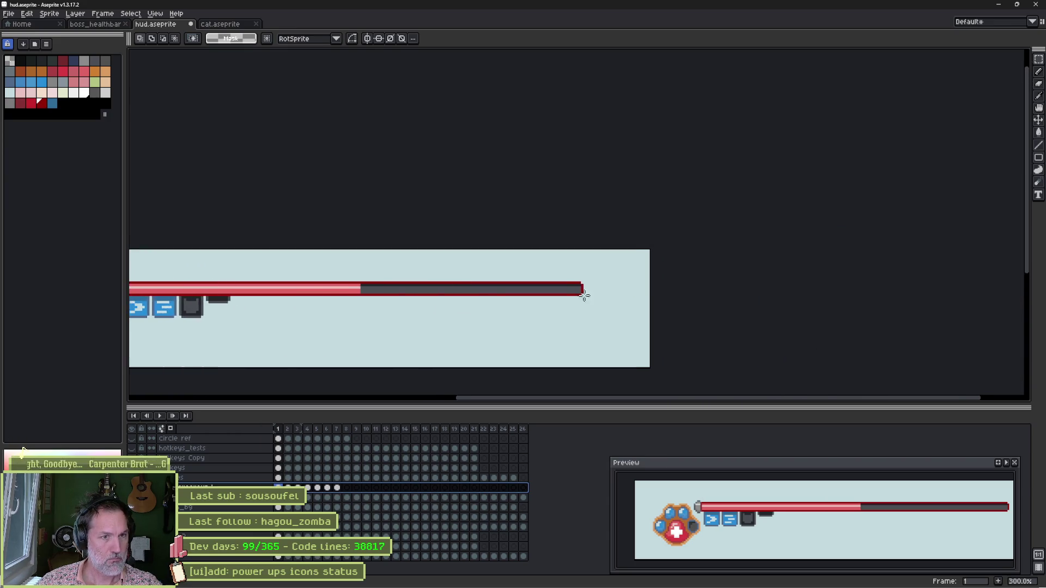
{"action": "key", "text": "b"}
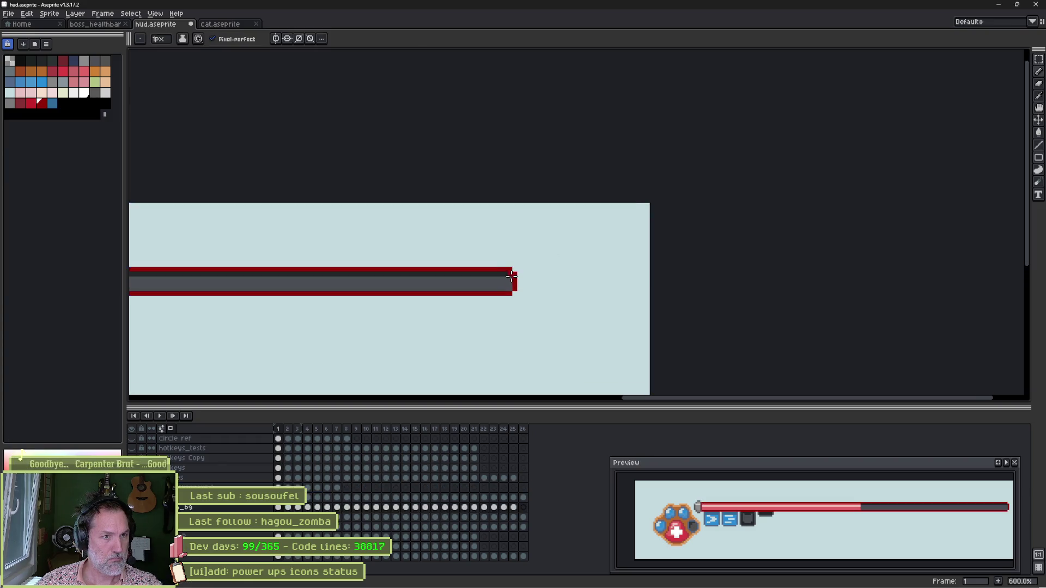
{"action": "scroll", "coordinate": [512, 278], "scroll_direction": "up", "scroll_amount": 4}
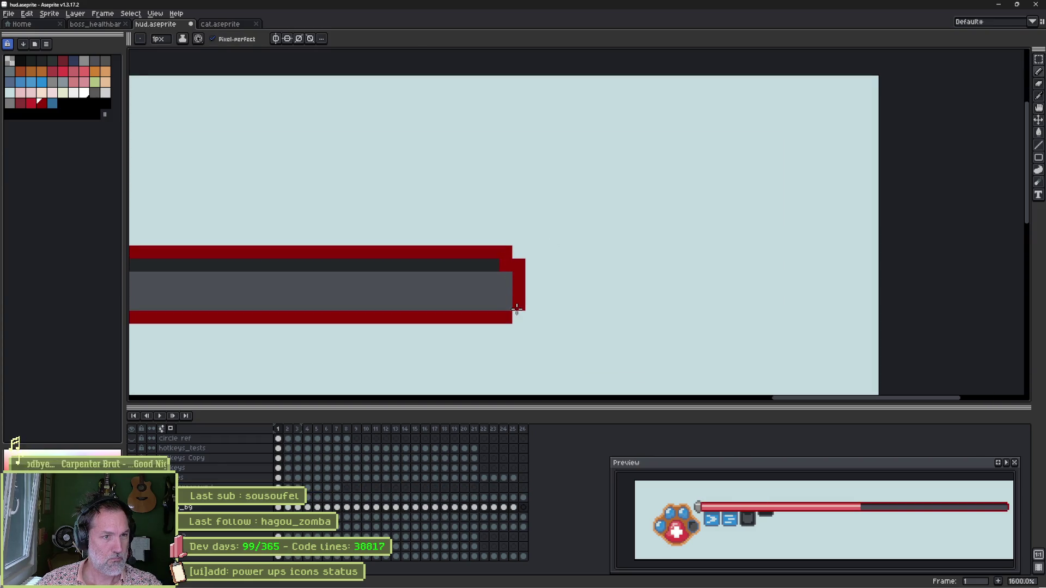
{"action": "key", "text": "e"}
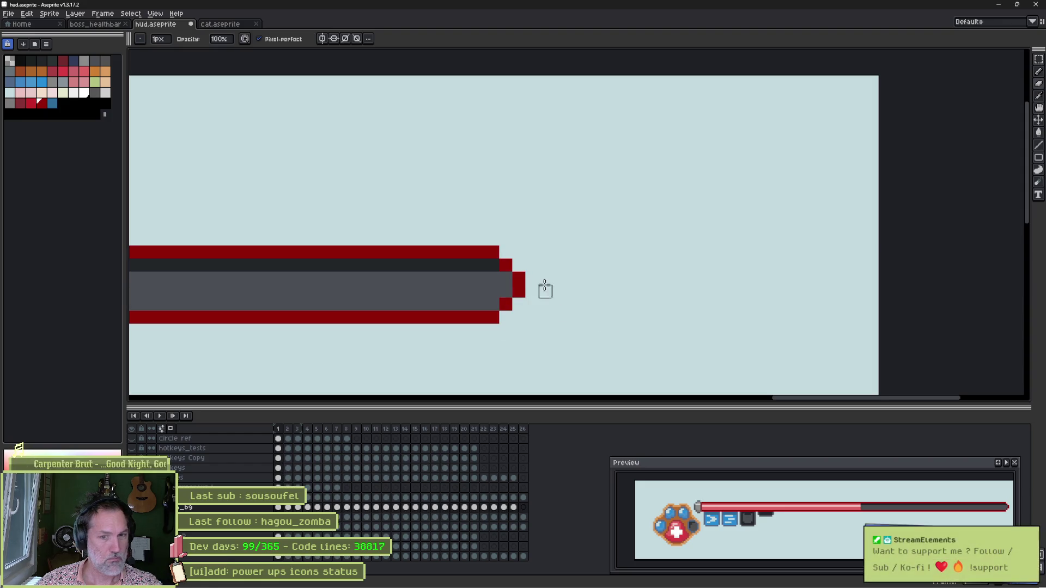
{"action": "scroll", "coordinate": [368, 256], "scroll_direction": "down", "scroll_amount": 5}
{"action": "key", "text": "v"}
{"action": "key", "text": "alt+Tab"}
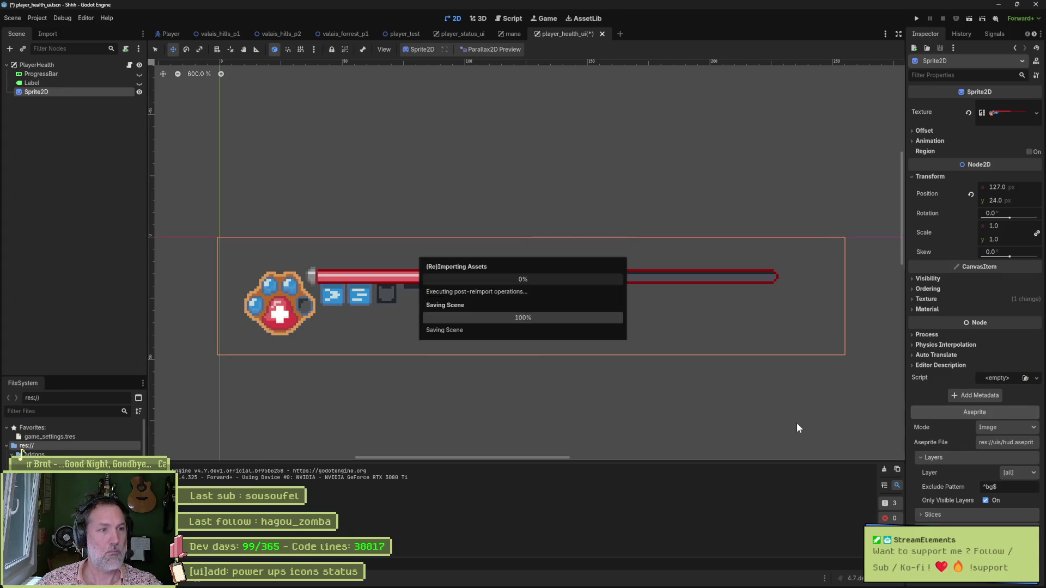
Run the game, walk the cat right past the house to view the HUD, then stop and return to Aseprite
{"action": "key", "text": "F5"}
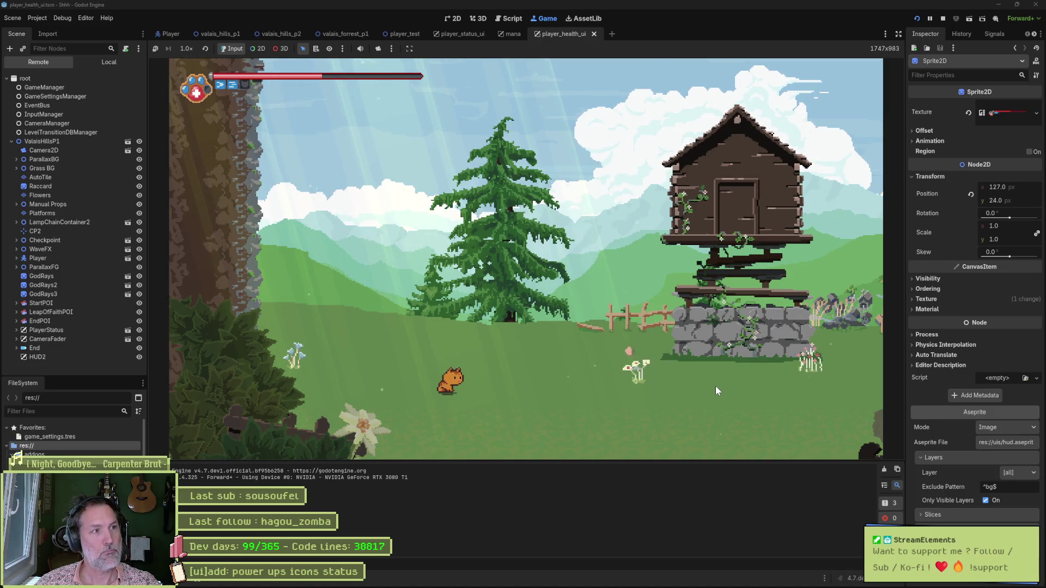
{"action": "key", "text": "Right"}
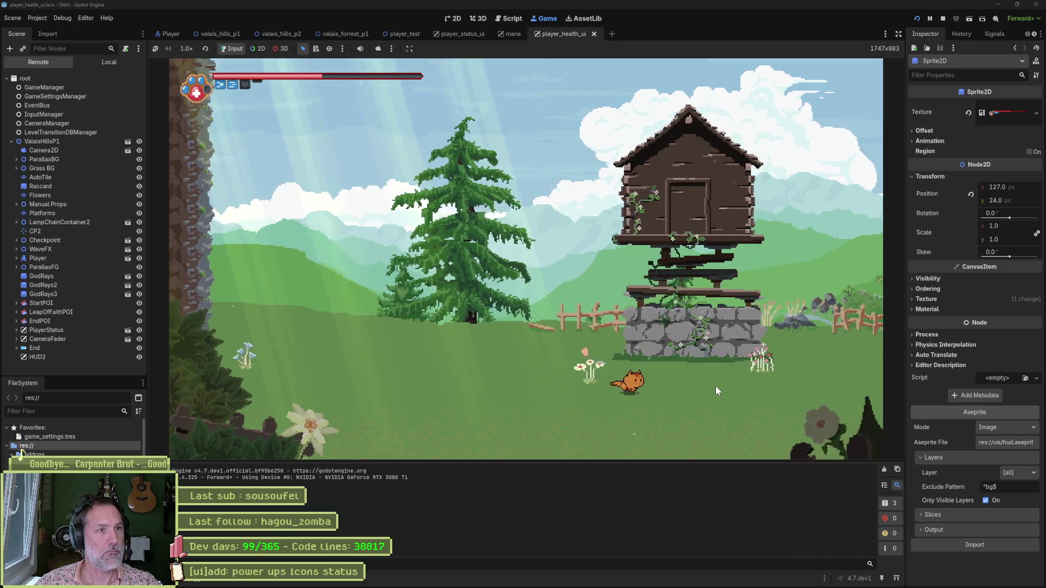
{"action": "key", "text": "Right"}
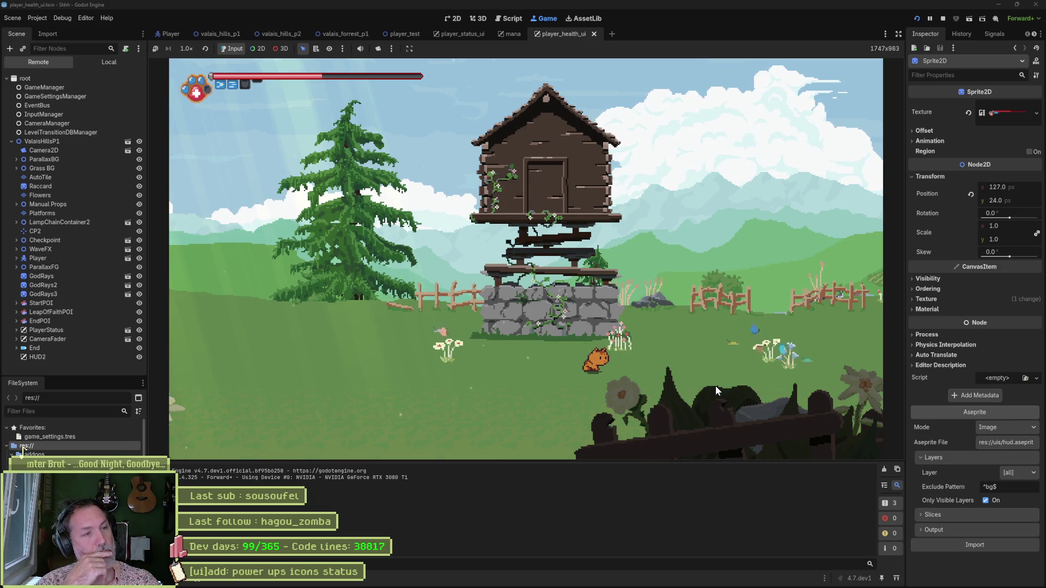
{"action": "key", "text": "F8"}
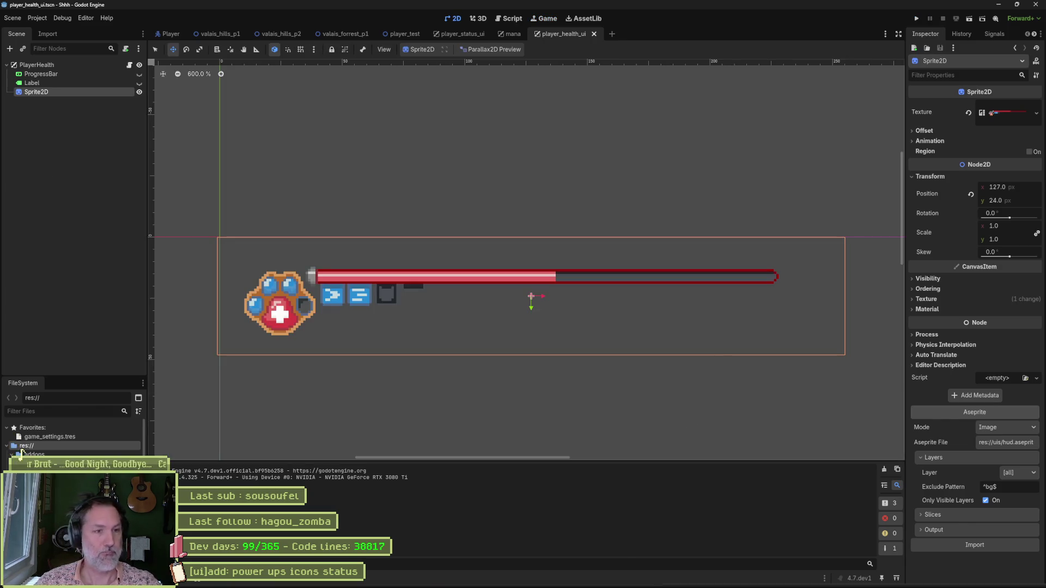
{"action": "key", "text": "alt+Tab"}
{"action": "key", "text": "v"}
{"action": "key", "text": "b"}
{"action": "scroll", "coordinate": [689, 275], "scroll_direction": "up", "scroll_amount": 1}
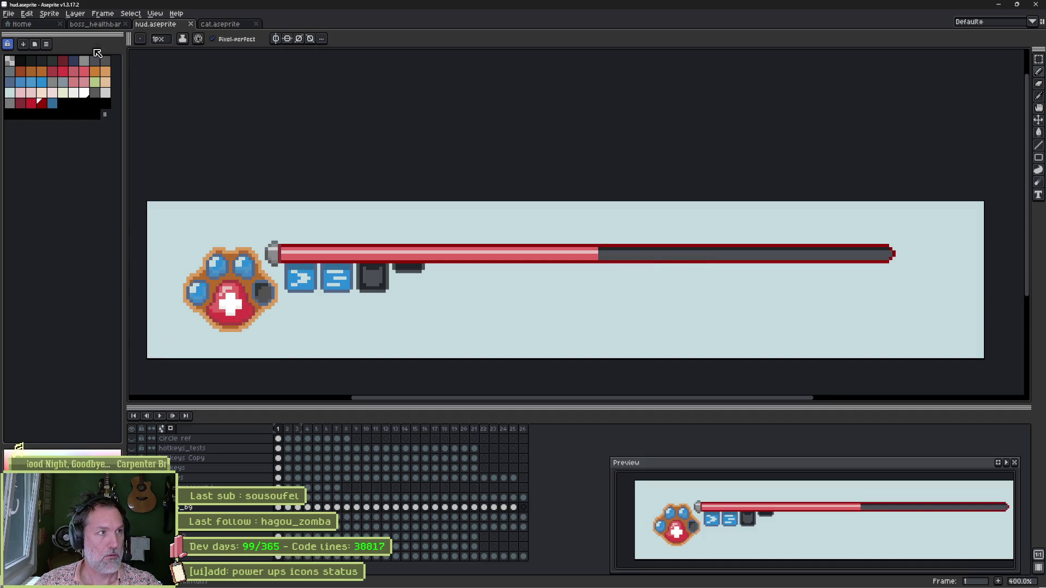
Move the red palette swatch, bucket-fill the bar border light pink, and reimport the sprite in Godot
{"action": "left_click", "coordinate": [49, 14]}
{"action": "mouse_move", "coordinate": [97, 39]}
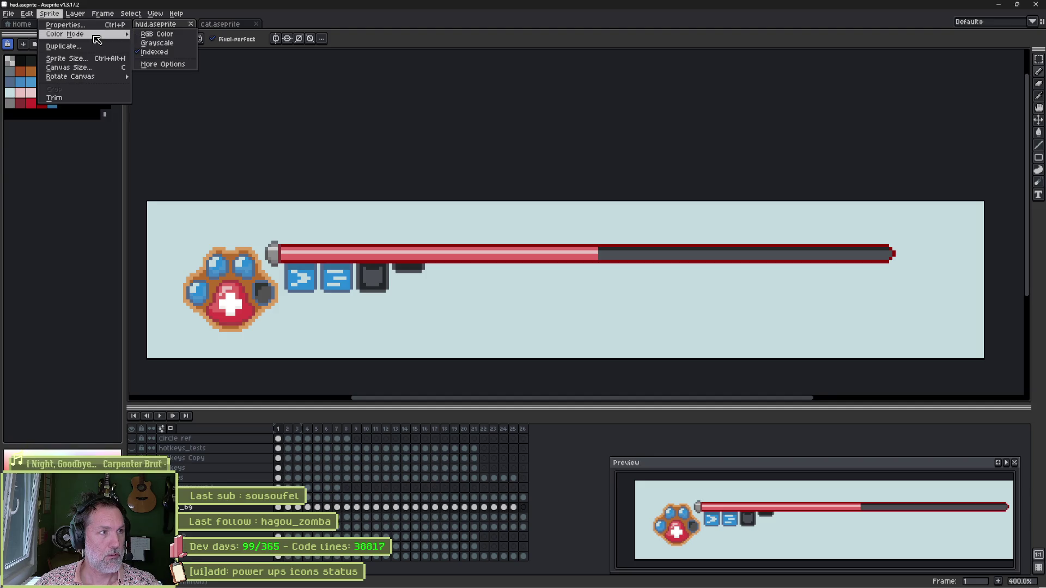
{"action": "left_click", "coordinate": [106, 187]}
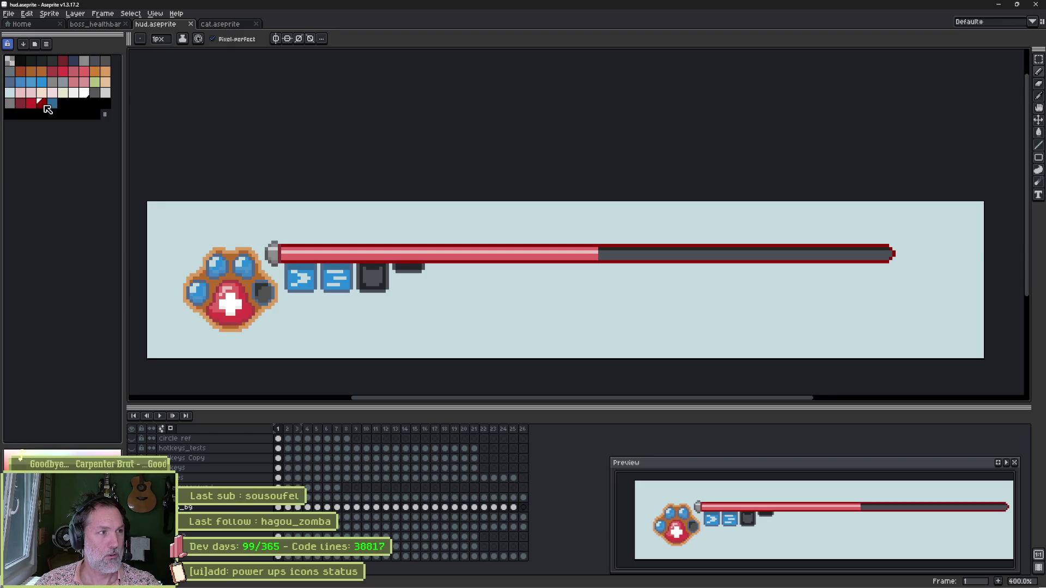
{"action": "mouse_move", "coordinate": [47, 107]}
{"action": "left_mouse_down"}
{"action": "mouse_move", "coordinate": [76, 108]}
{"action": "mouse_move", "coordinate": [64, 105]}
{"action": "left_mouse_up"}
{"action": "key", "text": "g"}
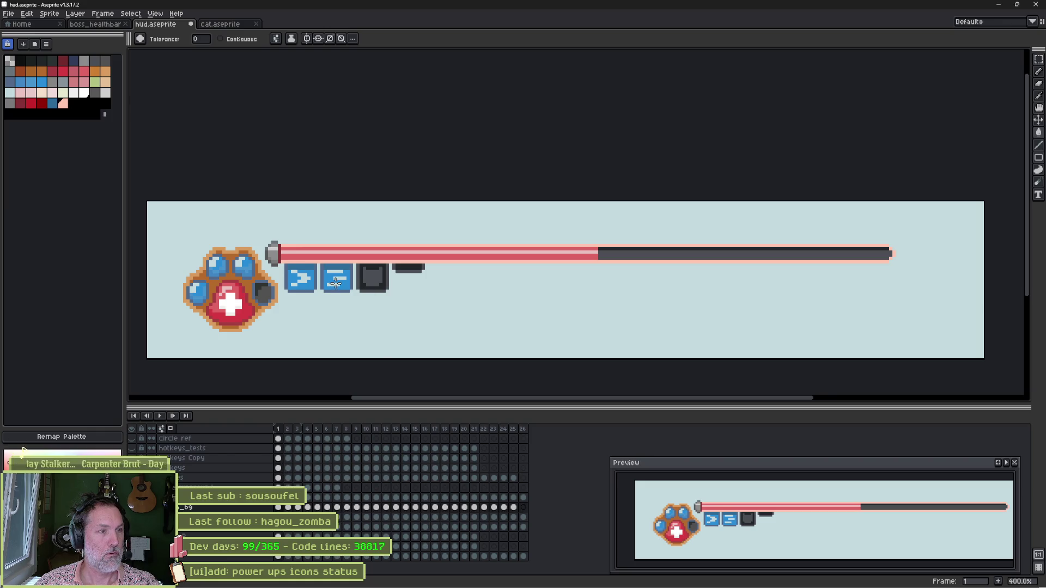
{"action": "key", "text": "v"}
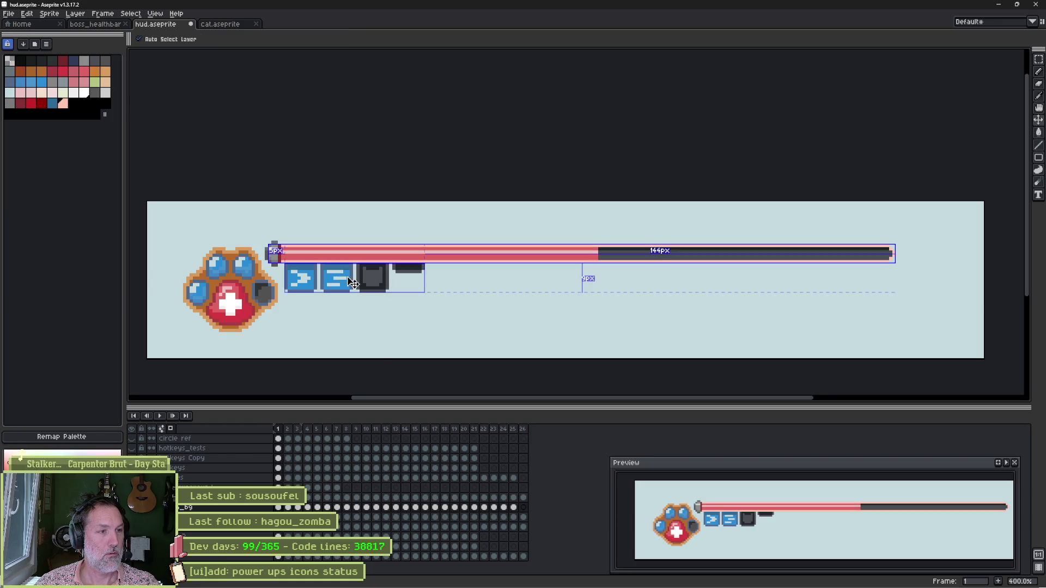
{"action": "key", "text": "w"}
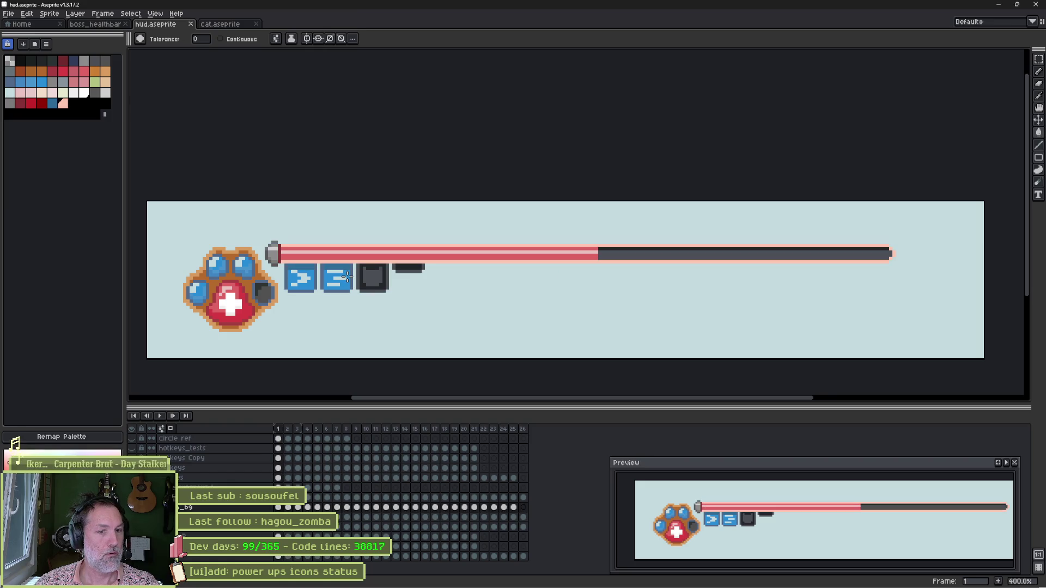
{"action": "key", "text": "alt+Tab"}
{"action": "left_click", "coordinate": [981, 547]}
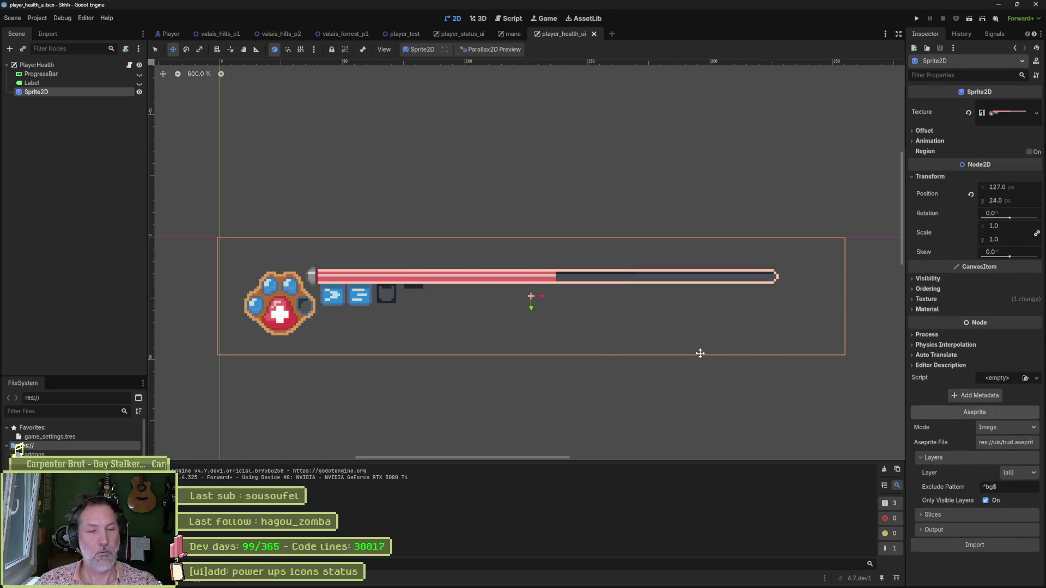
Run the game briefly to view the pink-bordered health bar, then return to Aseprite
{"action": "key", "text": "F5"}
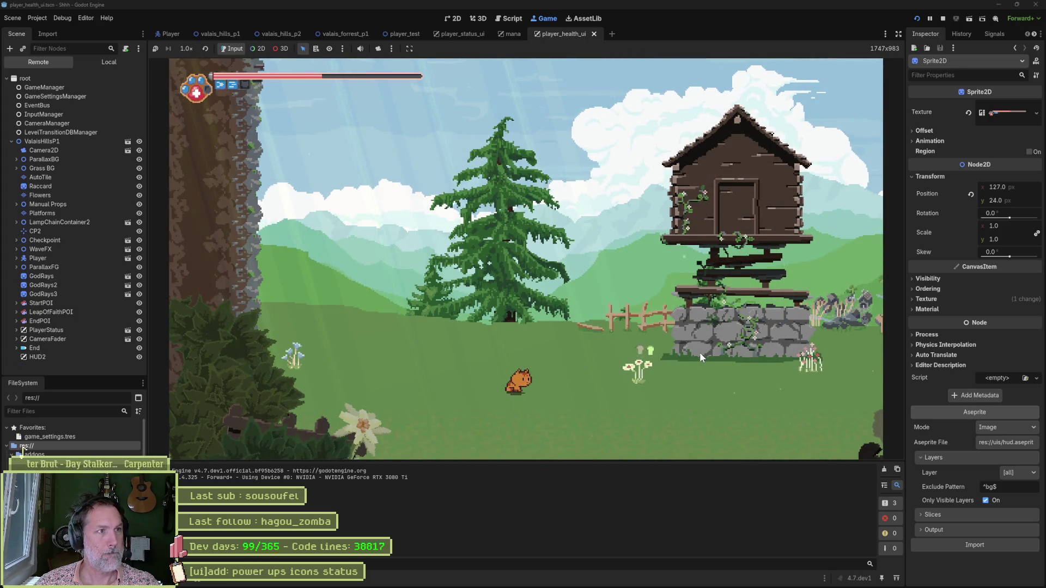
{"action": "key", "text": "F8"}
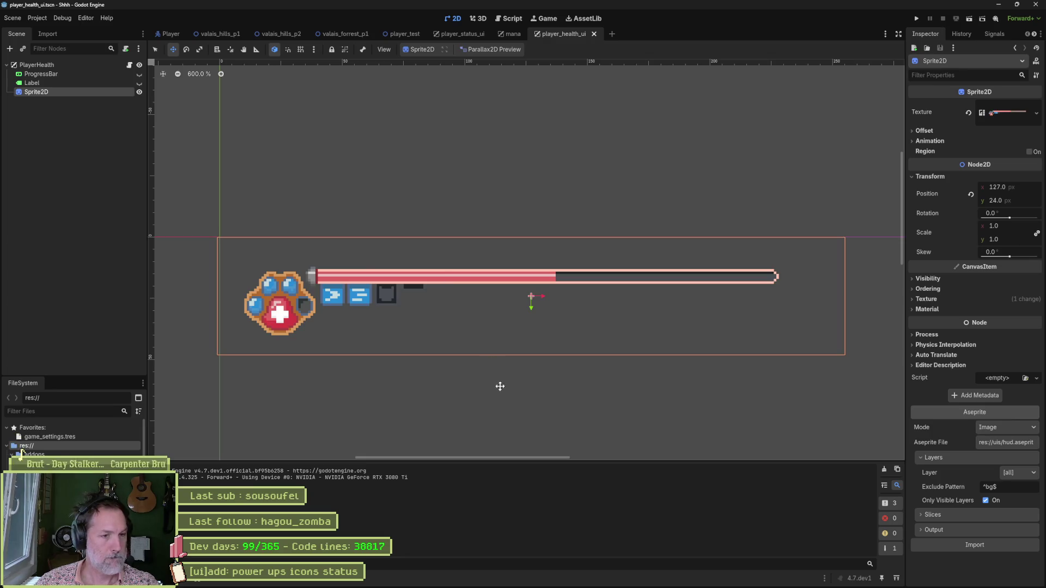
{"action": "key", "text": "alt+Tab"}
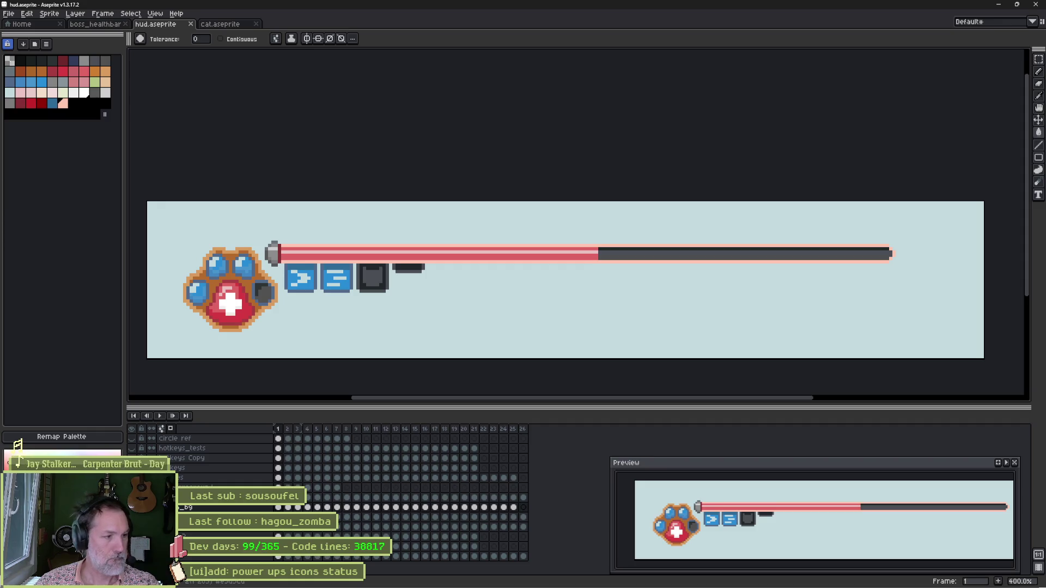
Turn the bar's pink outline grey and paint grey pixels up the end cap's left column
{"action": "key", "text": "shift+p"}
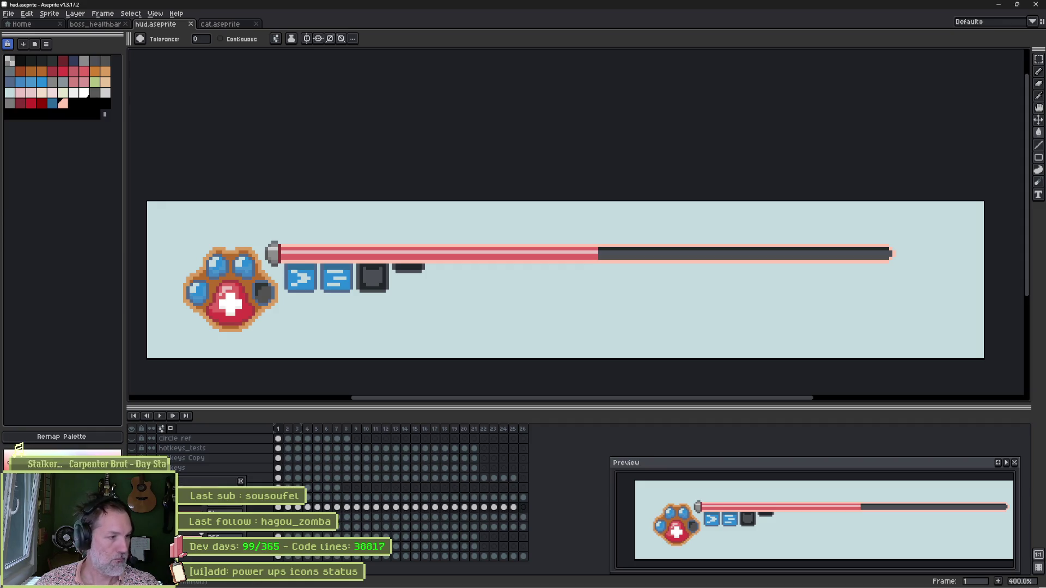
{"action": "key", "text": "ctrl+z"}
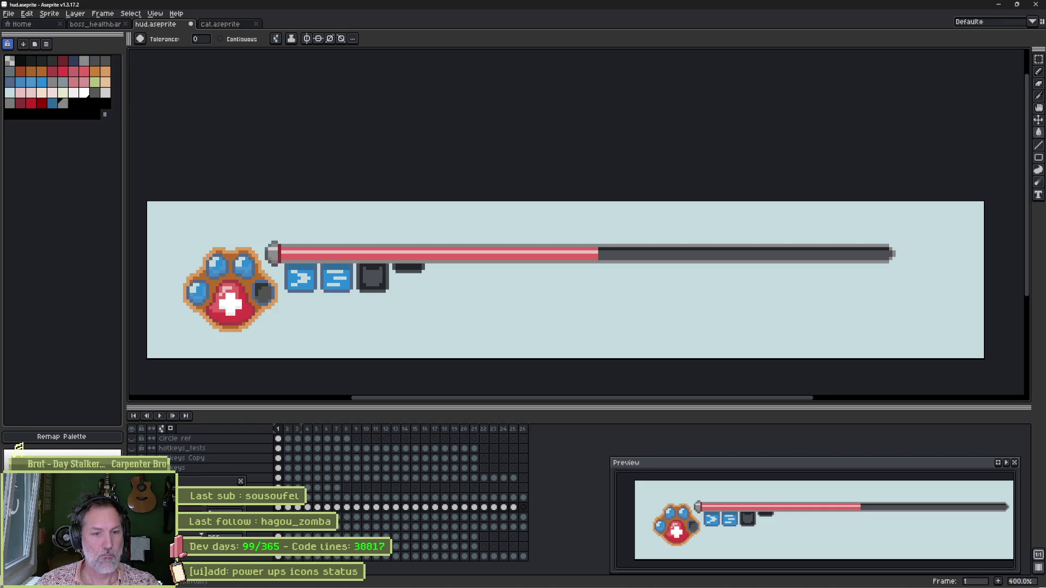
{"action": "scroll", "coordinate": [286, 234], "scroll_direction": "up", "scroll_amount": 5}
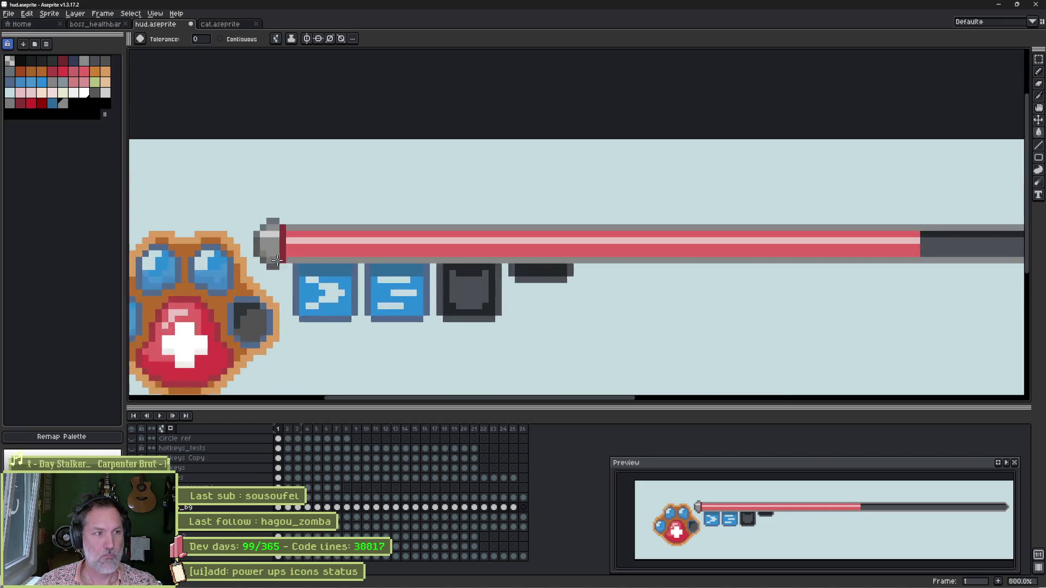
{"action": "key", "text": "b"}
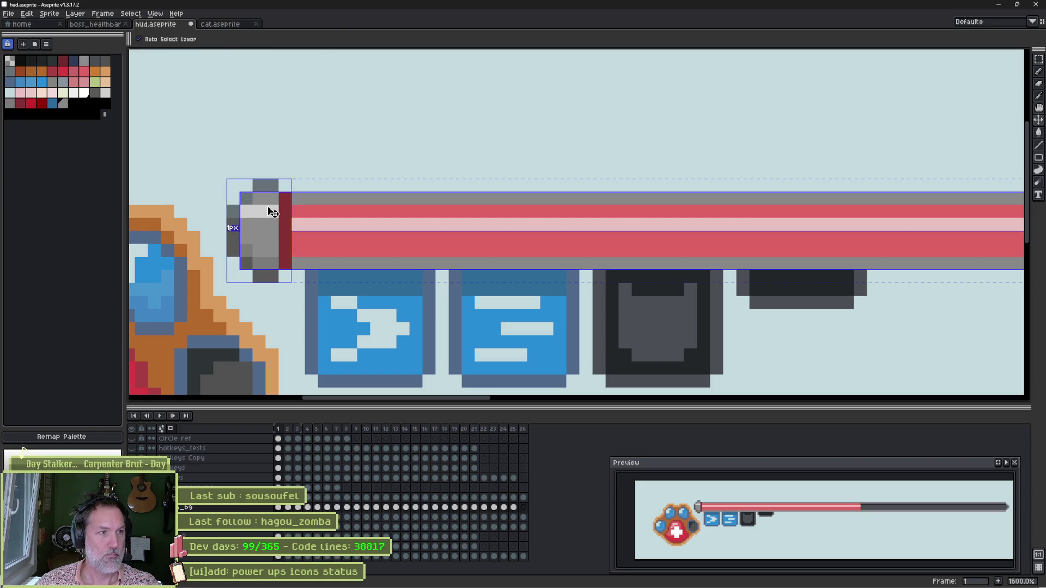
{"action": "left_click", "coordinate": [272, 214]}
{"action": "left_click_drag", "start_coordinate": [269, 205], "coordinate": [268, 190]}
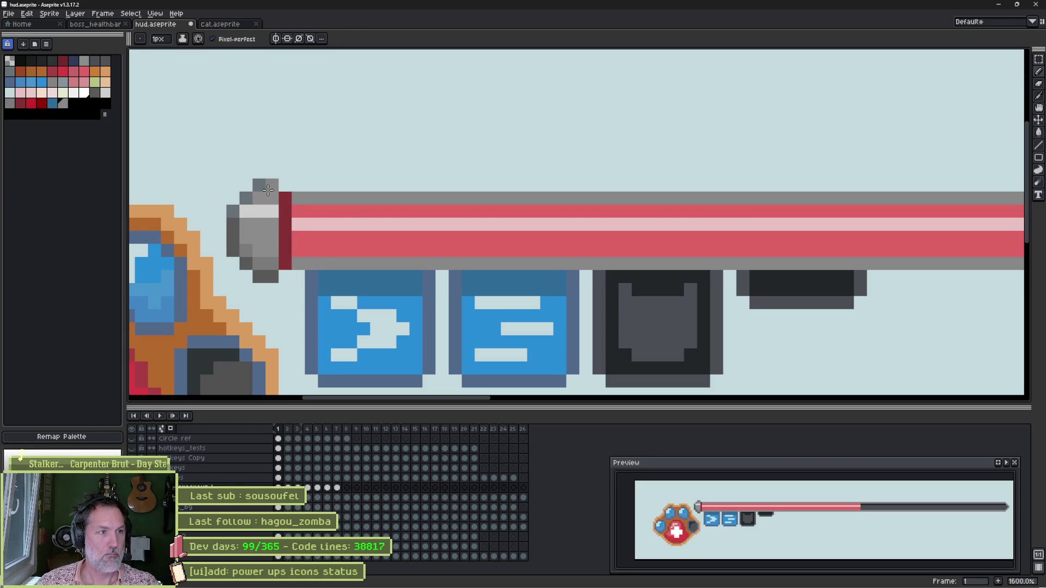
{"action": "key", "text": "v"}
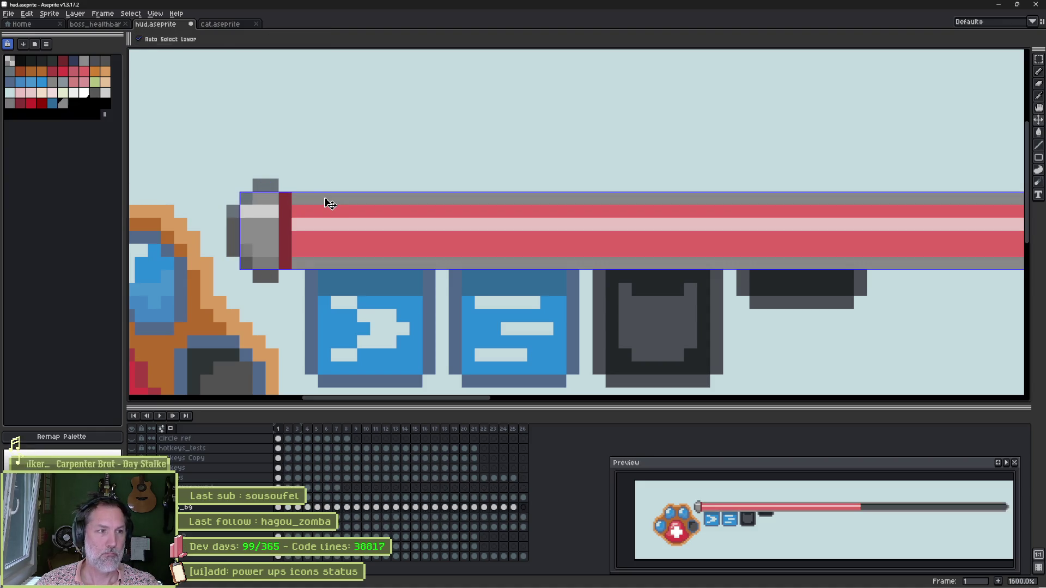
{"action": "key", "text": "b"}
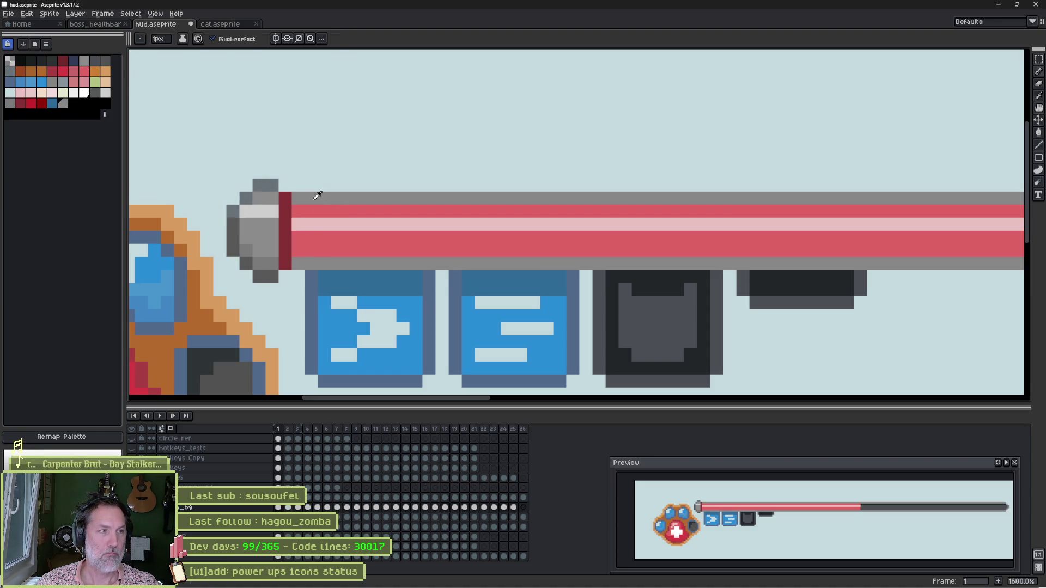
{"action": "left_click", "coordinate": [259, 159]}
Repaint the end cap's dark-red column dark grey and save hud.aseprite
{"action": "left_click", "coordinate": [95, 93]}
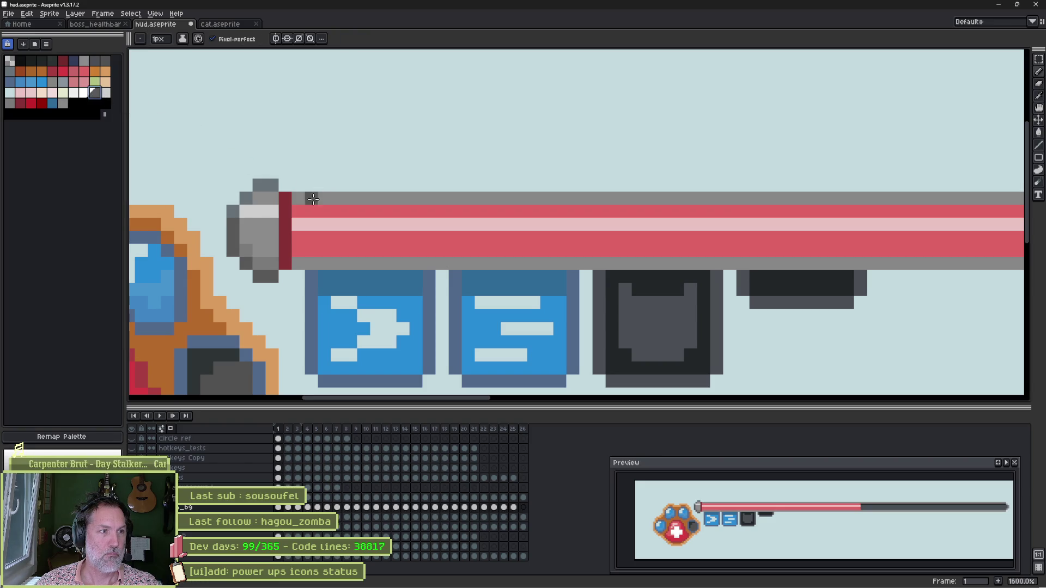
{"action": "key", "text": "v"}
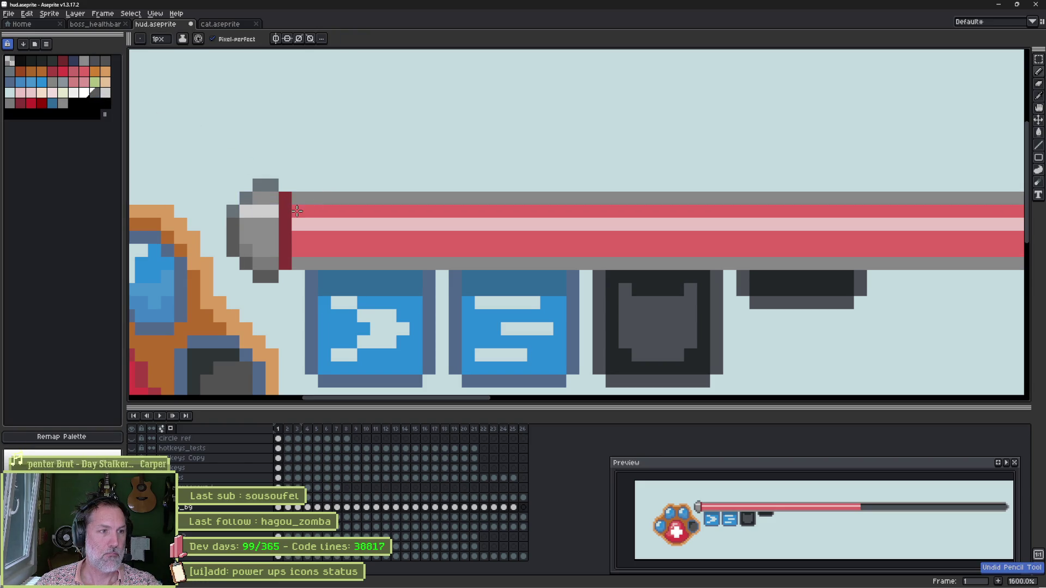
{"action": "left_click", "coordinate": [286, 208]}
{"action": "key", "text": "b"}
{"action": "left_click", "coordinate": [285, 203]}
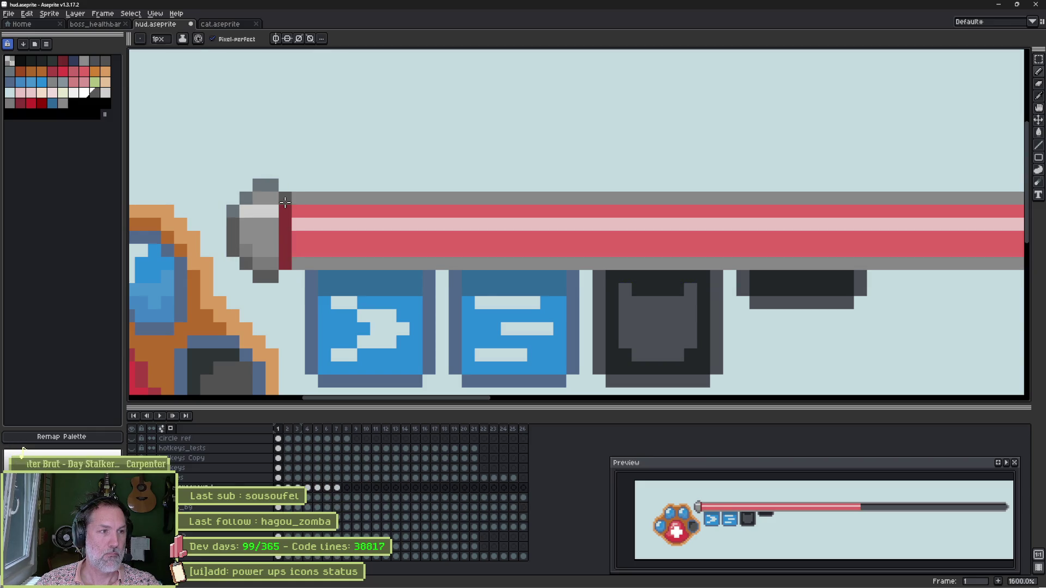
{"action": "left_click_drag", "start_coordinate": [285, 204], "coordinate": [285, 265]}
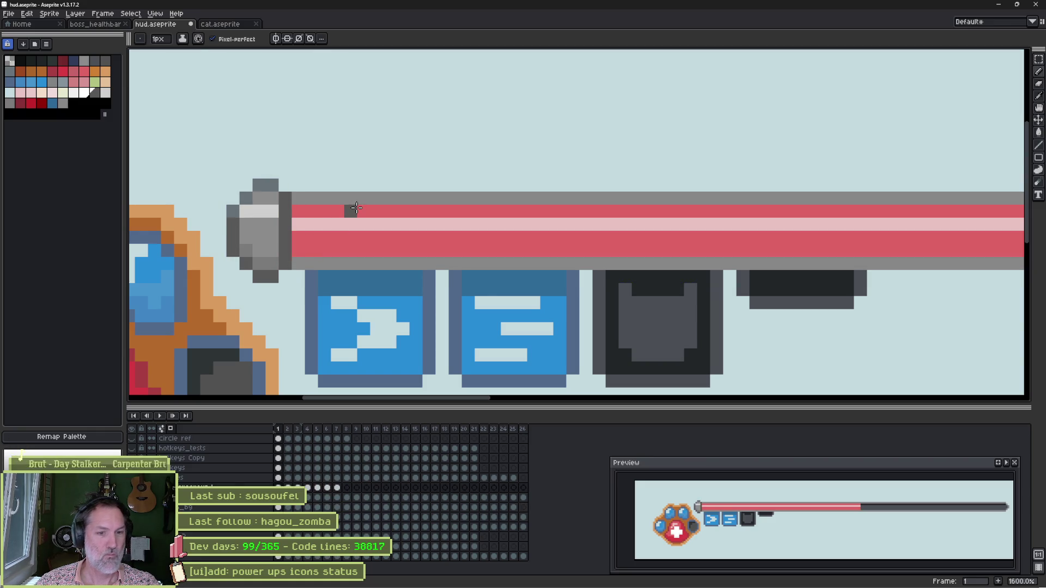
{"action": "scroll", "coordinate": [356, 208], "scroll_direction": "down", "scroll_amount": 3}
{"action": "key", "text": "ctrl+s"}
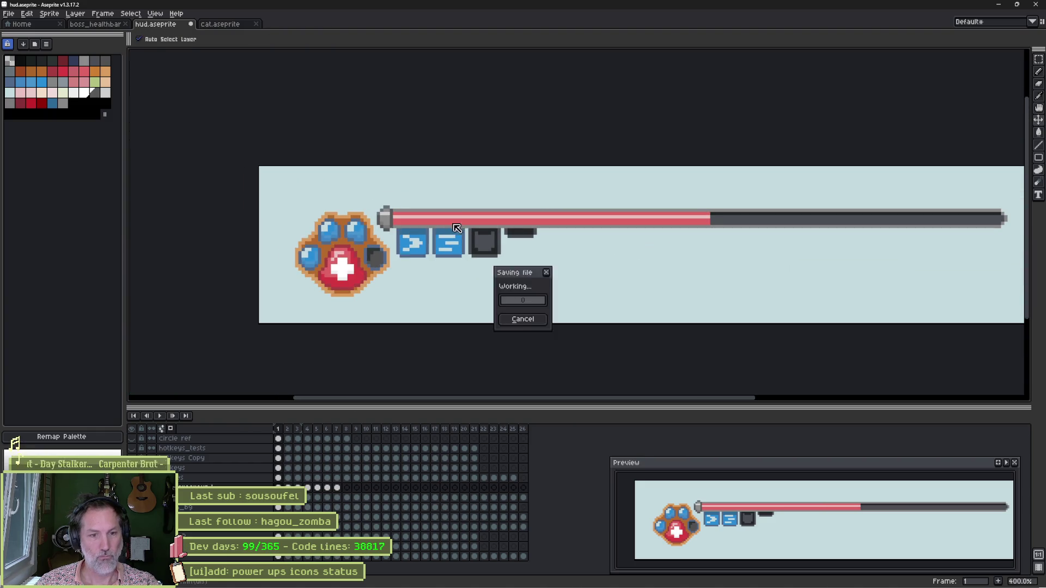
Run the game project in Godot with F5 and enlarge the game view
{"action": "key", "text": "alt+Tab"}
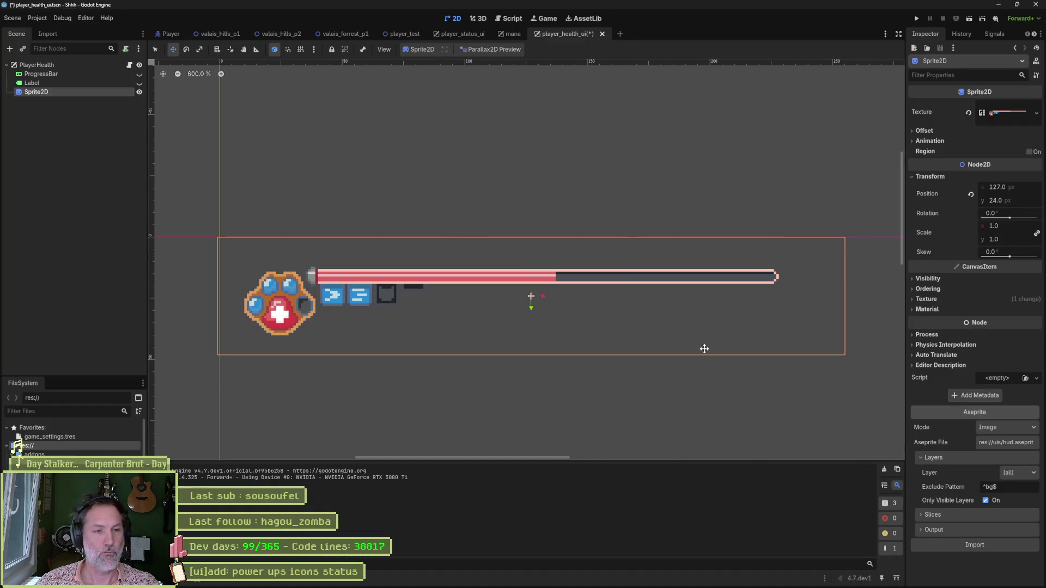
{"action": "key", "text": "F5"}
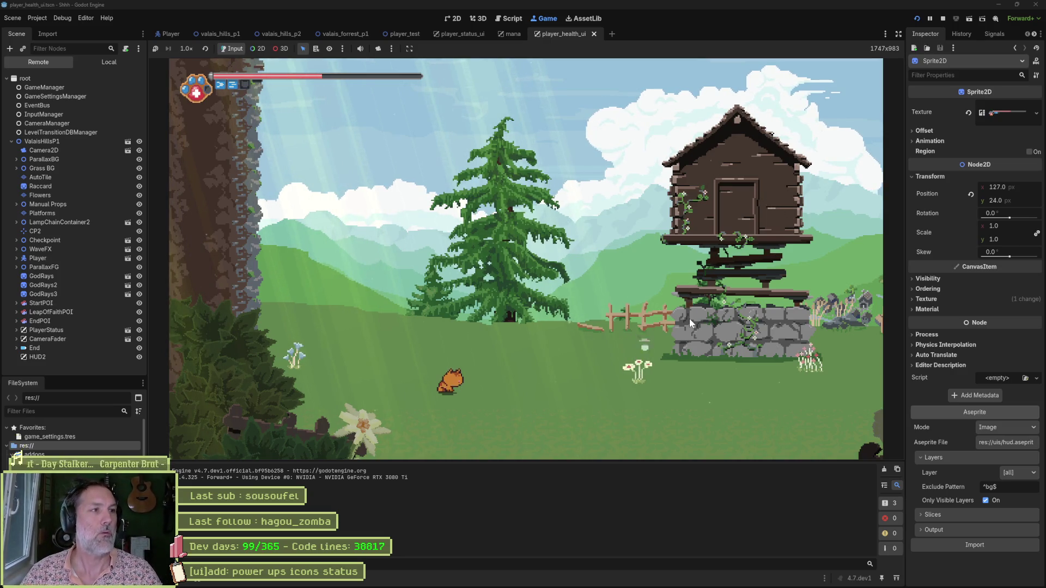
{"action": "left_click", "coordinate": [898, 34]}
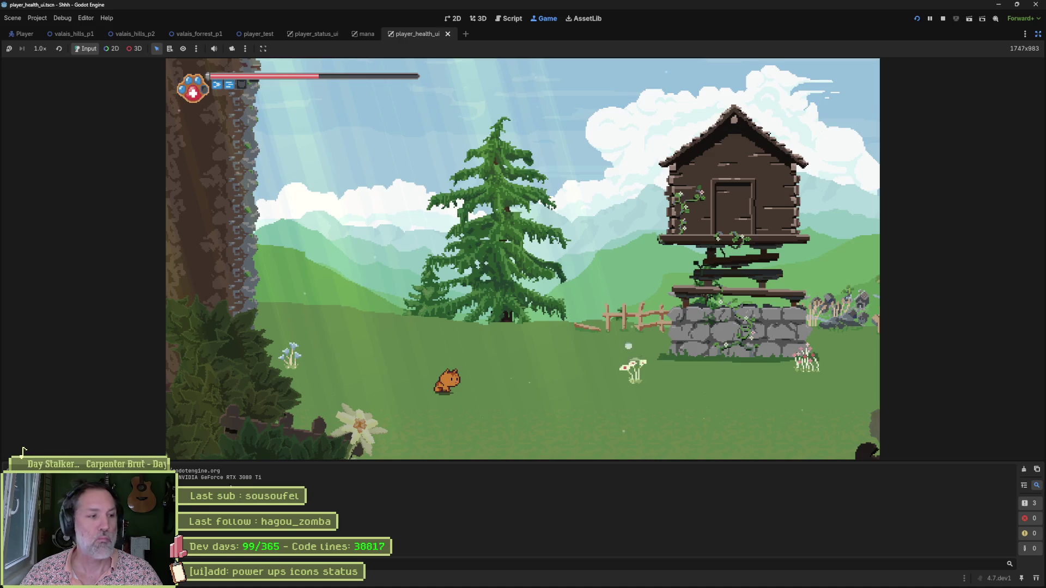
Walk, jump and dash the cat through the first level toward the scarecrow
{"action": "key", "text": "Right"}
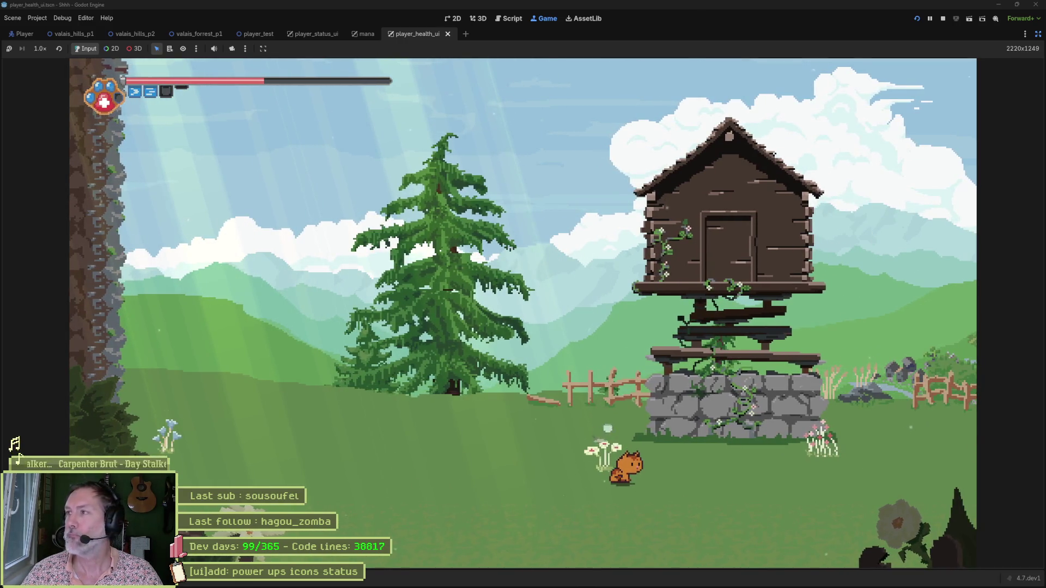
{"action": "key", "text": "Right"}
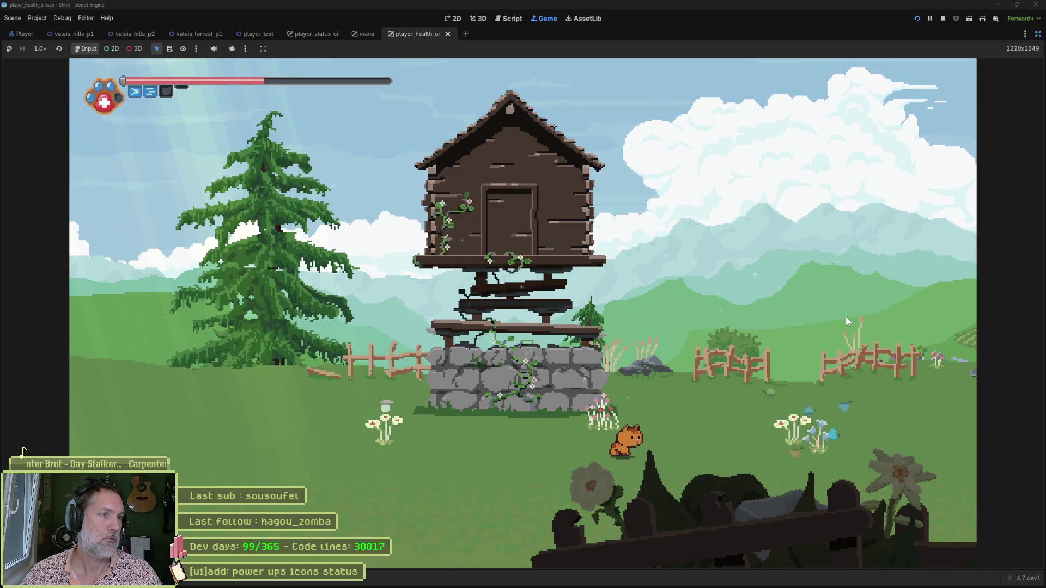
{"action": "key", "text": "Right"}
{"action": "key", "text": "space"}
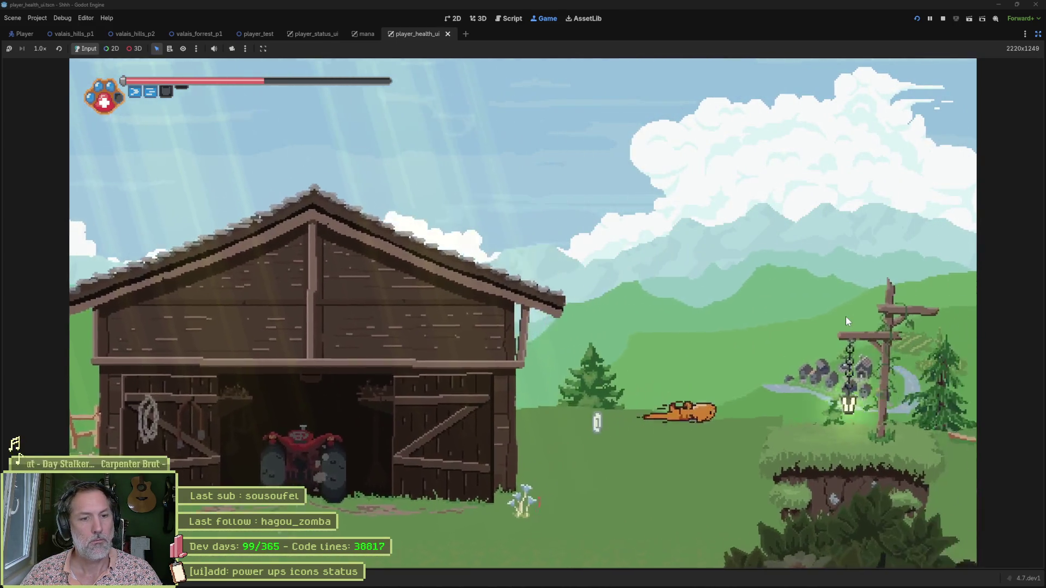
{"action": "key", "text": "space"}
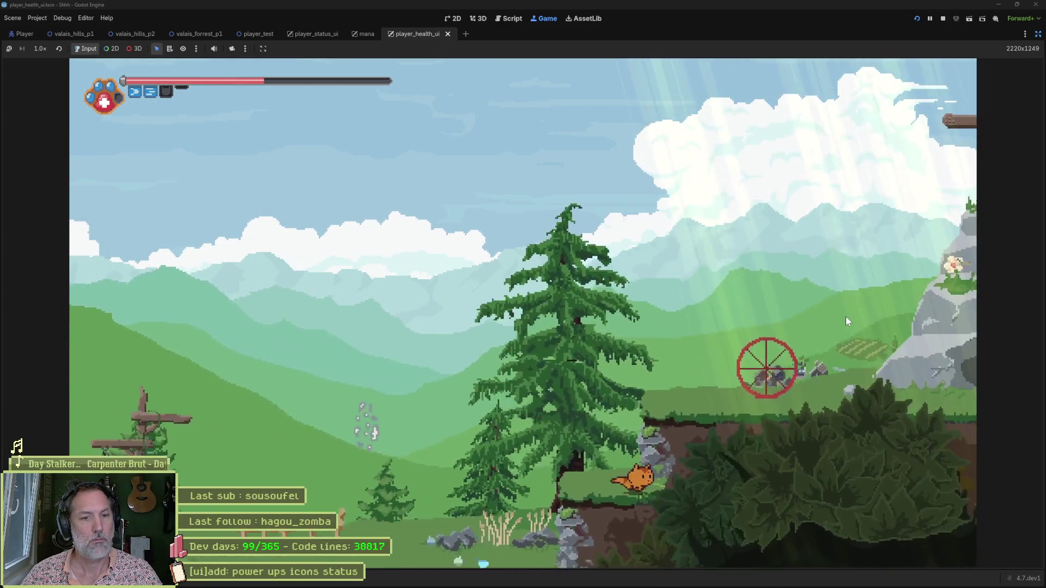
{"action": "key", "text": "space"}
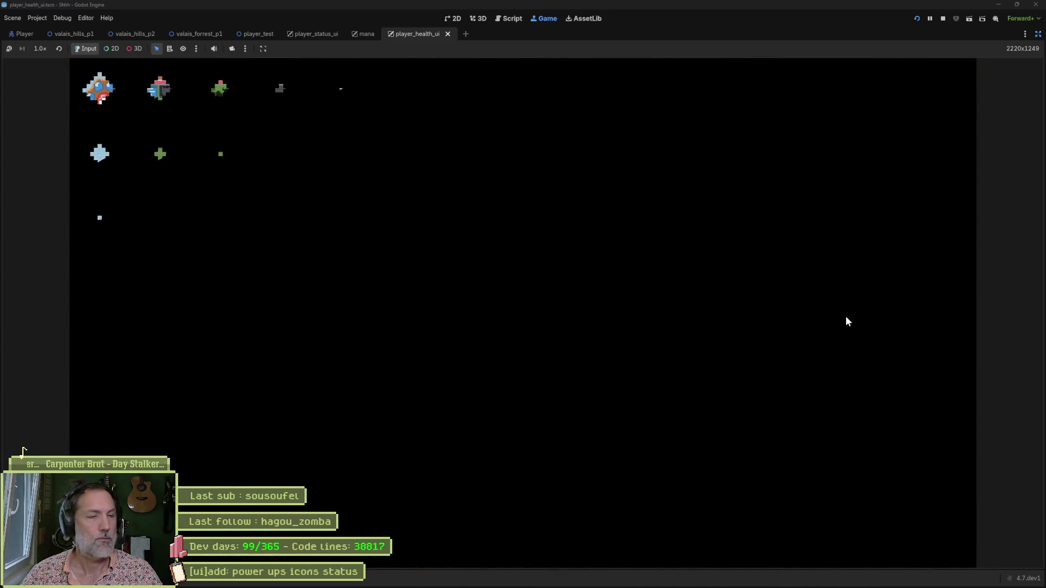
{"action": "key", "text": "space"}
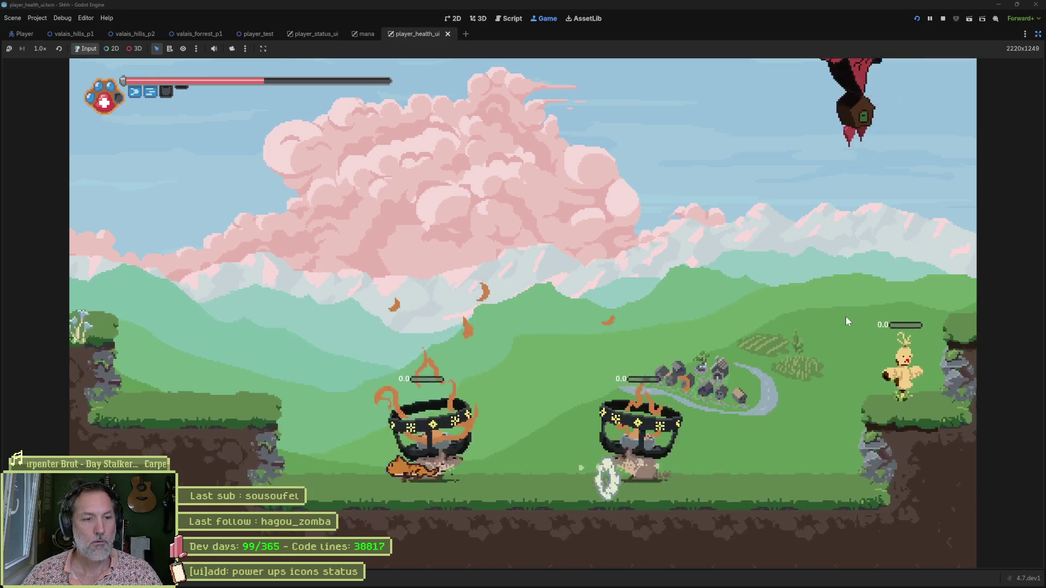
Get the cat past the shielded enemy and up the ledges, then stop the game and return to hud.aseprite
{"action": "key", "text": "Left"}
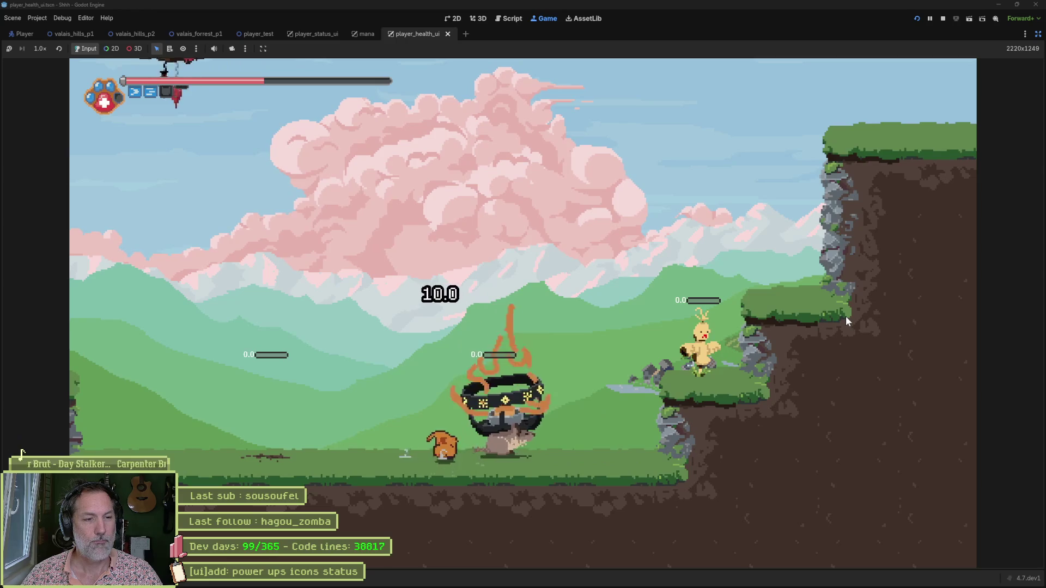
{"action": "key", "text": "Right"}
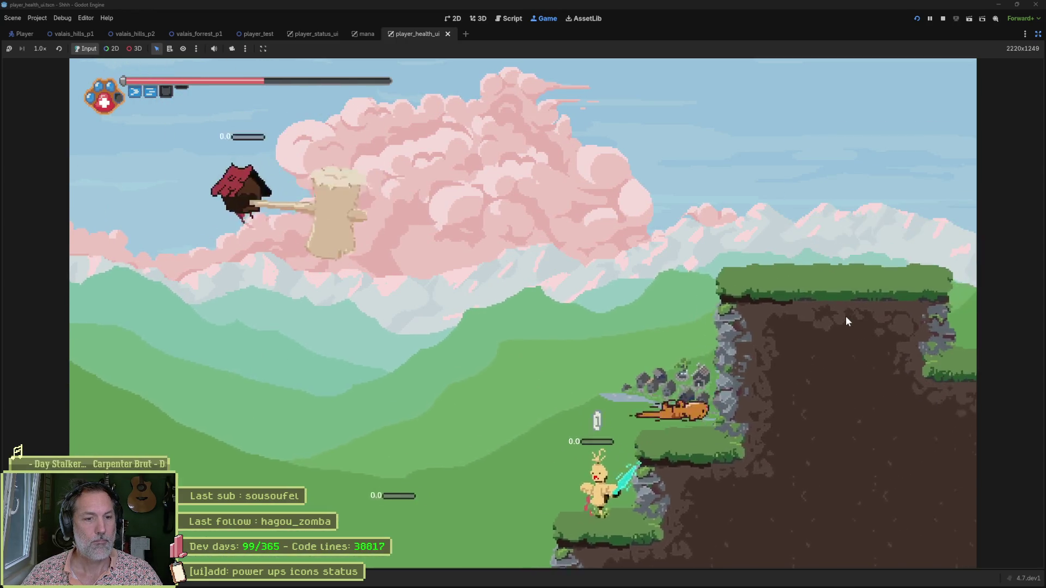
{"action": "key", "text": "space"}
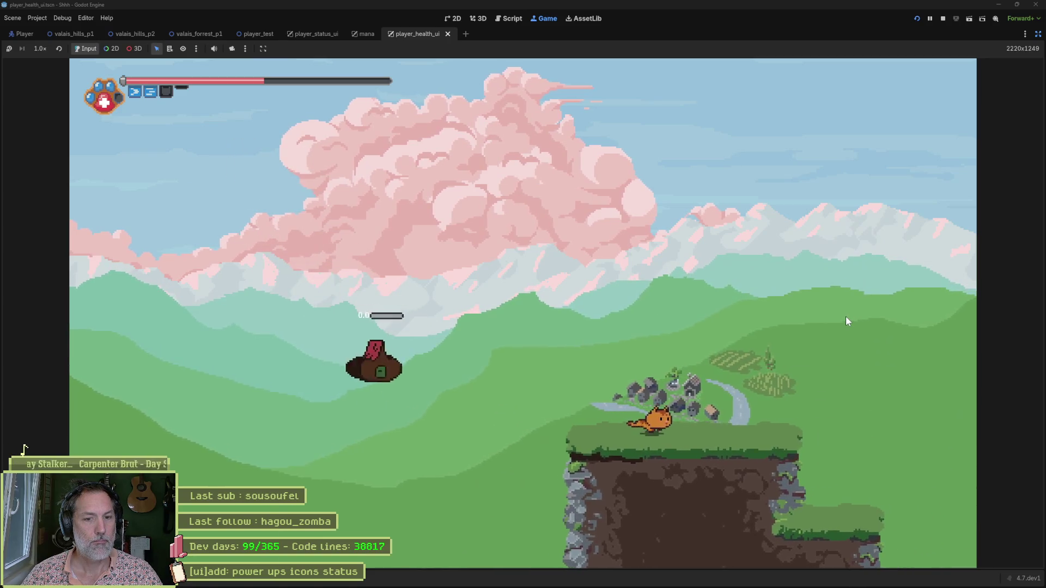
{"action": "key", "text": "Right"}
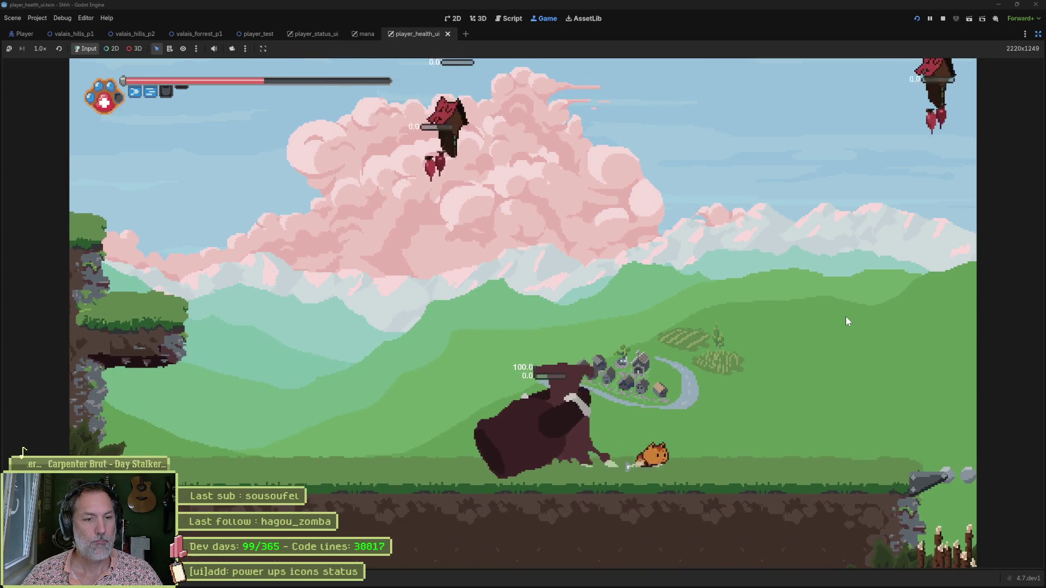
{"action": "key", "text": "Right"}
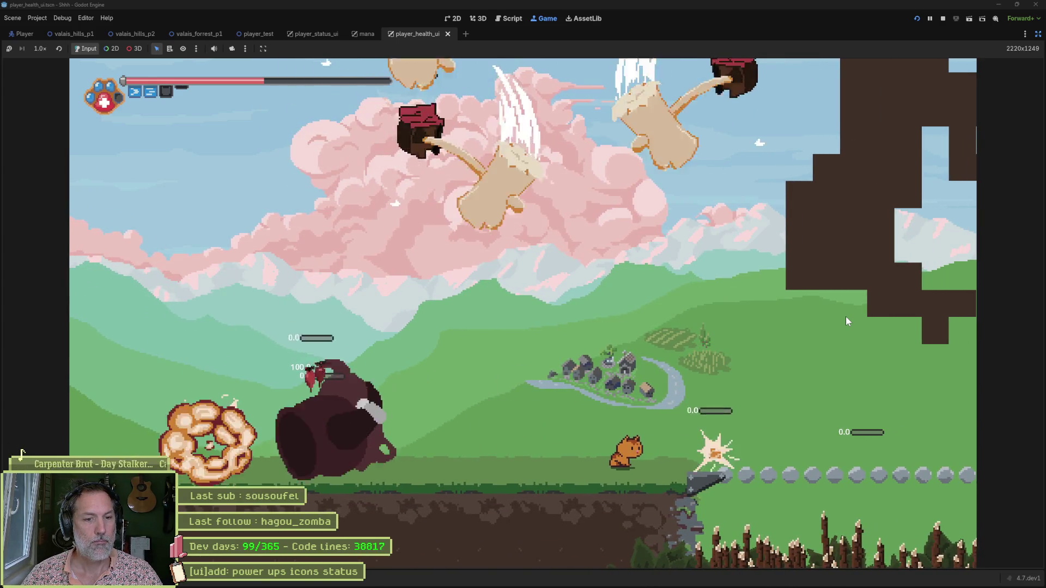
{"action": "key", "text": "space"}
{"action": "key", "text": "Right"}
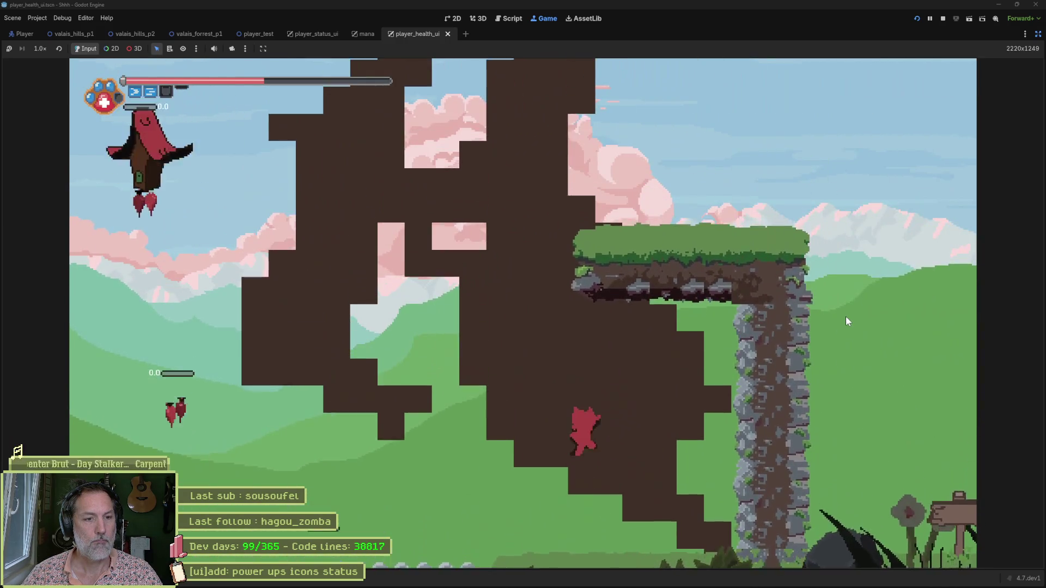
{"action": "key", "text": "Left"}
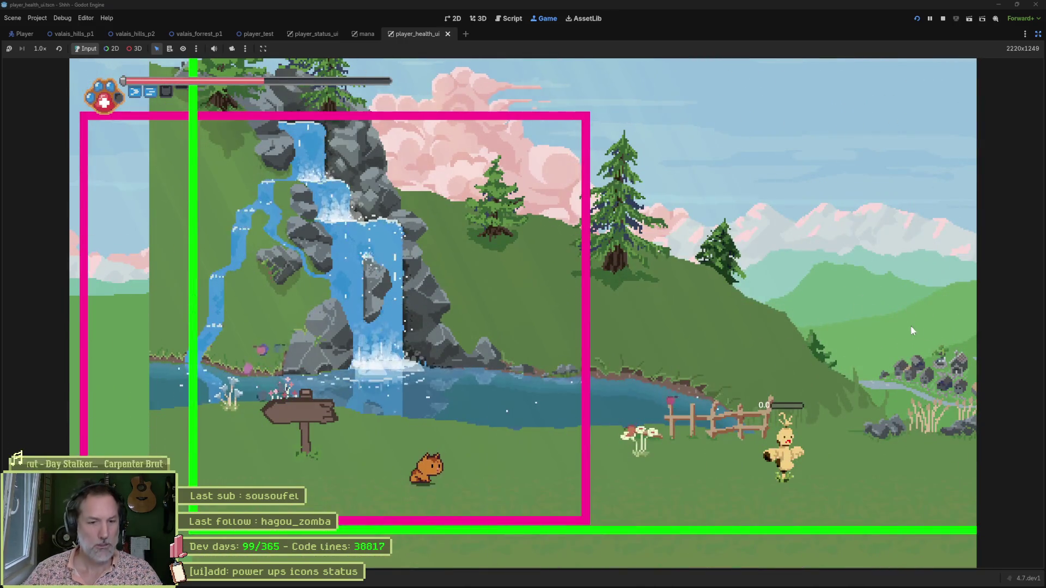
{"action": "key", "text": "Right"}
{"action": "key", "text": "Right"}
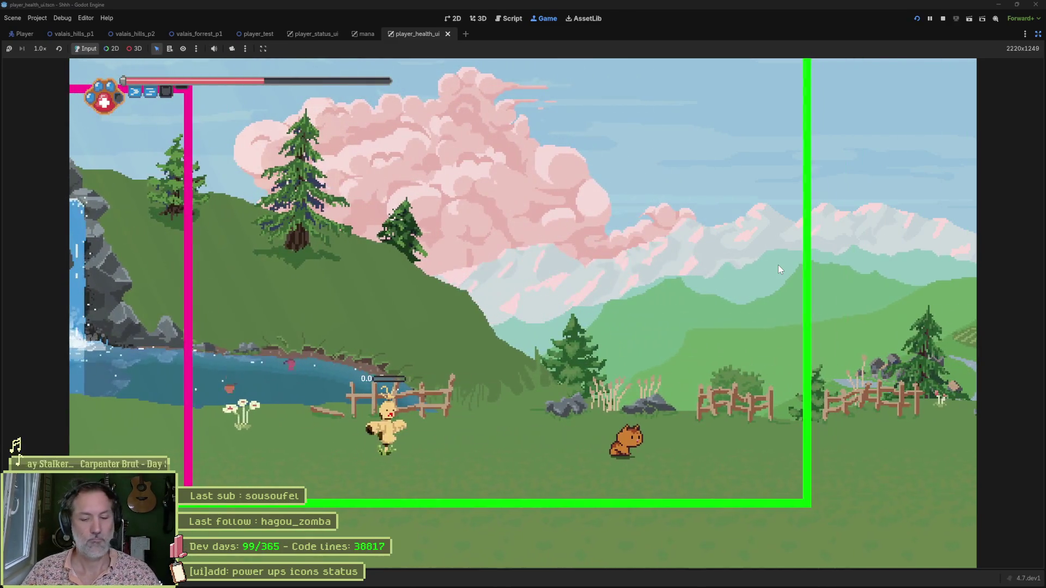
{"action": "key", "text": "F8"}
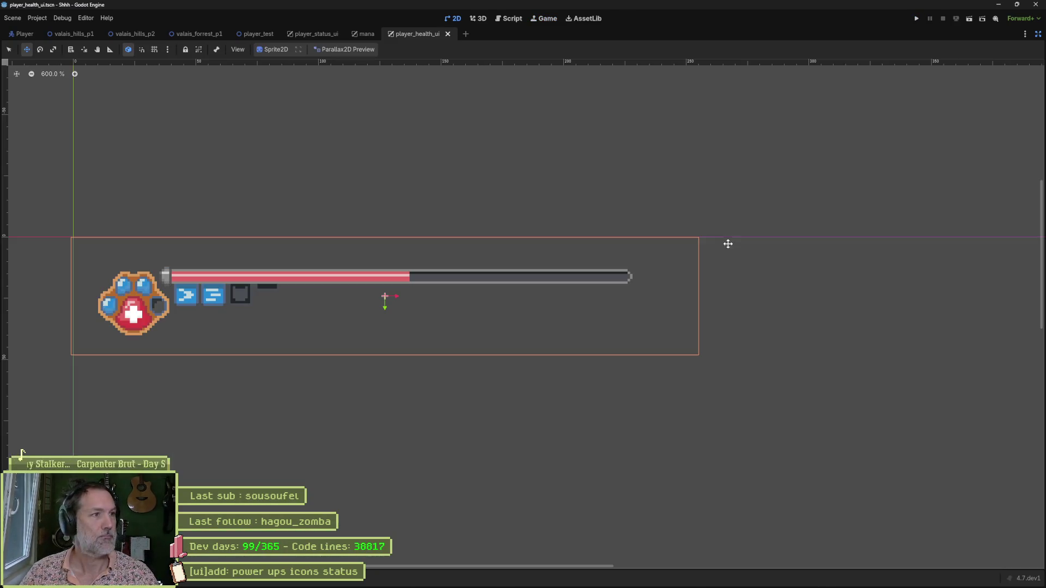
{"action": "left_click", "coordinate": [594, 582]}
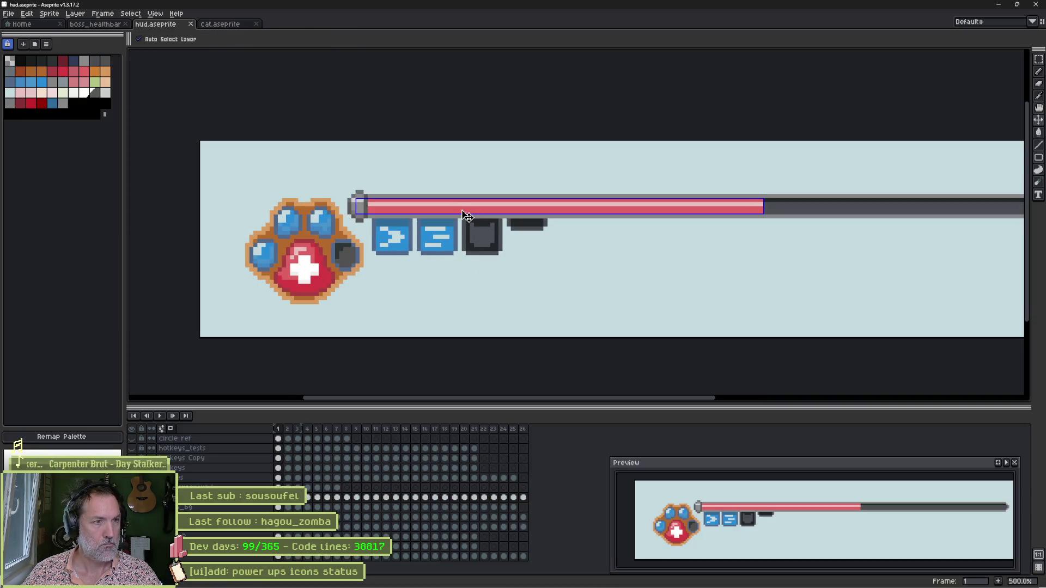
Eyedrop a grey from the canvas for the Pencil and save hud.aseprite
{"action": "key", "text": "b"}
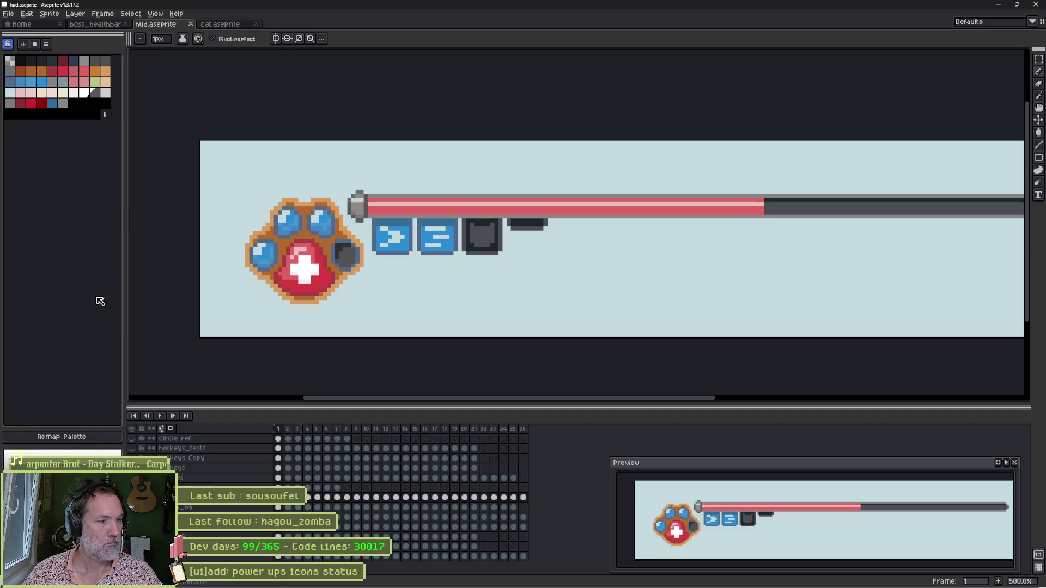
{"action": "key", "text": "i"}
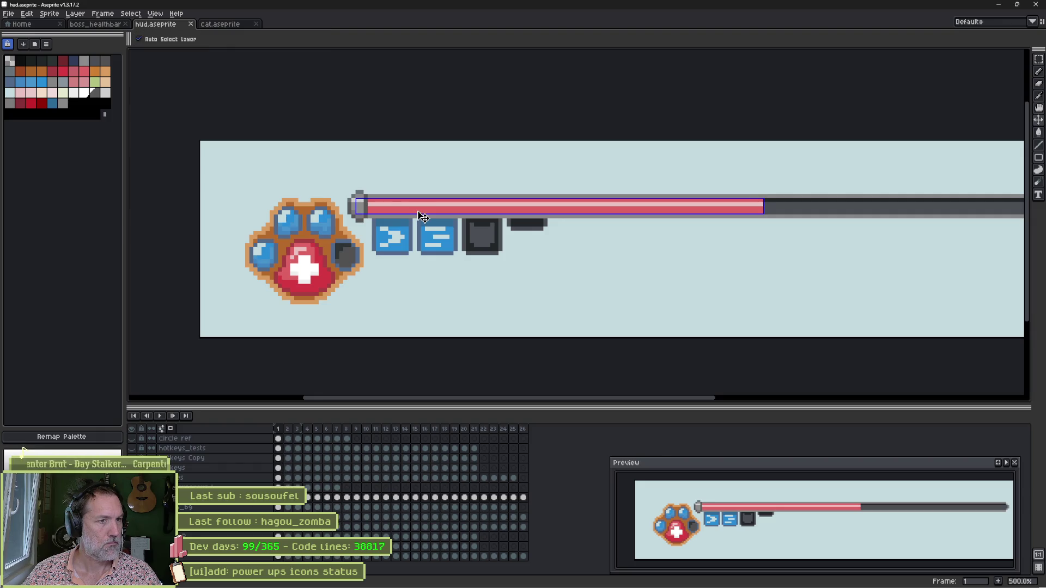
{"action": "key", "text": "b"}
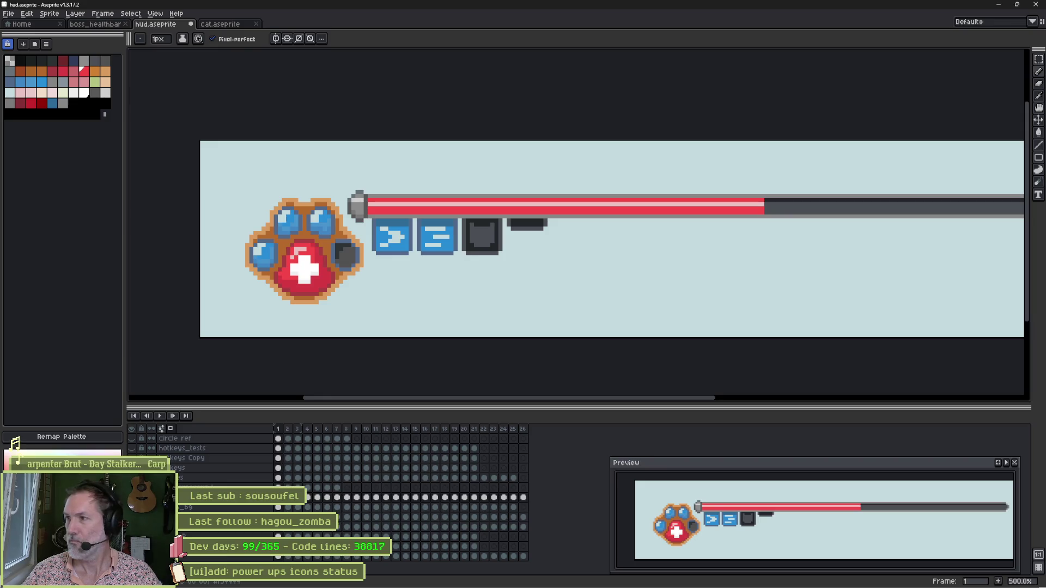
{"action": "key", "text": "ctrl+s"}
{"action": "key", "text": "i"}
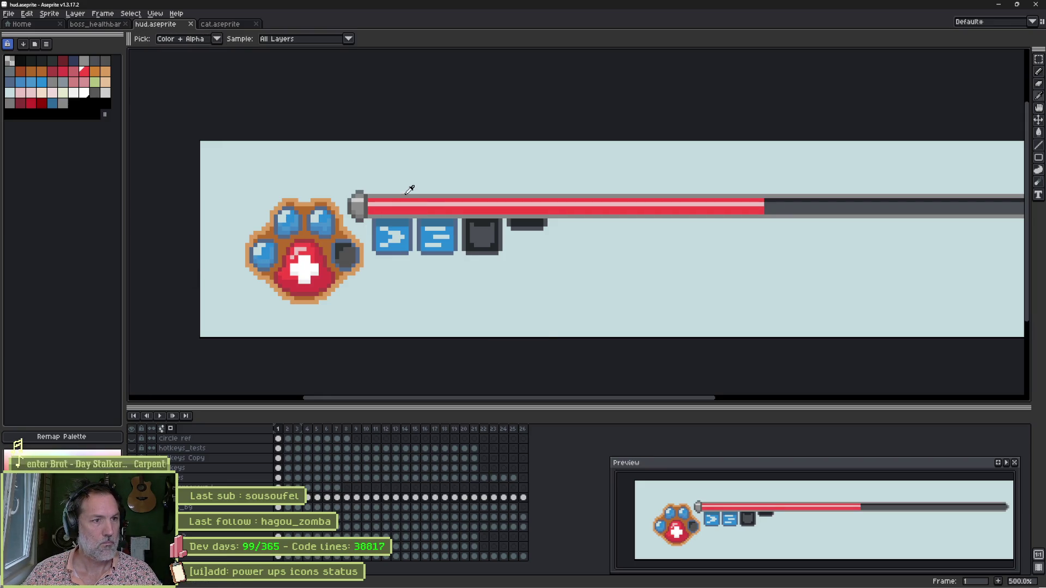
{"action": "key", "text": "b"}
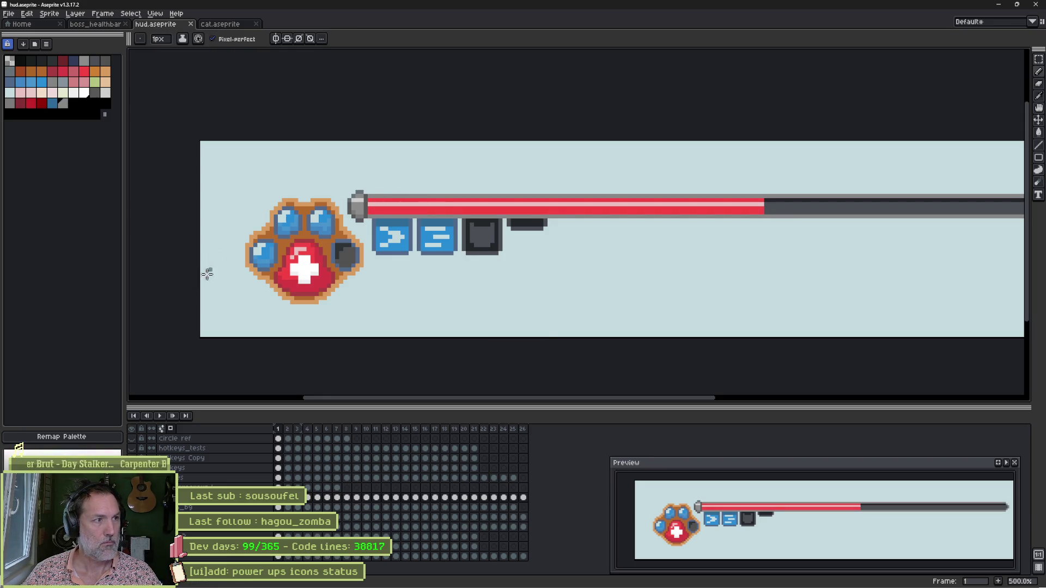
Redraw the health bar's top and bottom border rows in darker grey, comparing with undo
{"action": "left_click_drag", "start_coordinate": [1020, 216], "coordinate": [383, 216]}
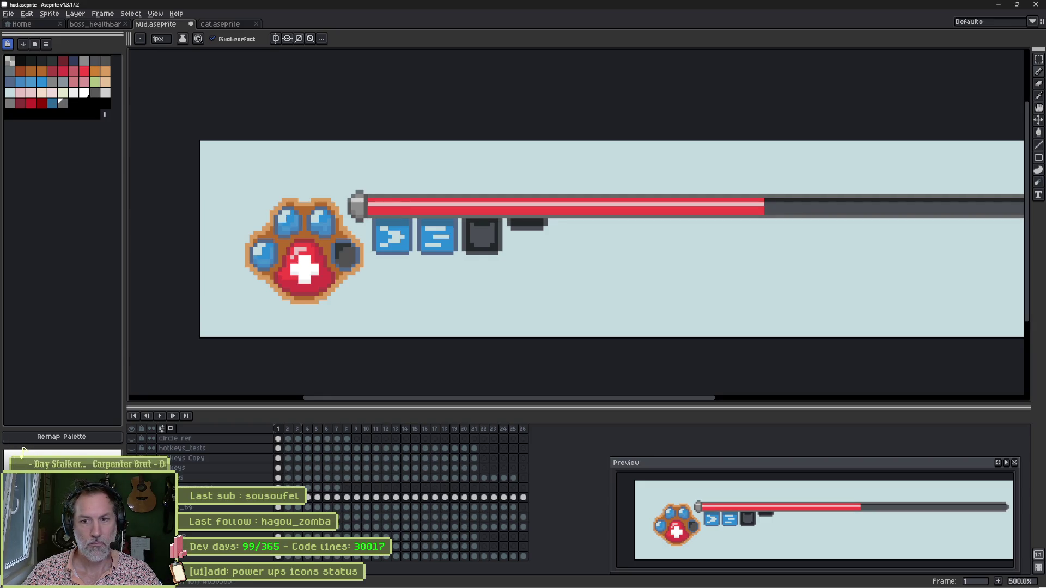
{"action": "left_click_drag", "start_coordinate": [1020, 197], "coordinate": [370, 196]}
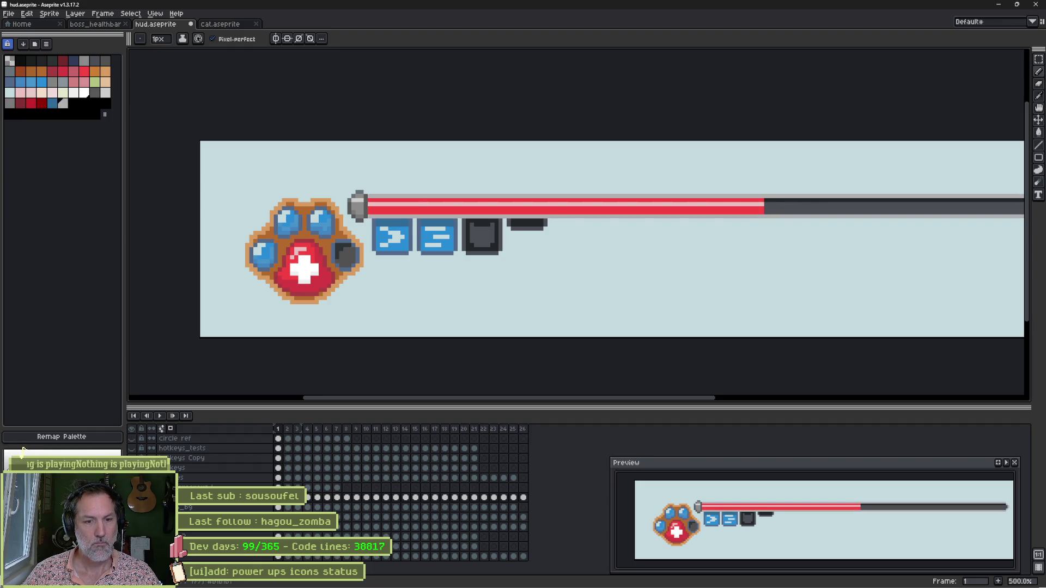
{"action": "key", "text": "ctrl+z"}
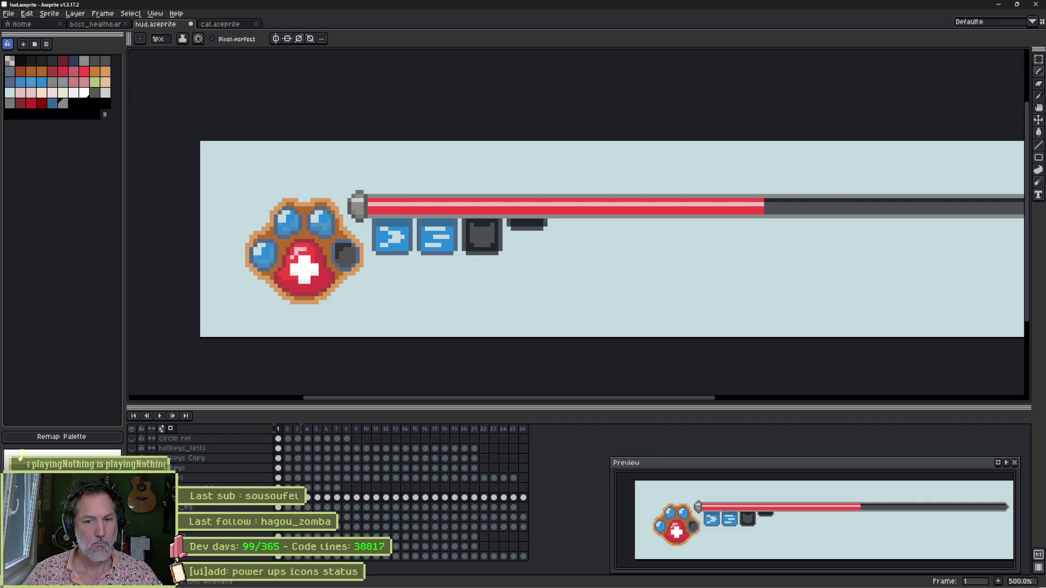
{"action": "key", "text": "ctrl+z"}
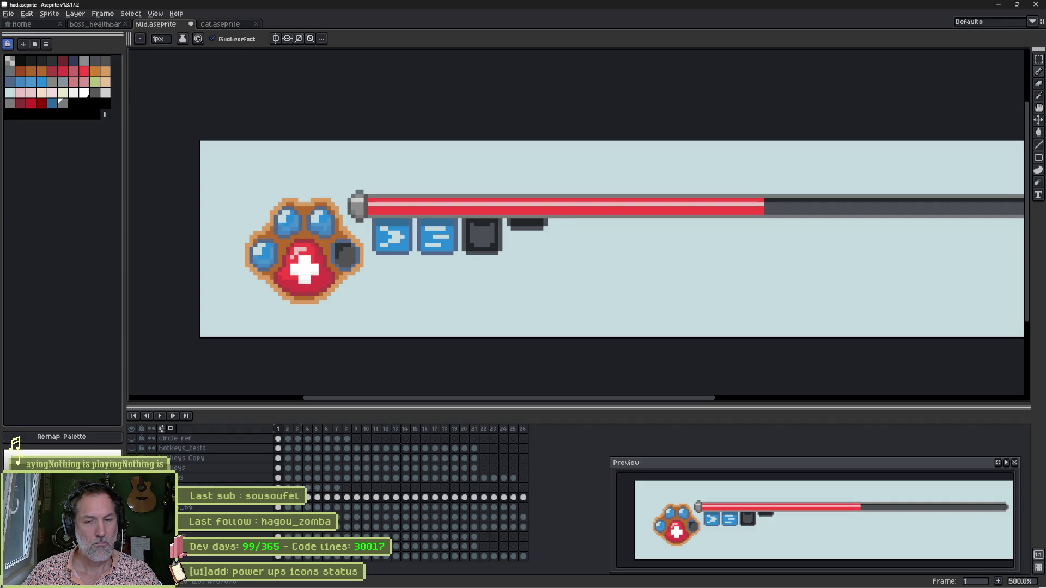
{"action": "key", "text": "alt+Tab"}
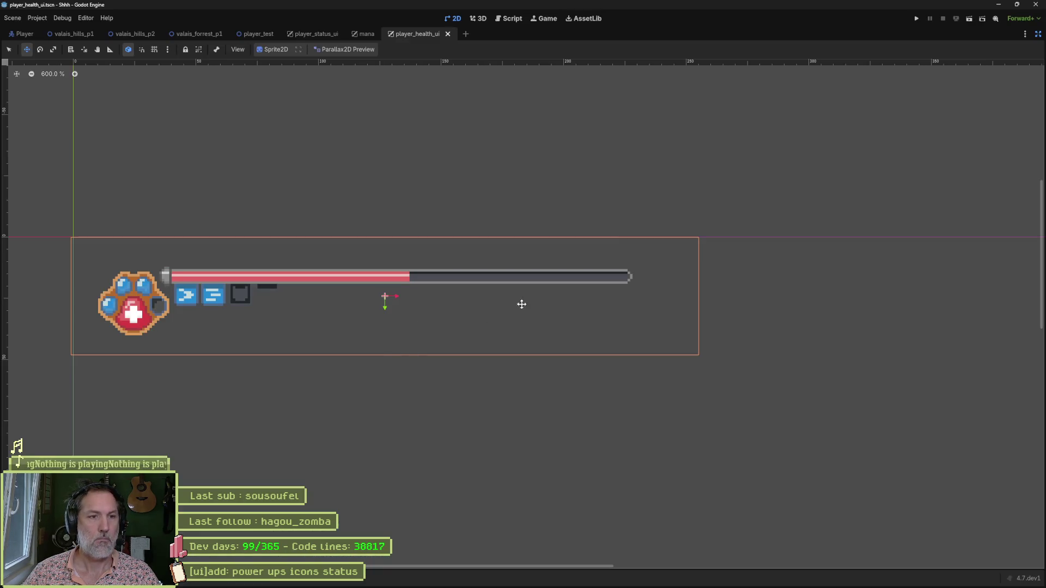
Restore the side panels, run the forest level and walk the cat past the pink tree toward the boss
{"action": "left_click", "coordinate": [1038, 35]}
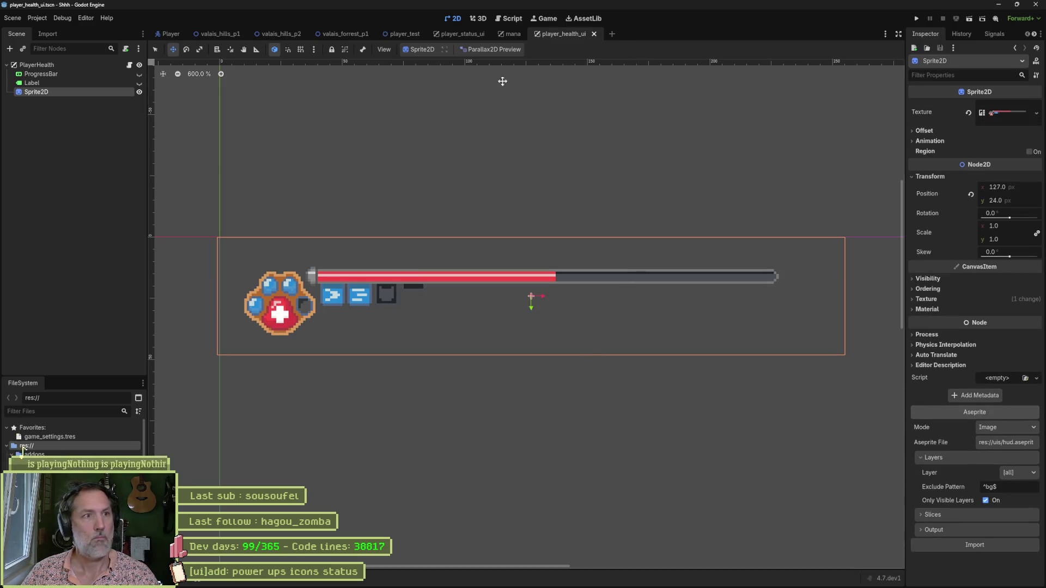
{"action": "left_click", "coordinate": [335, 34]}
{"action": "key", "text": "F5"}
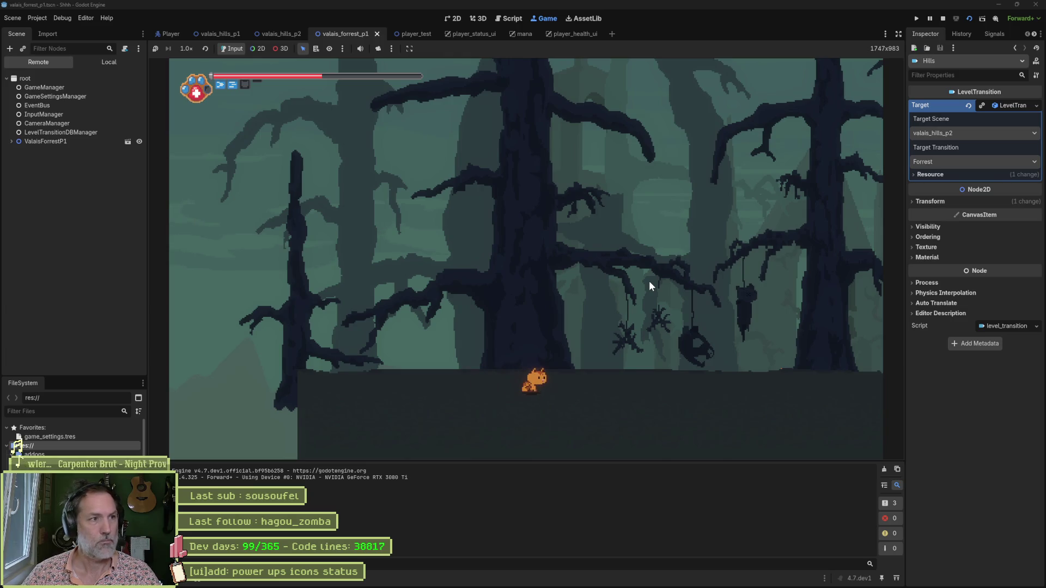
{"action": "key", "text": "Right"}
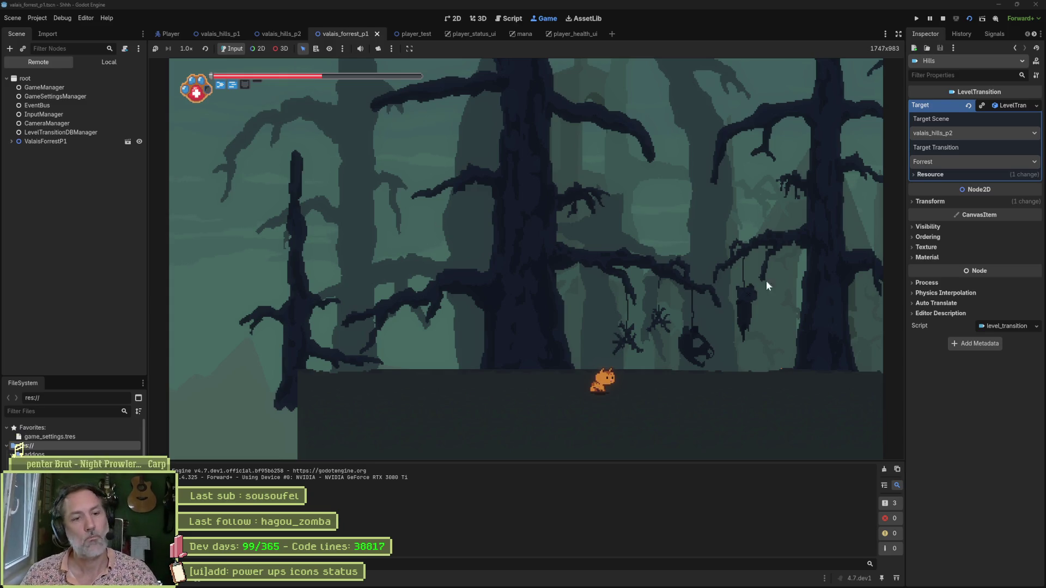
{"action": "key", "text": "Right"}
{"action": "key", "text": "space"}
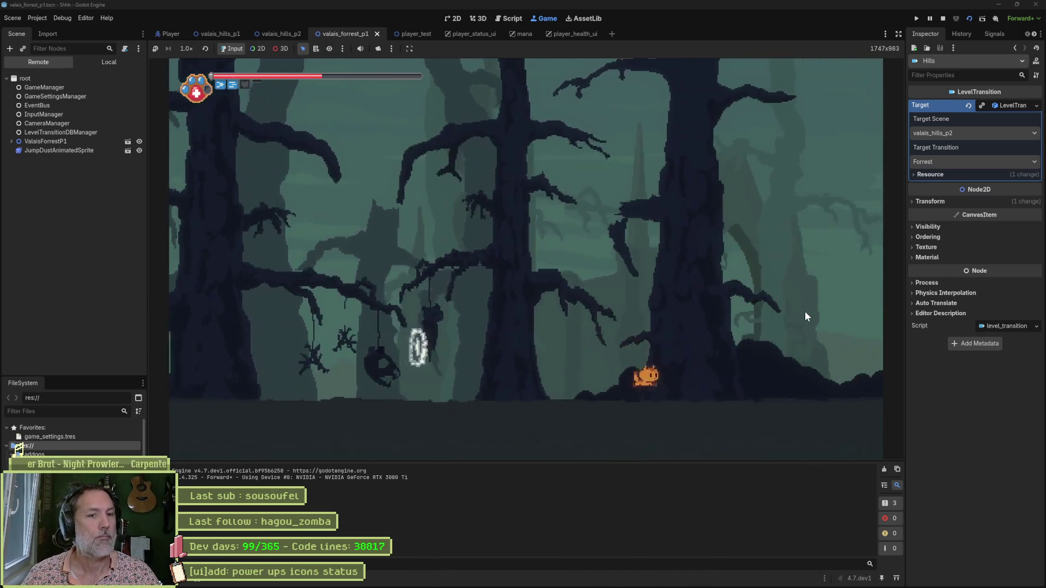
{"action": "key", "text": "Right"}
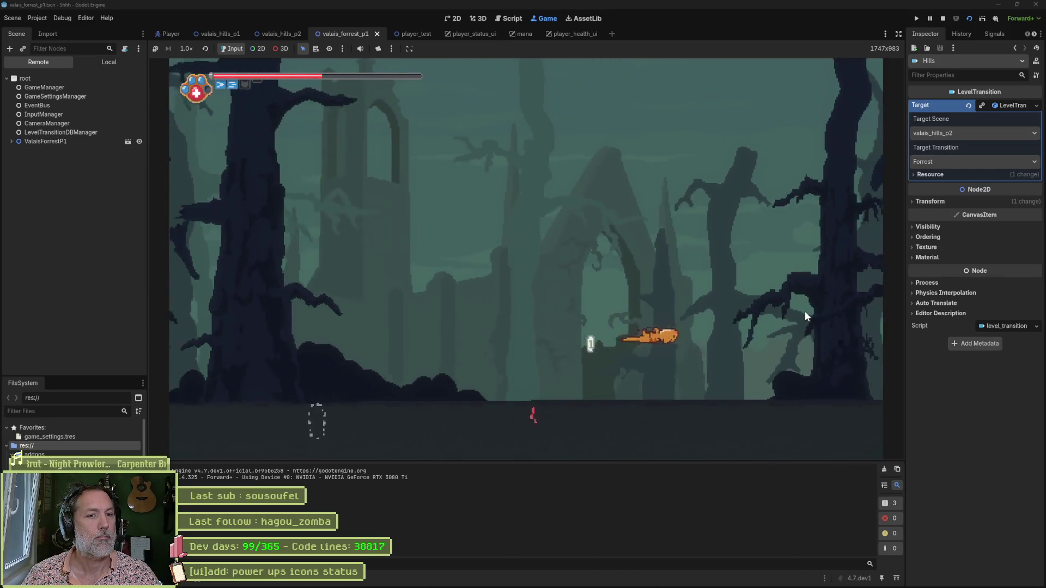
{"action": "key", "text": "Right"}
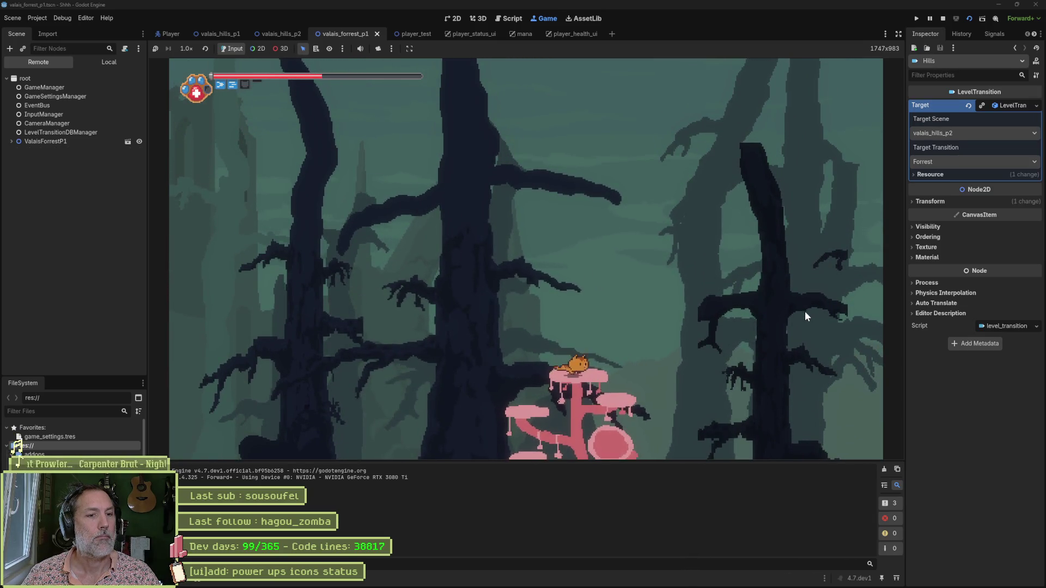
{"action": "key", "text": "space"}
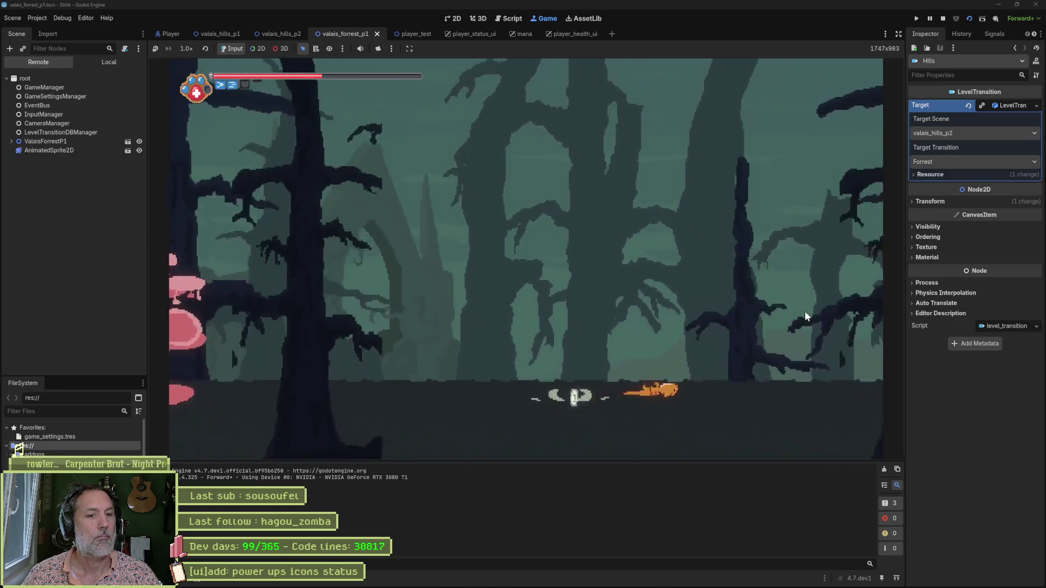
{"action": "key", "text": "Left"}
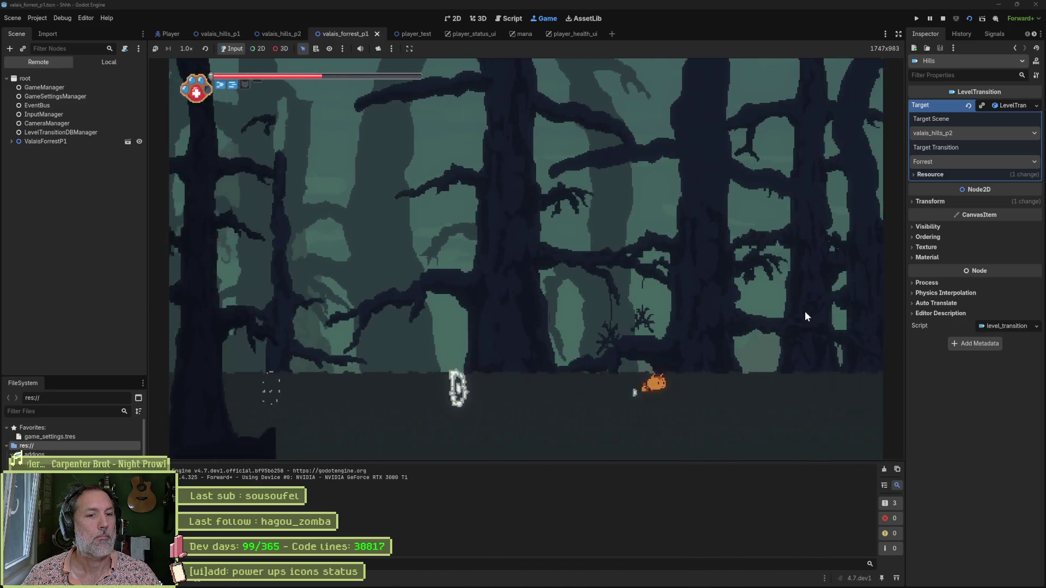
{"action": "key", "text": "Right"}
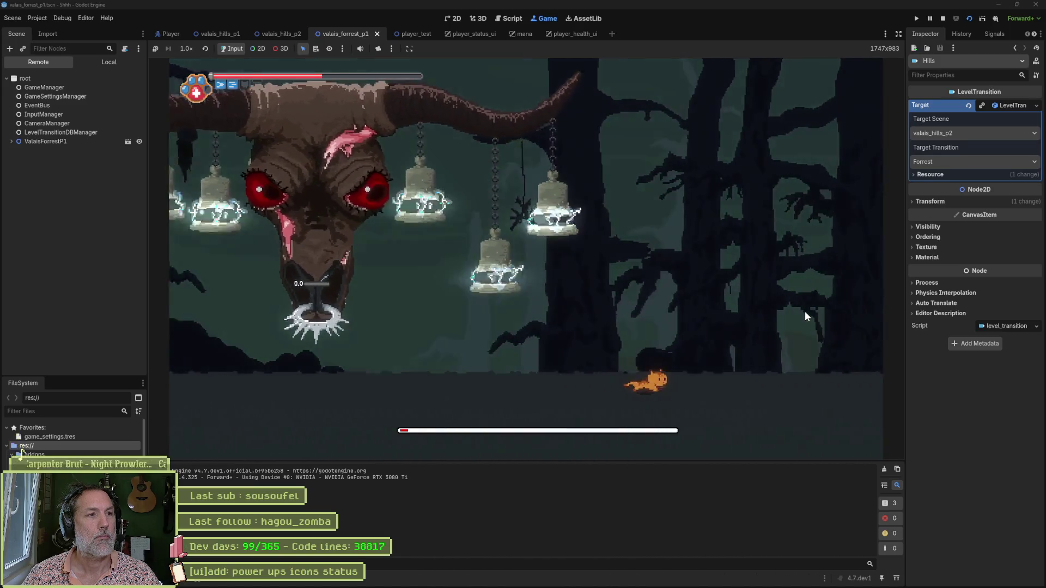
Dodge and damage the boss by dashing left and right, then stop the game
{"action": "key", "text": "Left"}
{"action": "key", "text": "space"}
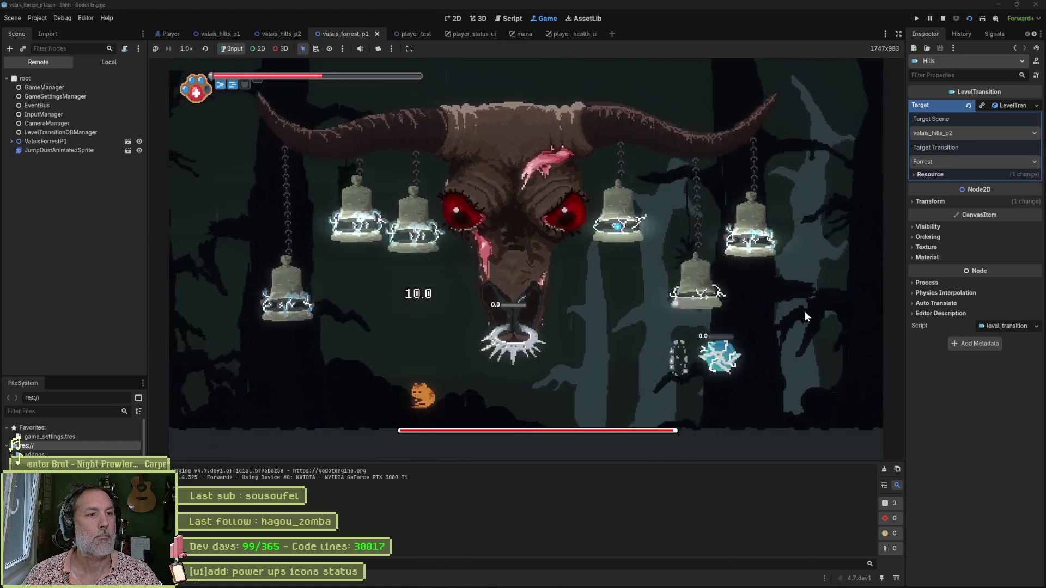
{"action": "key", "text": "Right"}
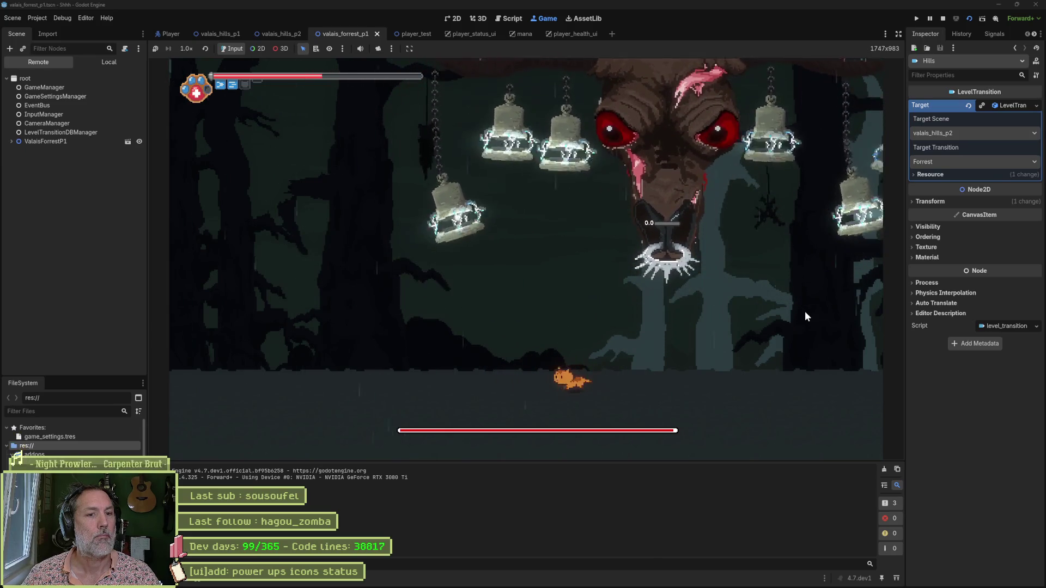
{"action": "key", "text": "Right"}
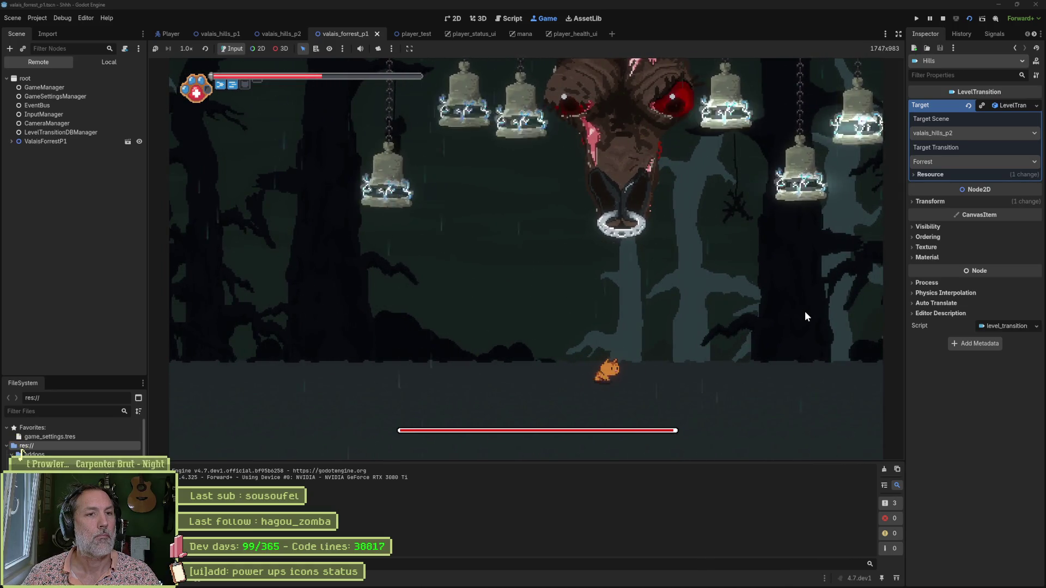
{"action": "key", "text": "Left"}
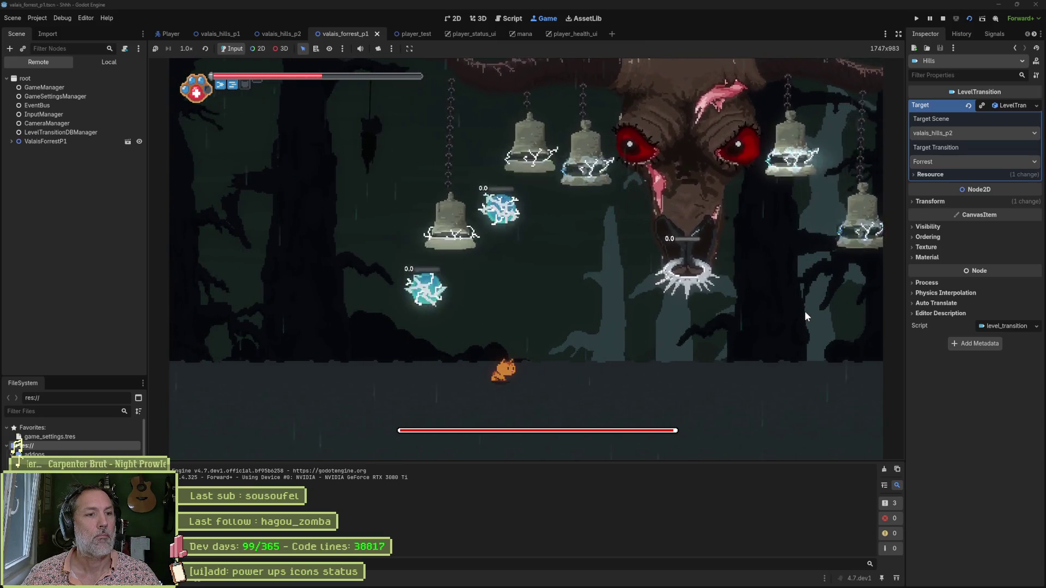
{"action": "key", "text": "Right"}
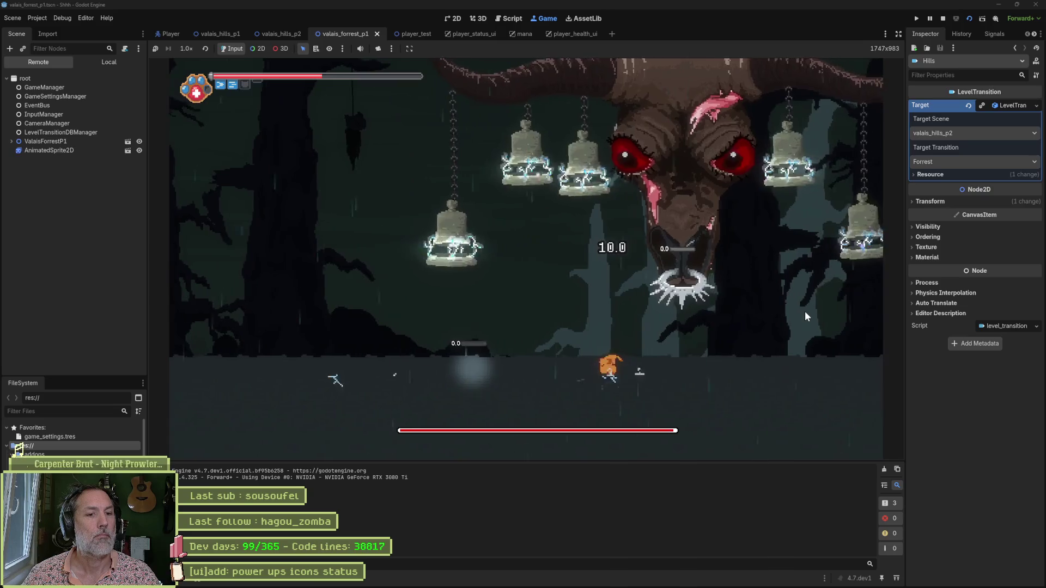
{"action": "key", "text": "Left"}
{"action": "key", "text": "Right"}
{"action": "key", "text": "Right"}
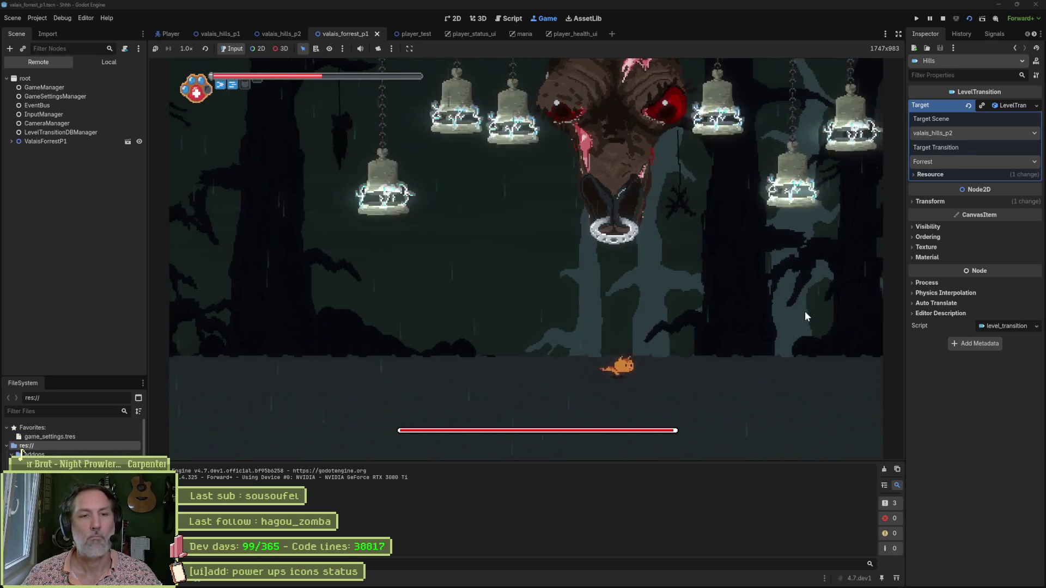
{"action": "key", "text": "Left"}
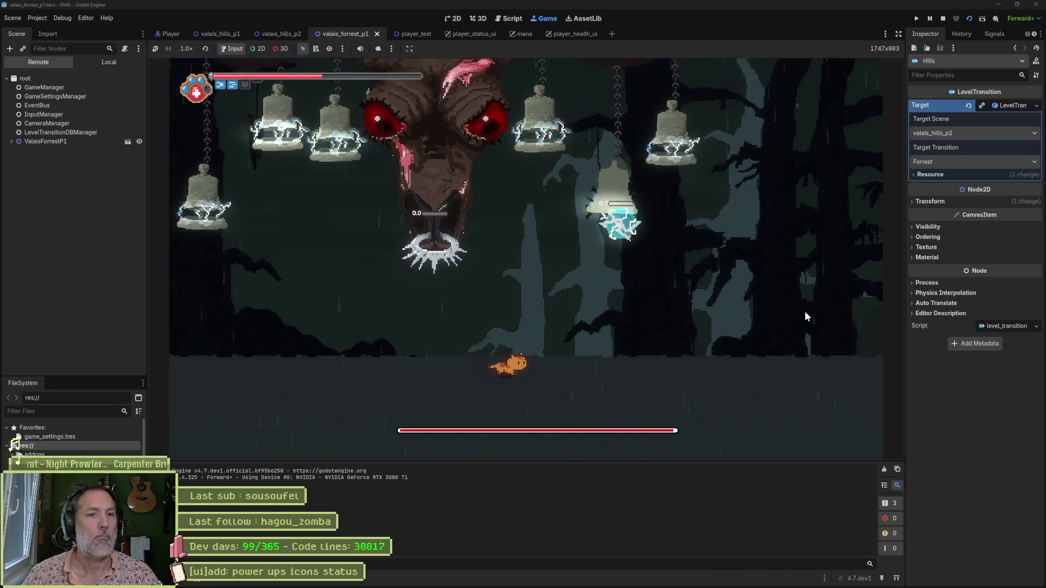
{"action": "key", "text": "Right"}
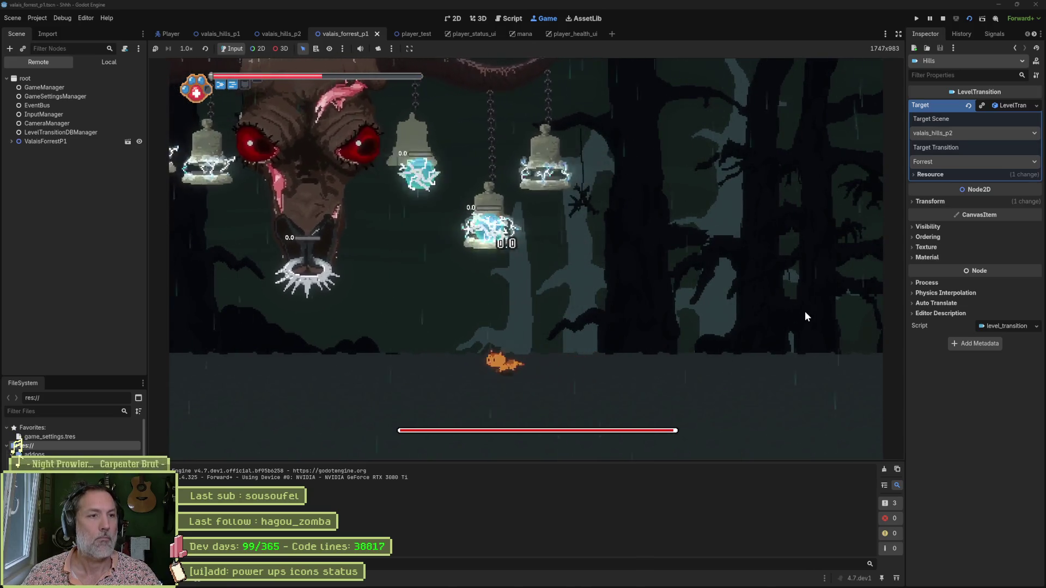
{"action": "key", "text": "Left"}
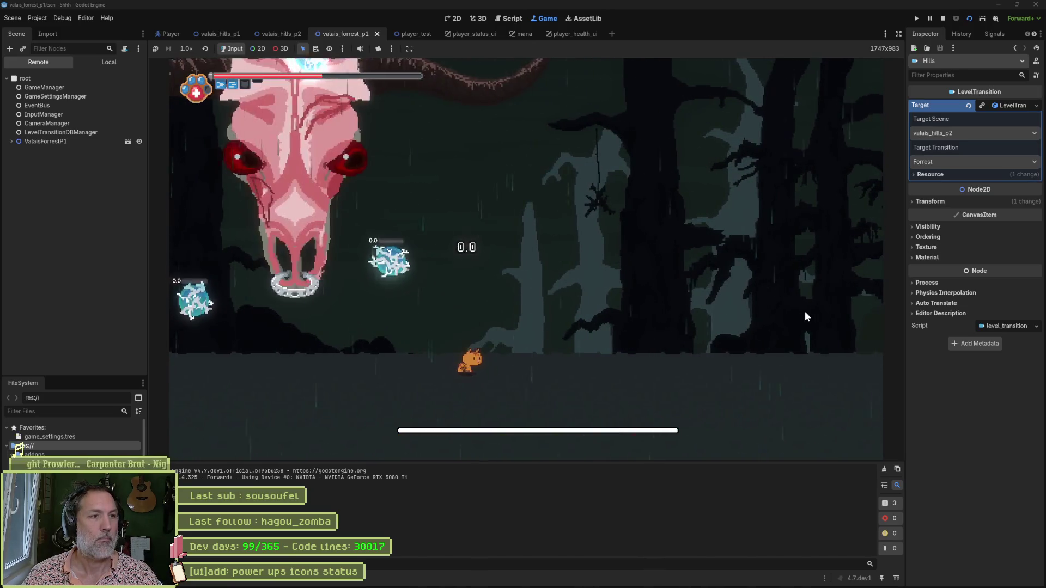
{"action": "key", "text": "Left"}
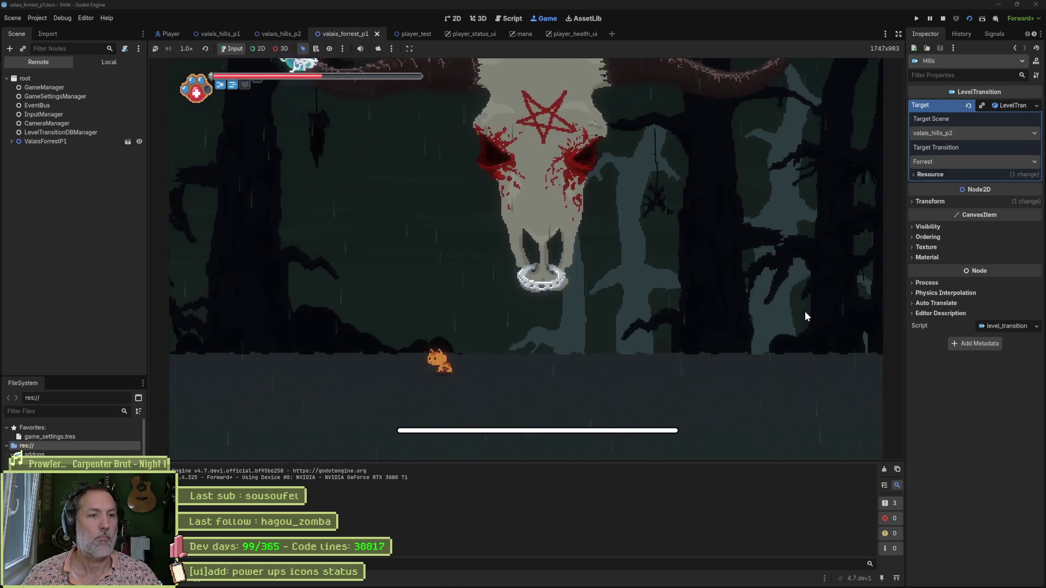
{"action": "key", "text": "Right"}
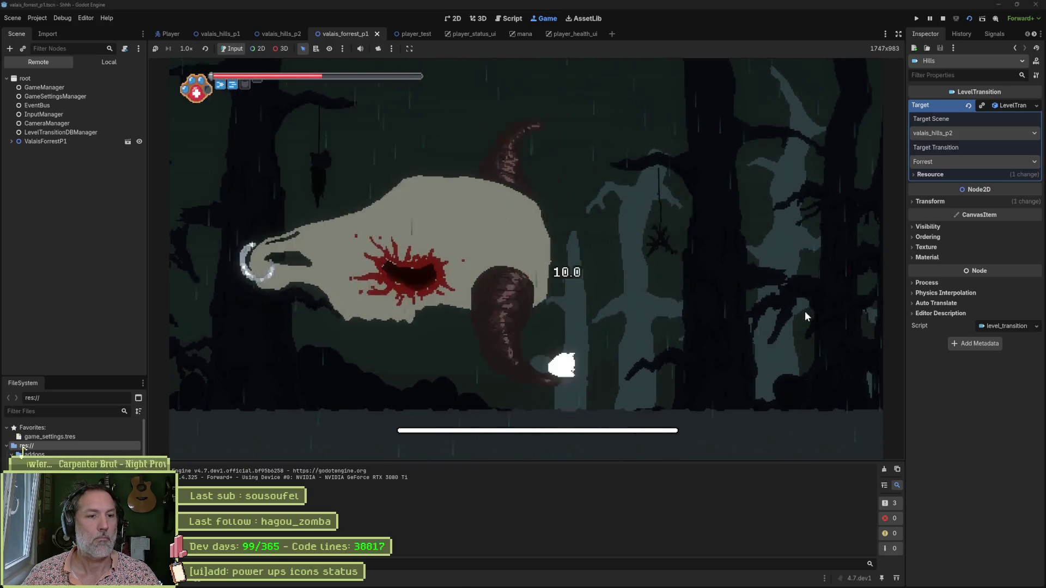
{"action": "key", "text": "Left"}
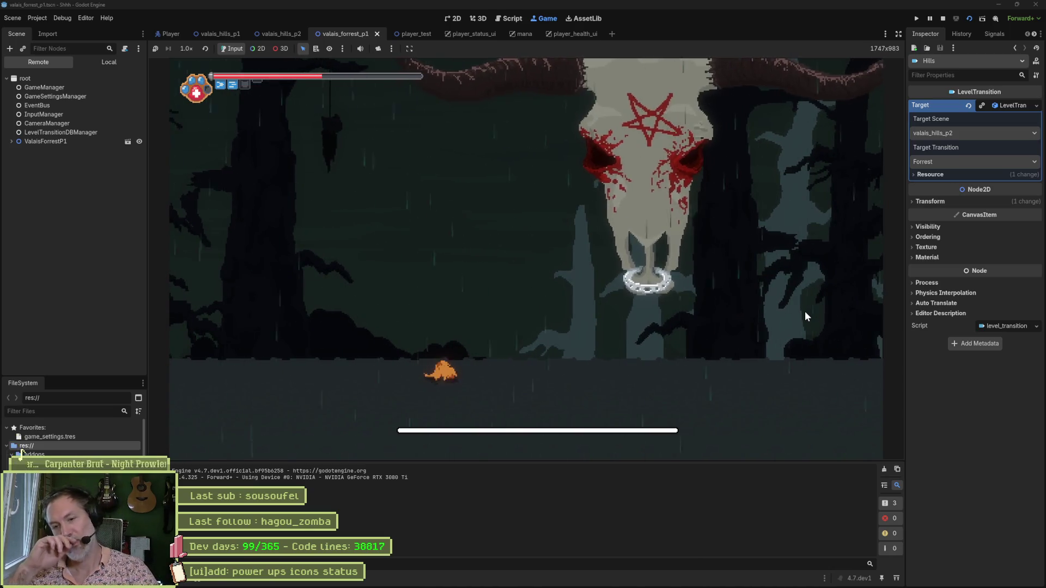
{"action": "key", "text": "F8"}
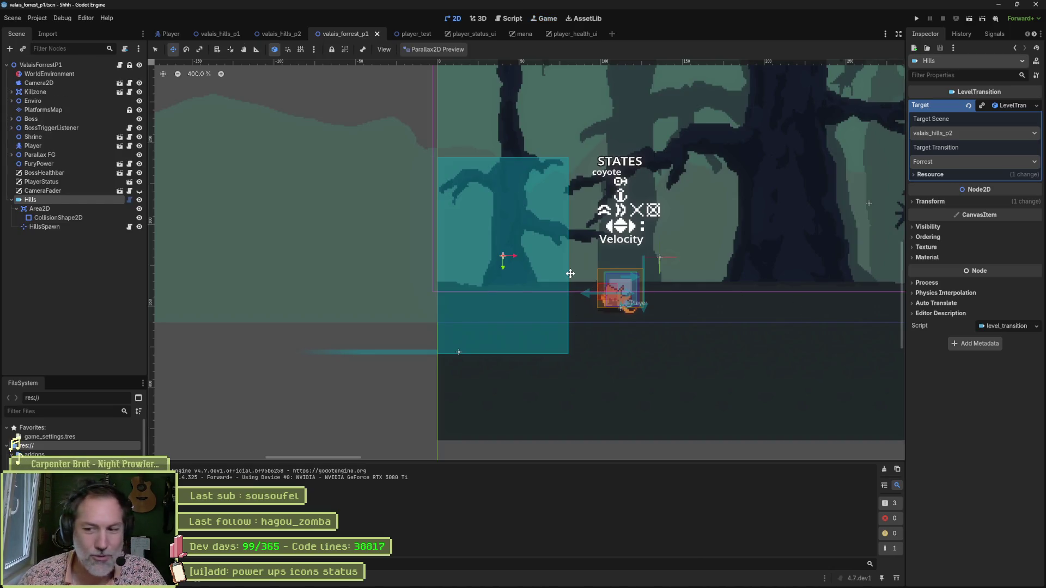
Run the current scene with F6, walk the cat past the hut, stop, and return to hud.aseprite
{"action": "scroll", "coordinate": [652, 291], "scroll_direction": "down", "scroll_amount": 10}
{"action": "scroll", "coordinate": [545, 292], "scroll_direction": "right", "scroll_amount": 5}
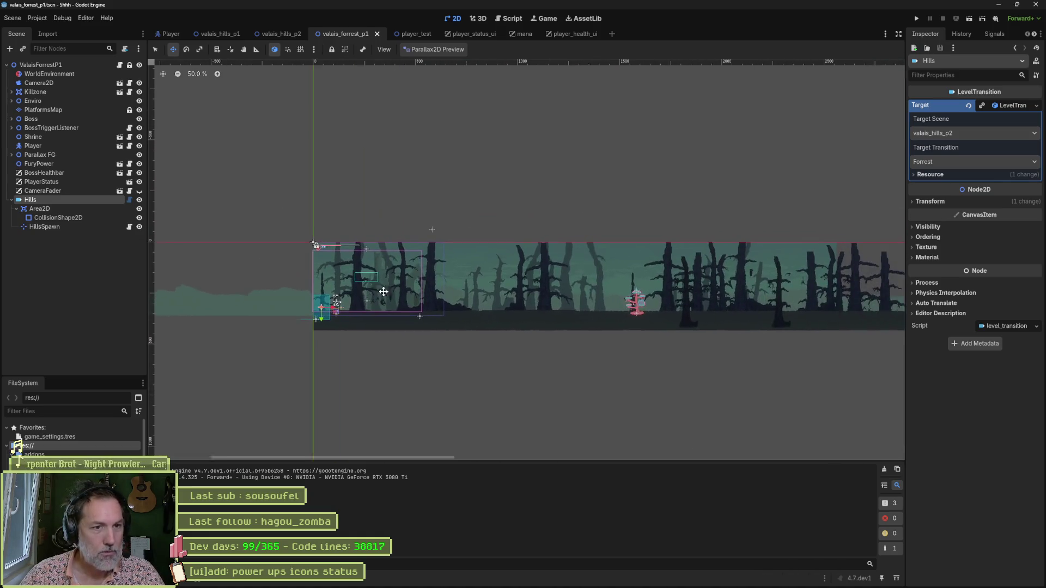
{"action": "key", "text": "F6"}
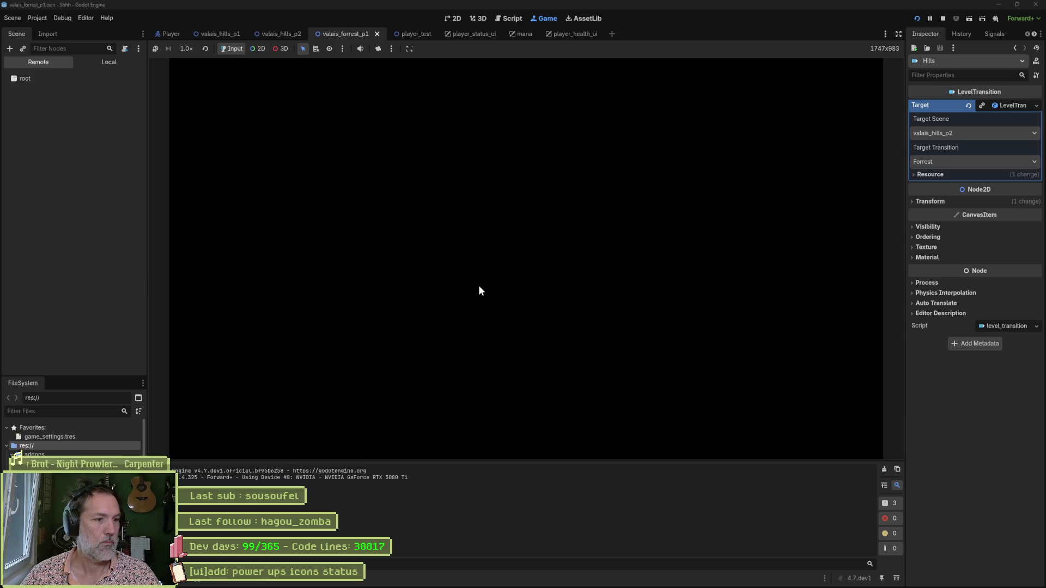
{"action": "key", "text": "Right"}
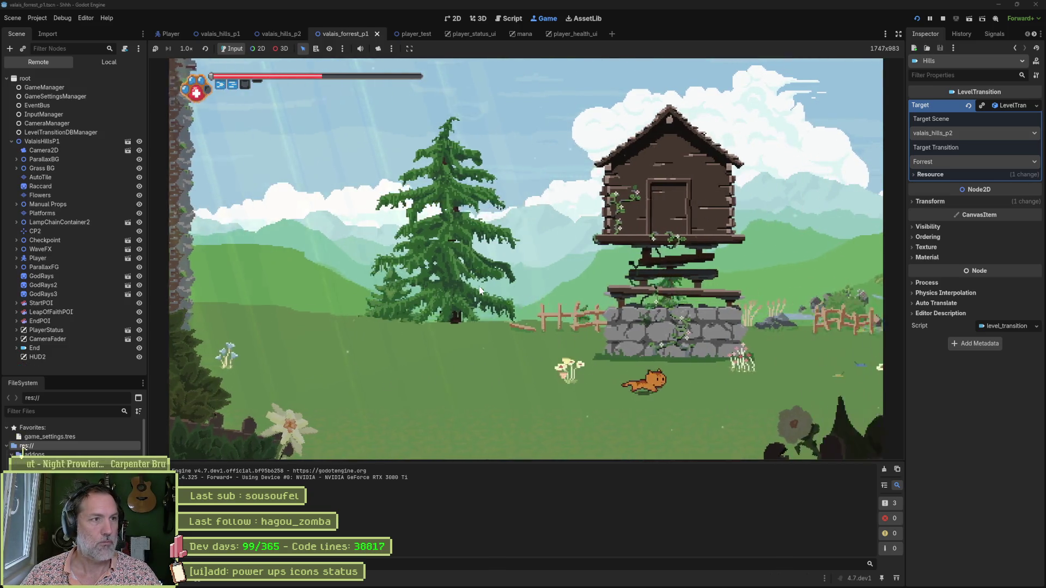
{"action": "key", "text": "Left"}
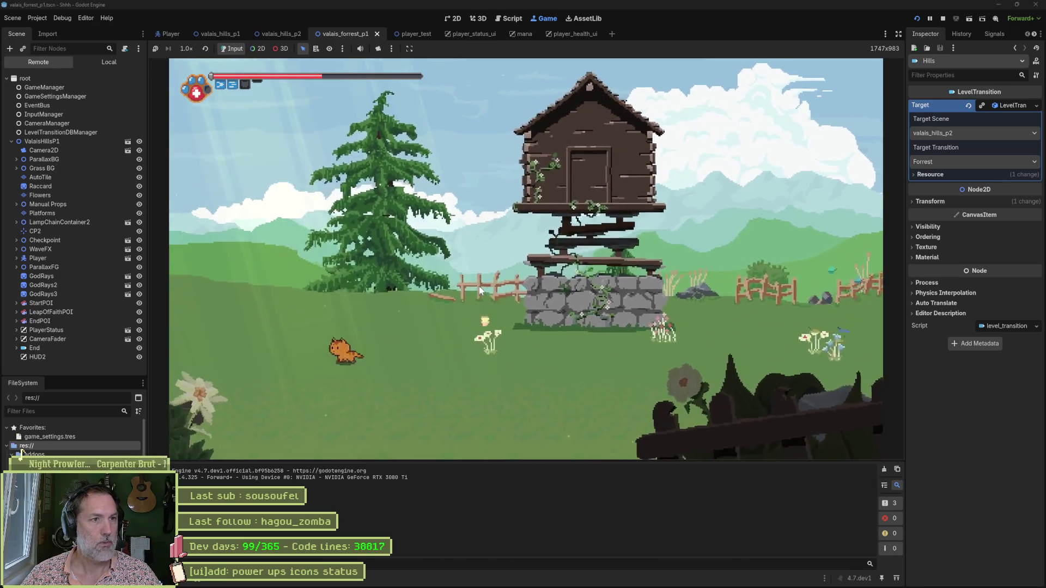
{"action": "key", "text": "F8"}
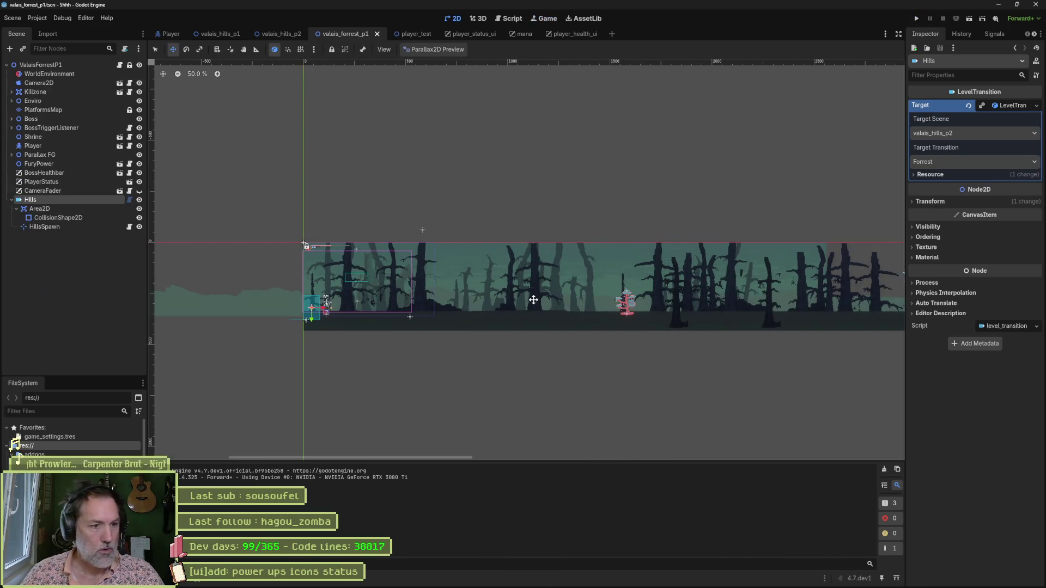
{"action": "mouse_move", "coordinate": [540, 587]}
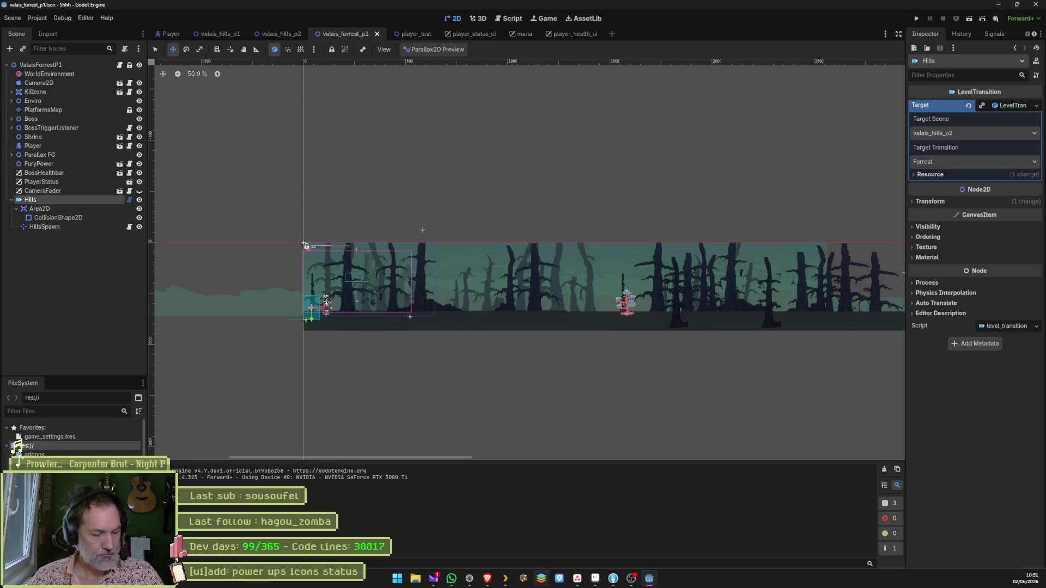
{"action": "left_click", "coordinate": [597, 580]}
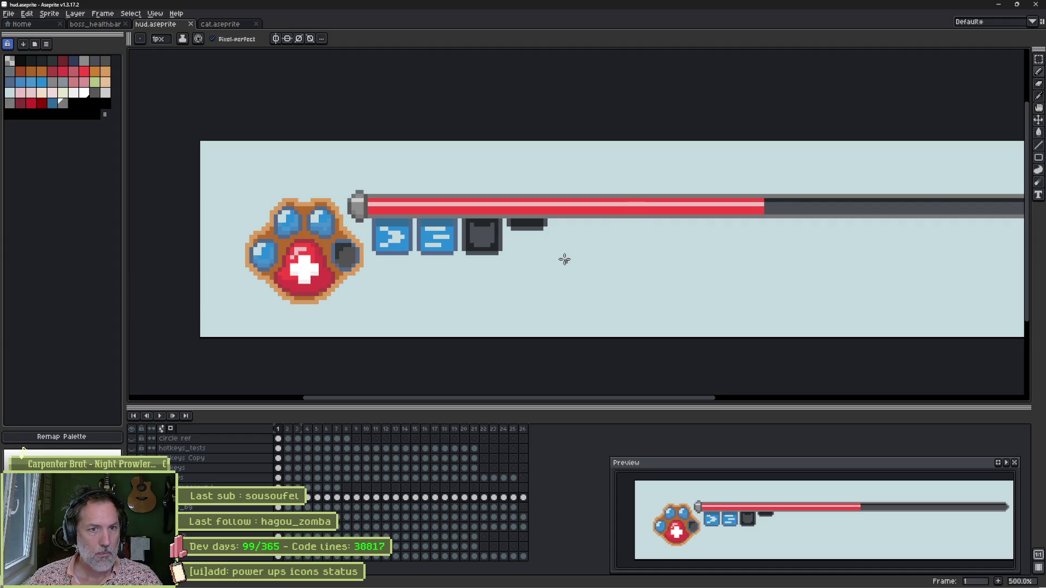
Draw a dark palette pixel on the health bar's top edge, undo it, and switch to the browser
{"action": "mouse_move", "coordinate": [606, 239]}
{"action": "left_mouse_down"}
{"action": "mouse_move", "coordinate": [390, 248]}
{"action": "mouse_move", "coordinate": [563, 247]}
{"action": "left_mouse_up"}
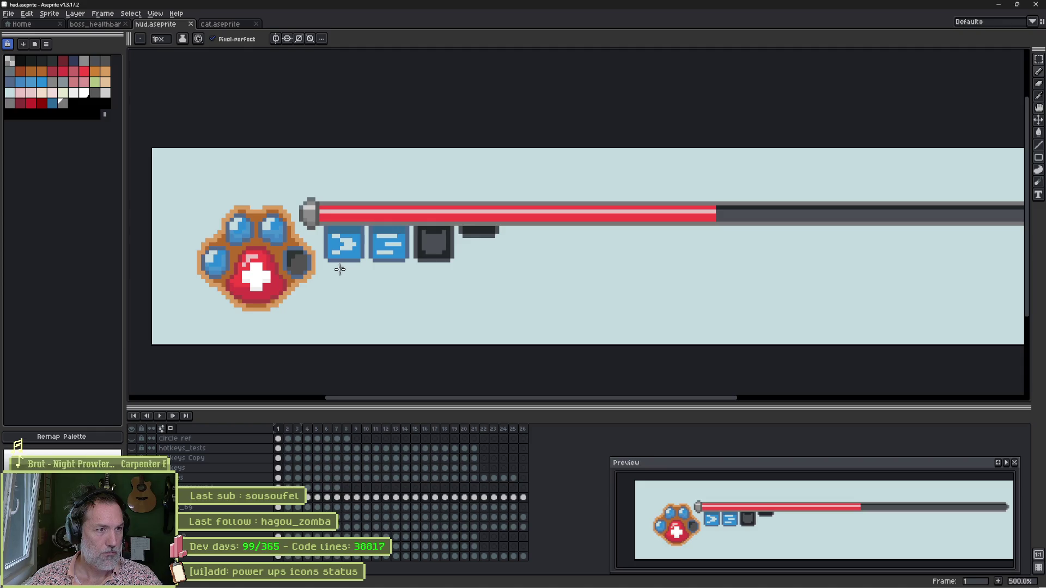
{"action": "key", "text": "ctrl"}
{"action": "key", "text": "b"}
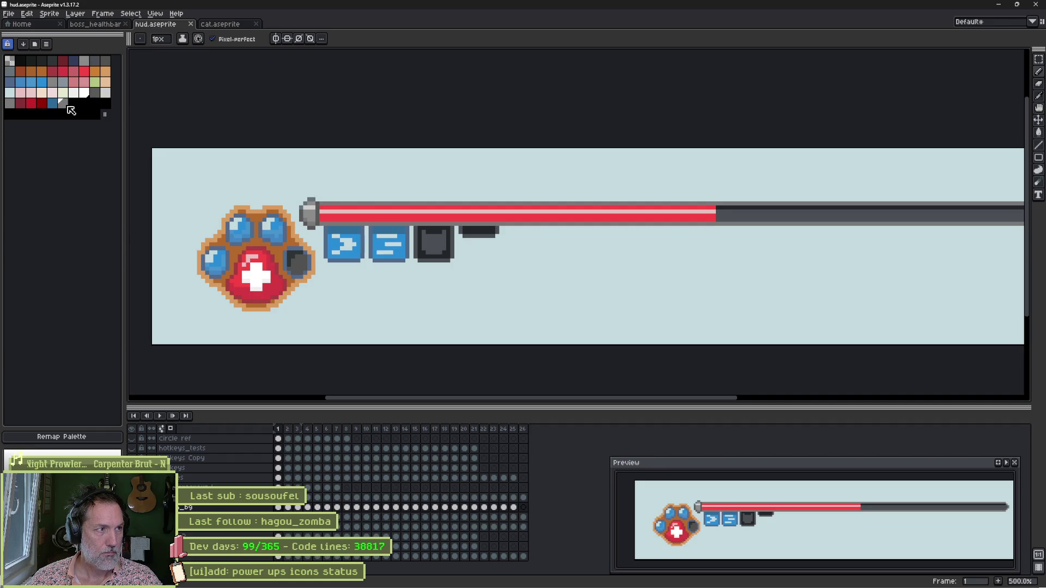
{"action": "left_click", "coordinate": [42, 61]}
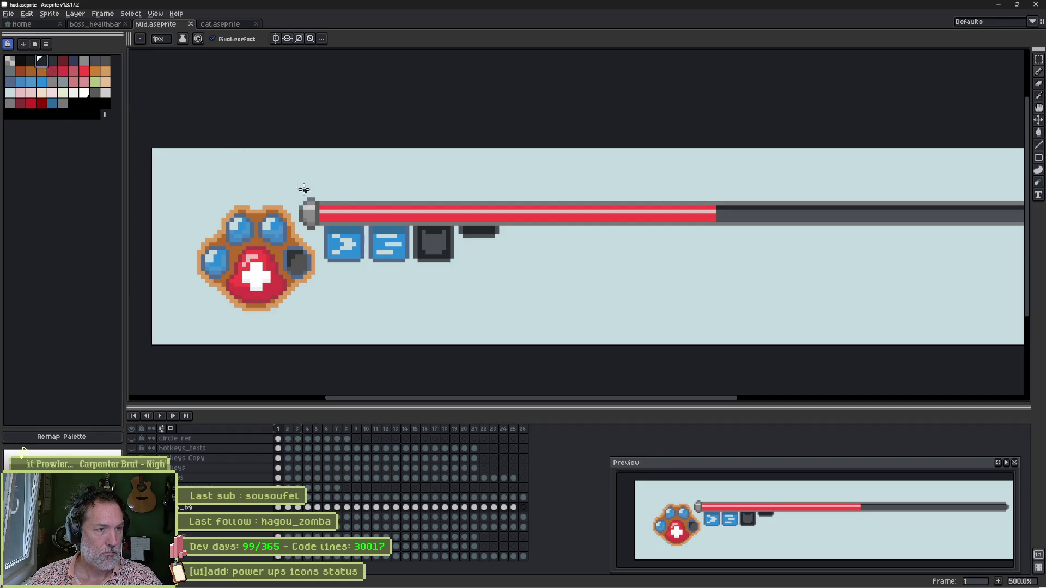
{"action": "left_click", "coordinate": [337, 203]}
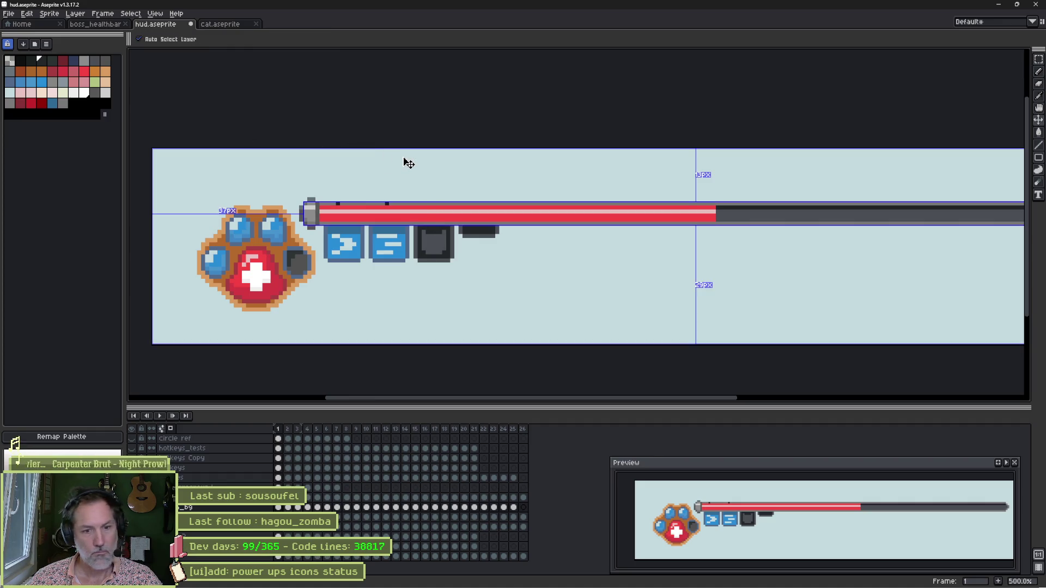
{"action": "key", "text": "ctrl+z"}
{"action": "key", "text": "ctrl+z"}
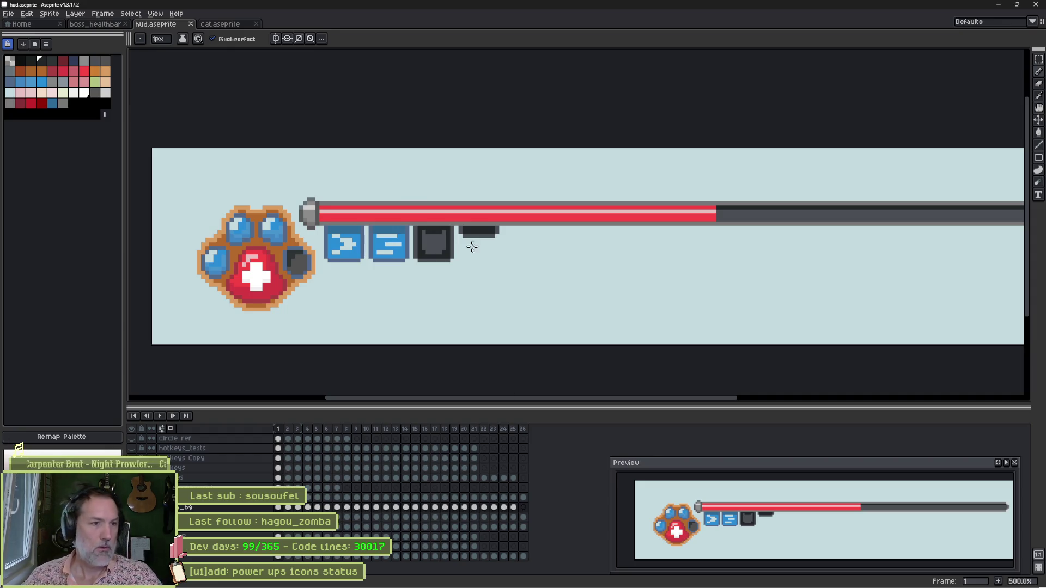
{"action": "mouse_move", "coordinate": [580, 583]}
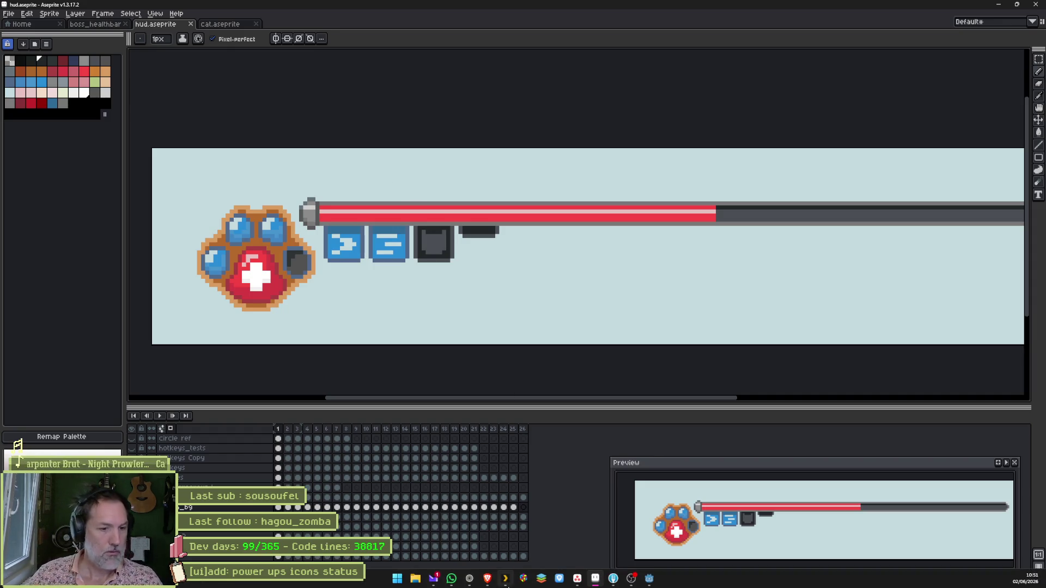
{"action": "left_click", "coordinate": [469, 579]}
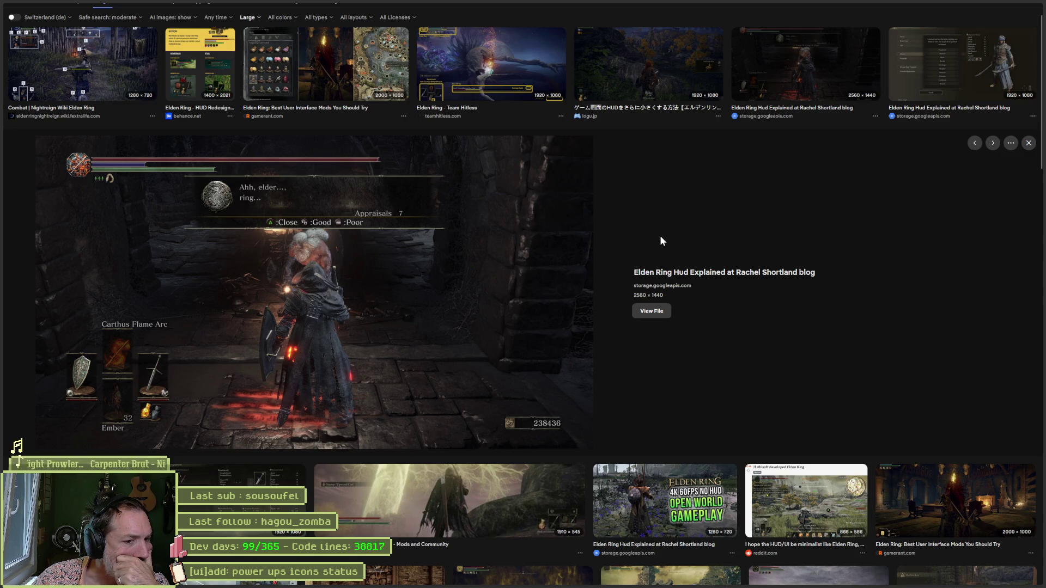
Search images for 'hollow knight ui' and open the Hollow Knight health bar preview
{"action": "key", "text": "ctrl+l"}
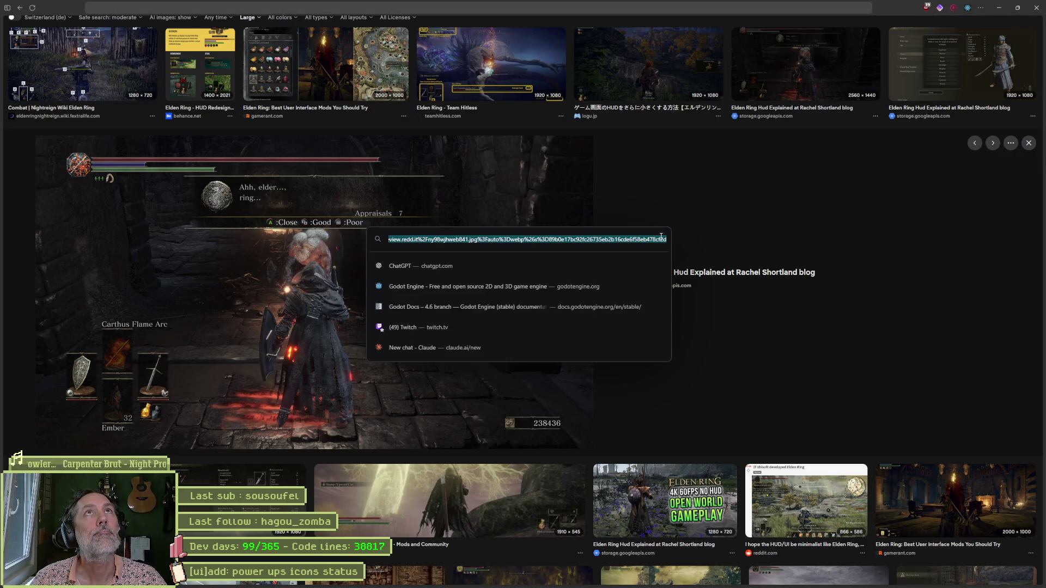
{"action": "type", "text": "hollow"}
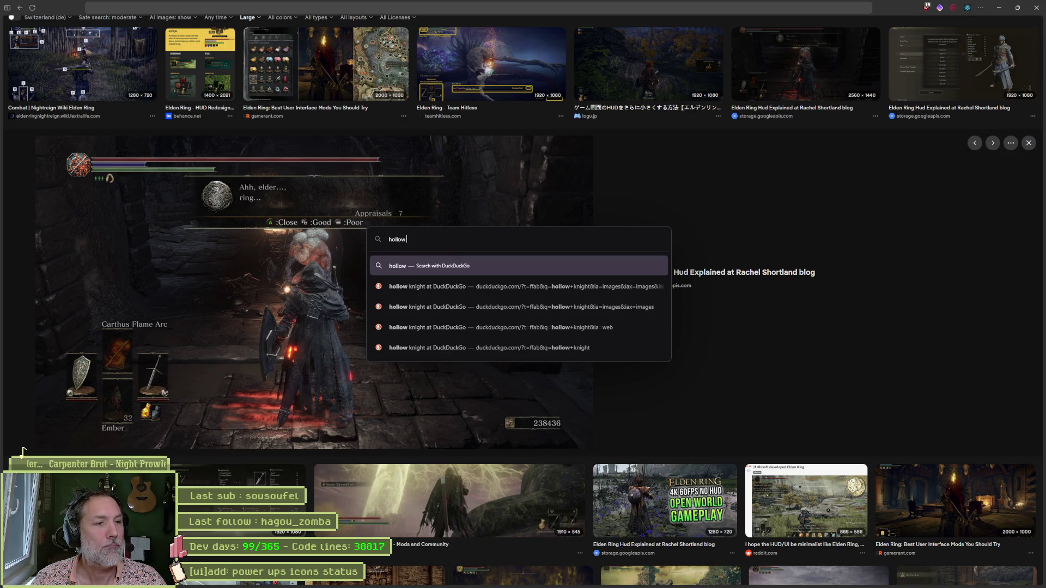
{"action": "type", "text": " knight ui"}
{"action": "key", "text": "Return"}
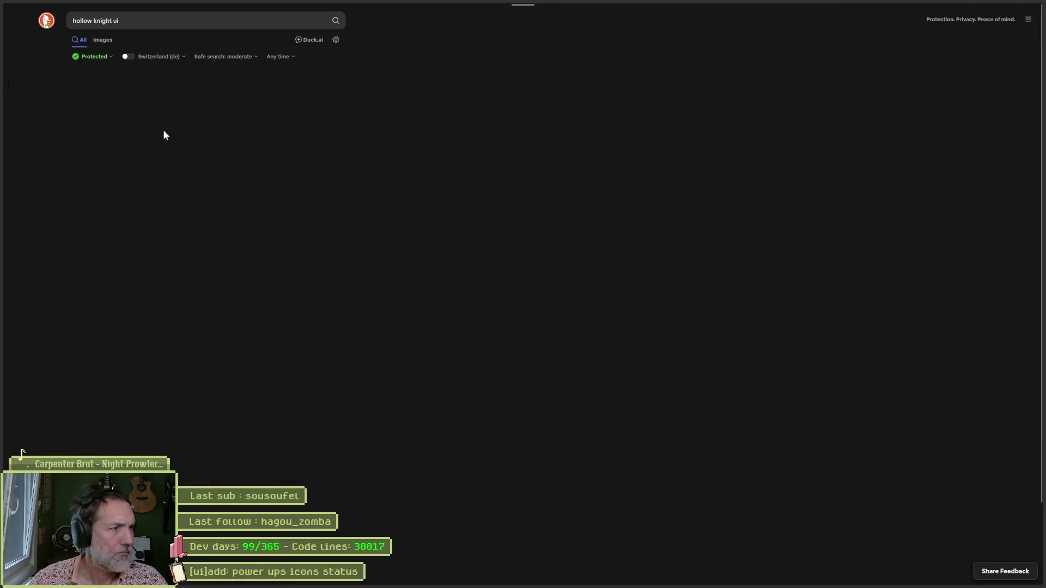
{"action": "left_click", "coordinate": [104, 43]}
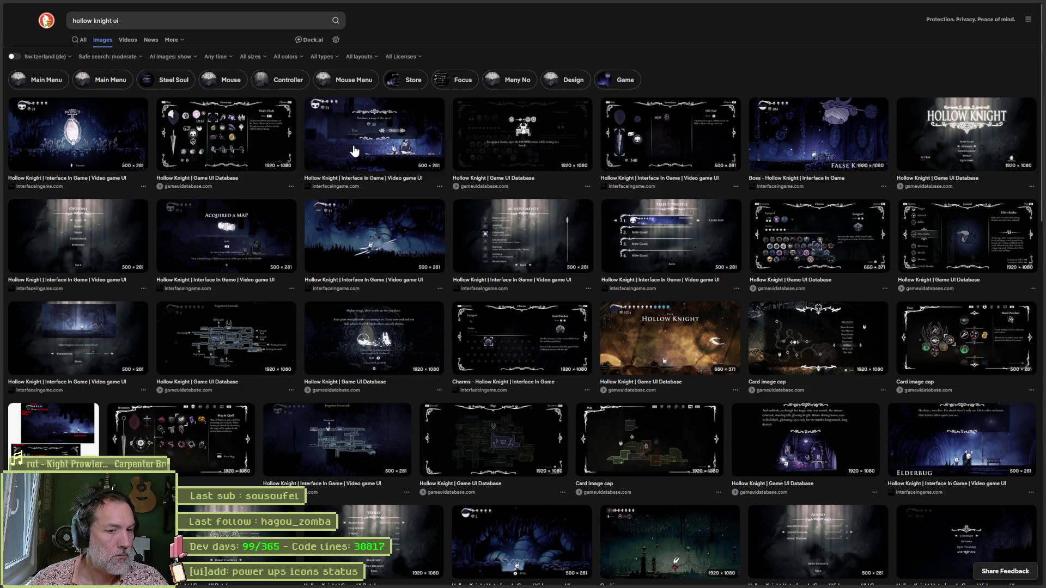
{"action": "scroll", "coordinate": [355, 151], "scroll_direction": "down", "scroll_amount": 5}
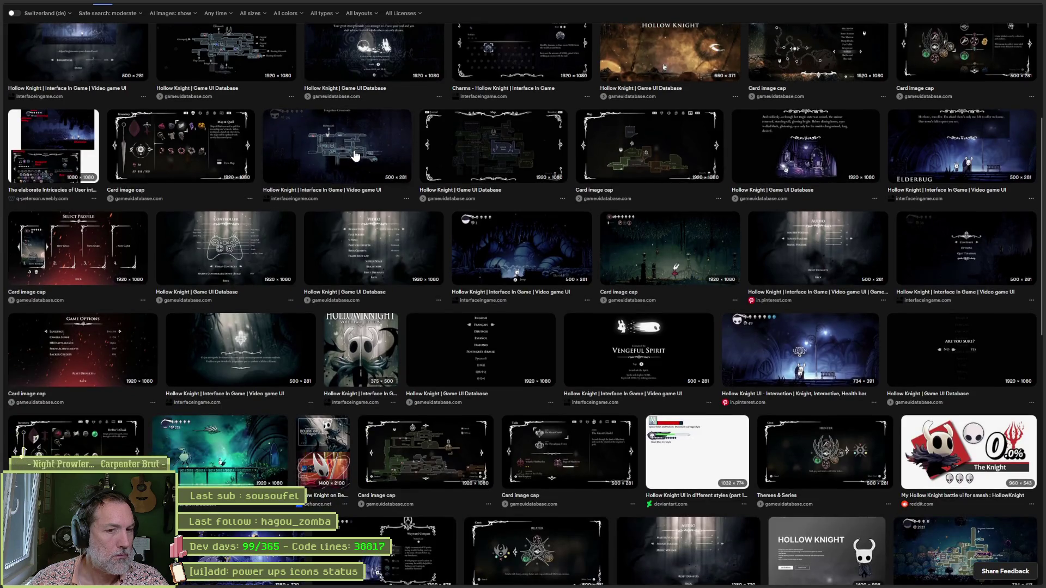
{"action": "left_click", "coordinate": [802, 357]}
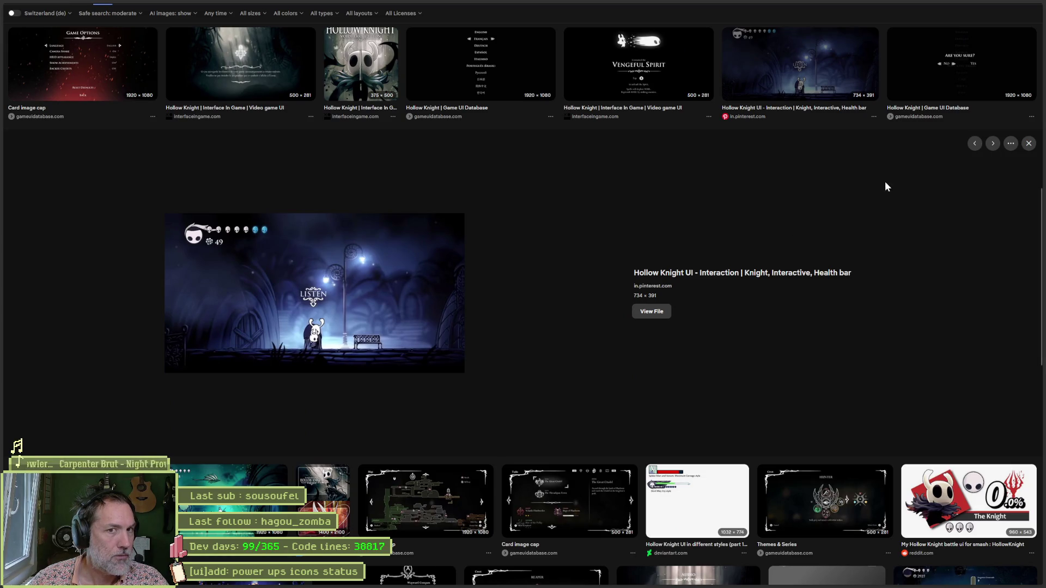
{"action": "key", "text": "alt+Tab"}
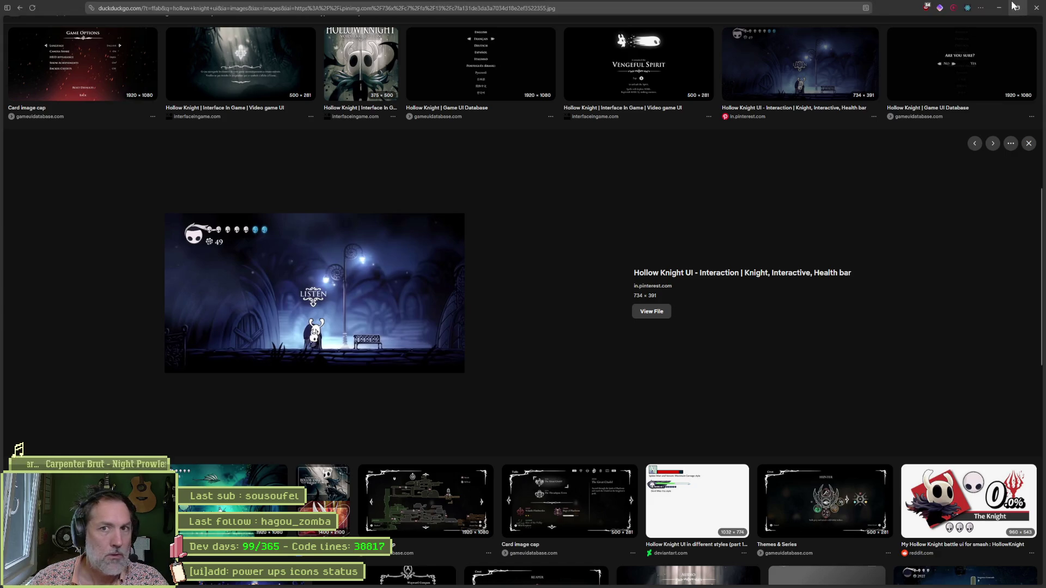
{"action": "scroll", "coordinate": [654, 242], "scroll_direction": "down", "scroll_amount": 2}
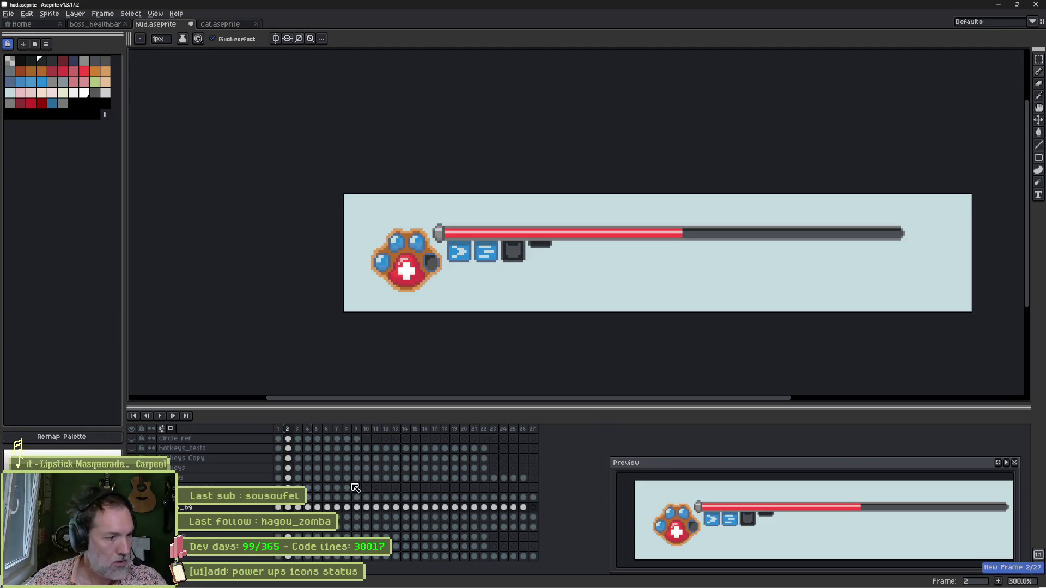
Add a new animation frame, select the paw icon's layer and choose black from the palette
{"action": "key", "text": "alt+n"}
{"action": "scroll", "coordinate": [439, 285], "scroll_direction": "up", "scroll_amount": 2}
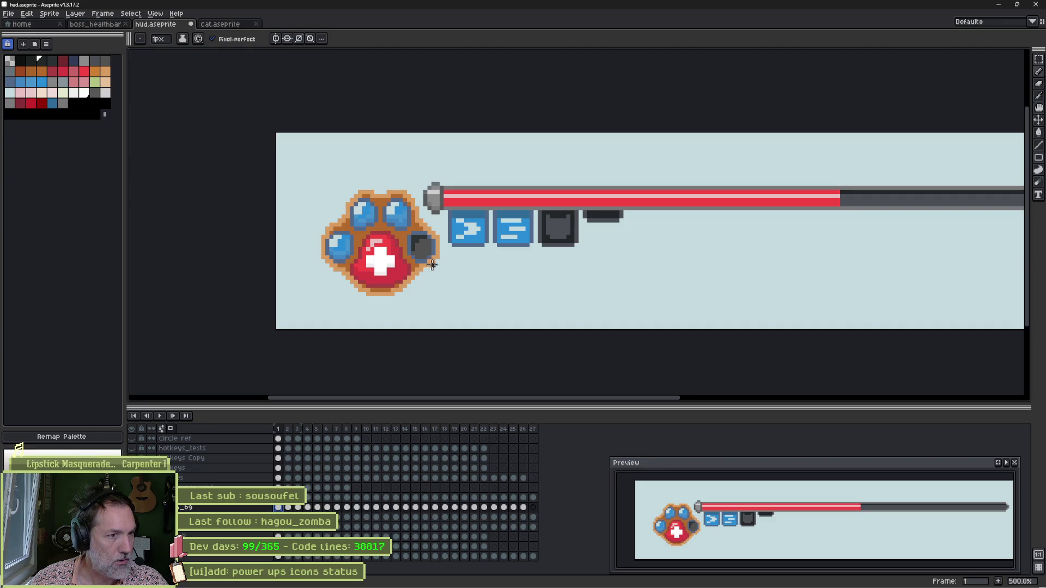
{"action": "key", "text": "v"}
{"action": "left_click", "coordinate": [429, 273]}
{"action": "key", "text": "b"}
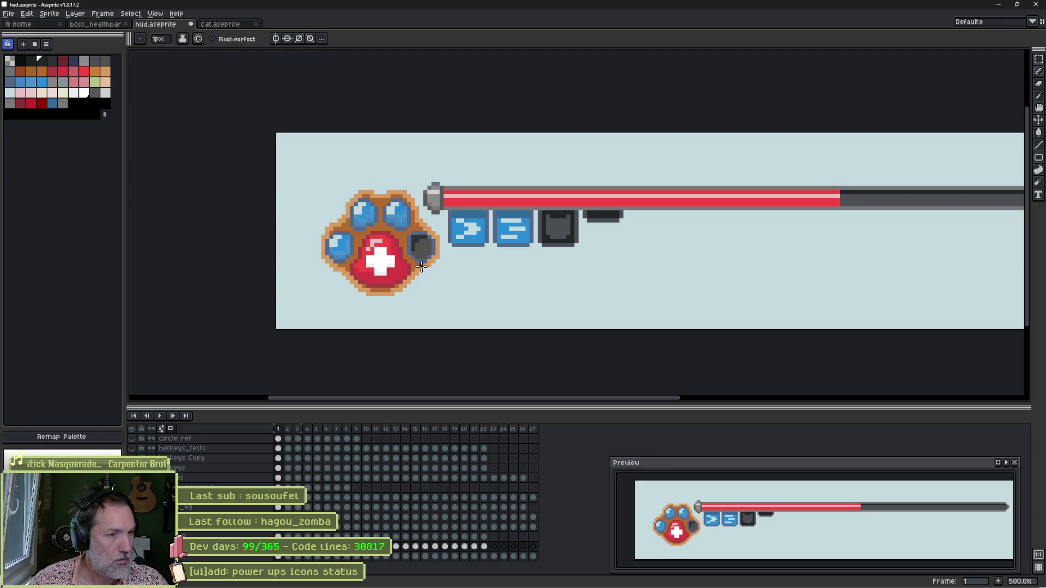
{"action": "left_click", "coordinate": [422, 266], "text": "alt"}
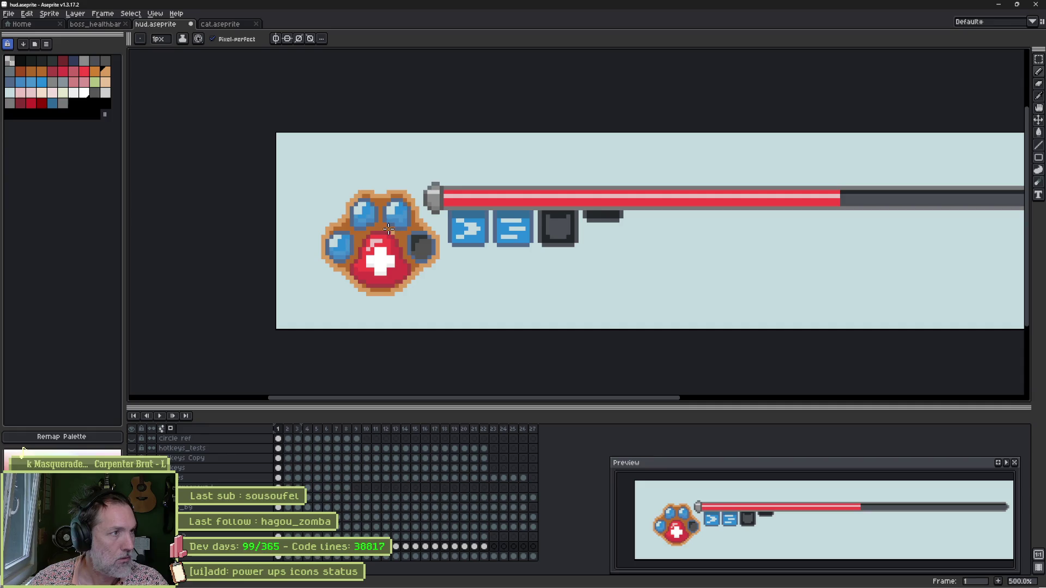
{"action": "left_click", "coordinate": [75, 104]}
Fill the paw, health bar and three power-up icon outlines with black
{"action": "key", "text": "g"}
{"action": "left_click", "coordinate": [421, 266]}
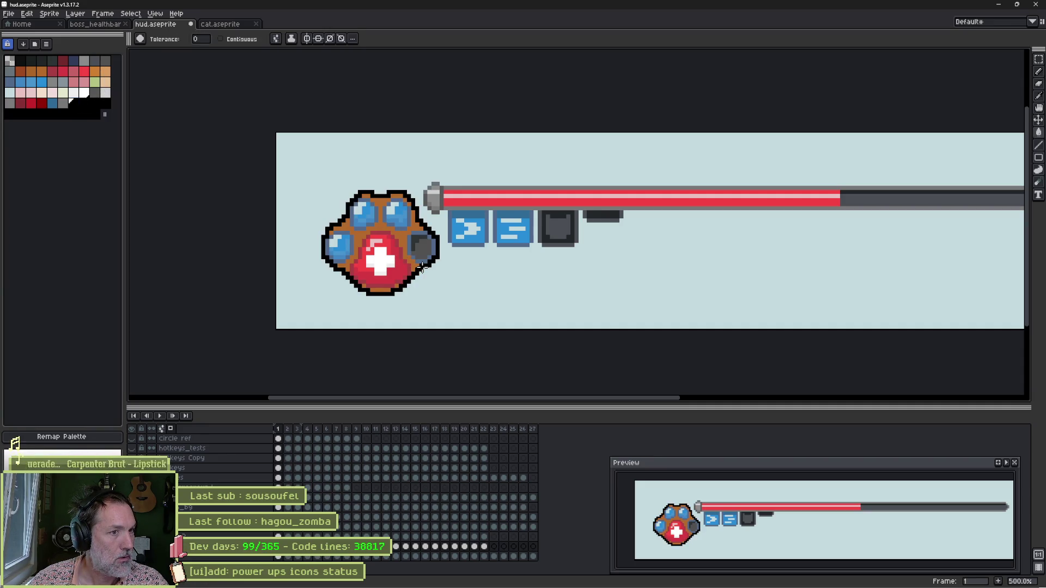
{"action": "left_click", "coordinate": [507, 188]}
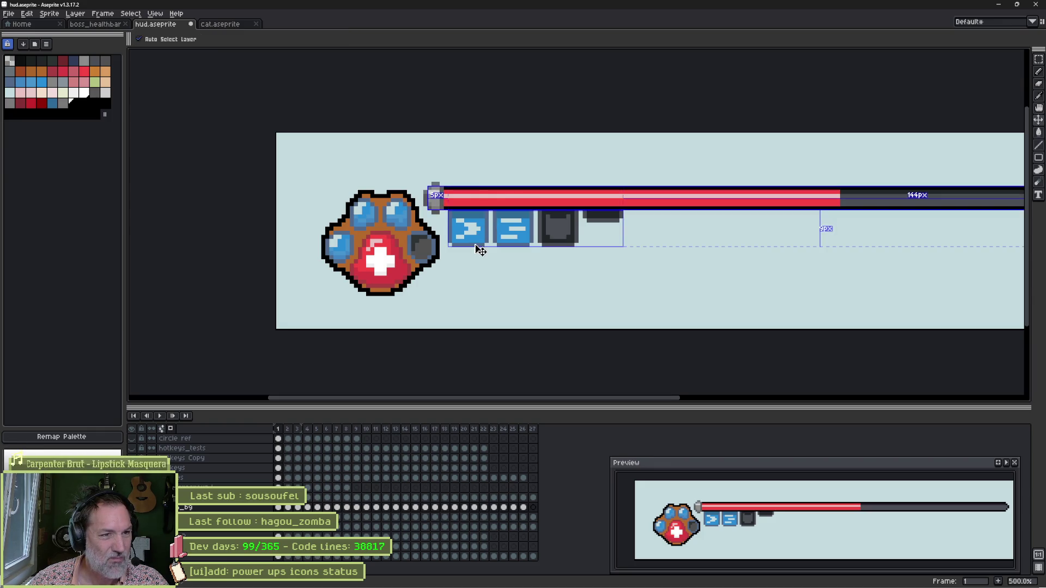
{"action": "left_click", "coordinate": [477, 245]}
{"action": "left_click", "coordinate": [557, 245]}
{"action": "key", "text": "v"}
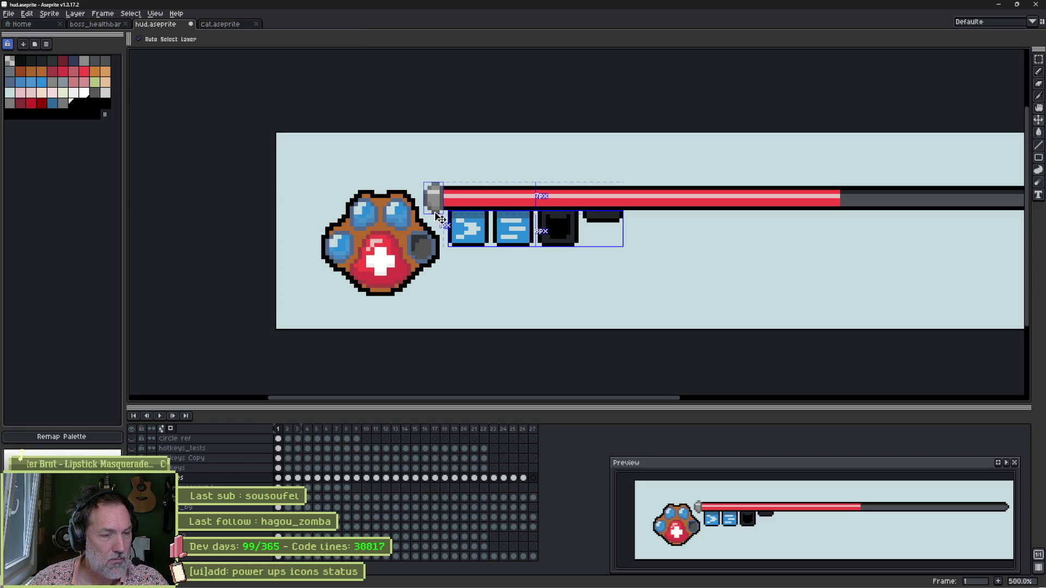
{"action": "left_click", "coordinate": [434, 211]}
{"action": "key", "text": "g"}
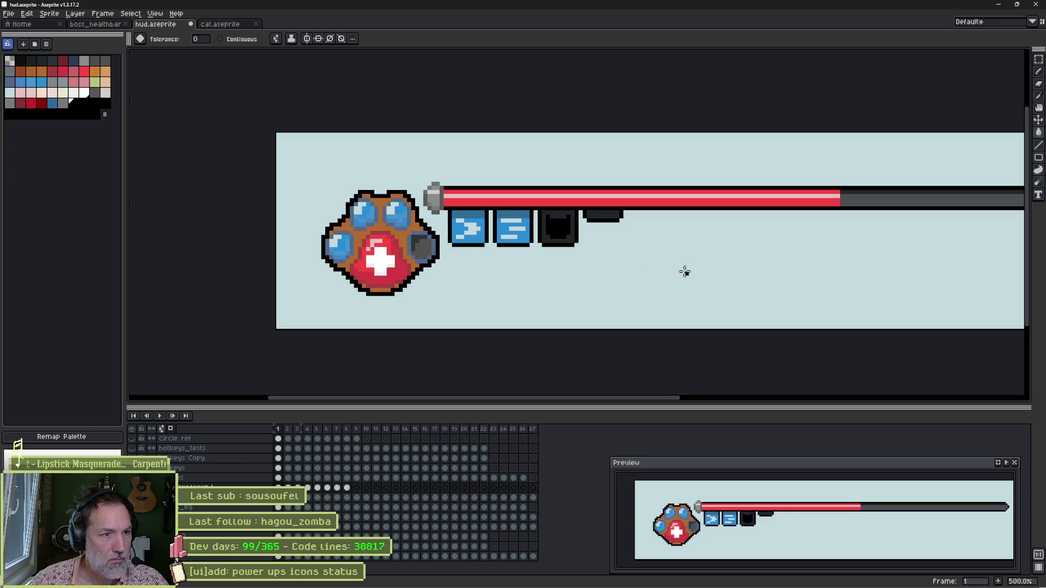
{"action": "scroll", "coordinate": [703, 264], "scroll_direction": "down", "scroll_amount": 3}
{"action": "scroll", "coordinate": [643, 295], "scroll_direction": "up", "scroll_amount": 1}
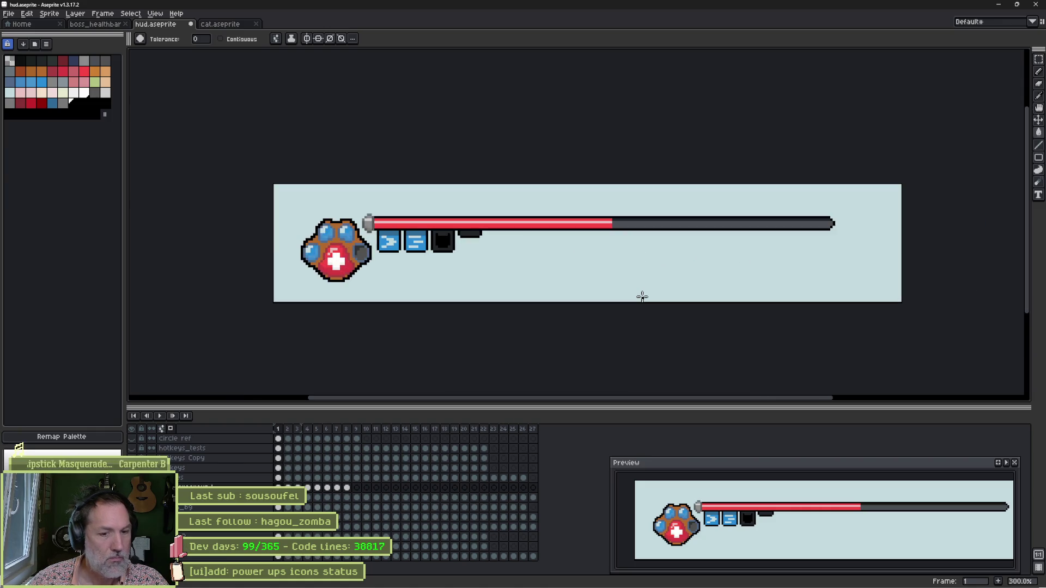
Compare both frames and move the lighter-outlined frame to be first in the timeline
{"action": "key", "text": "Right"}
{"action": "key", "text": "Left"}
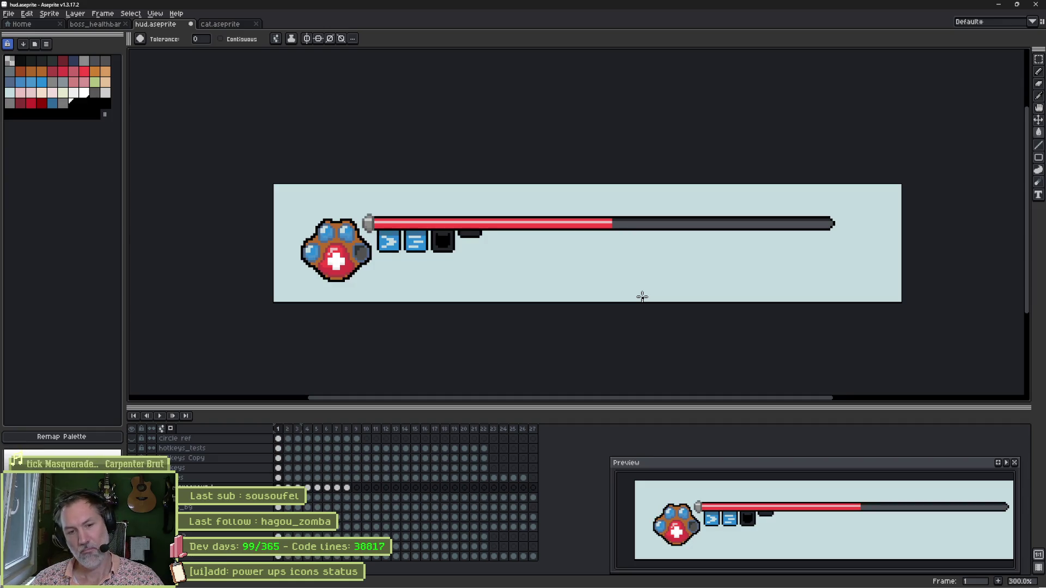
{"action": "key", "text": "Right"}
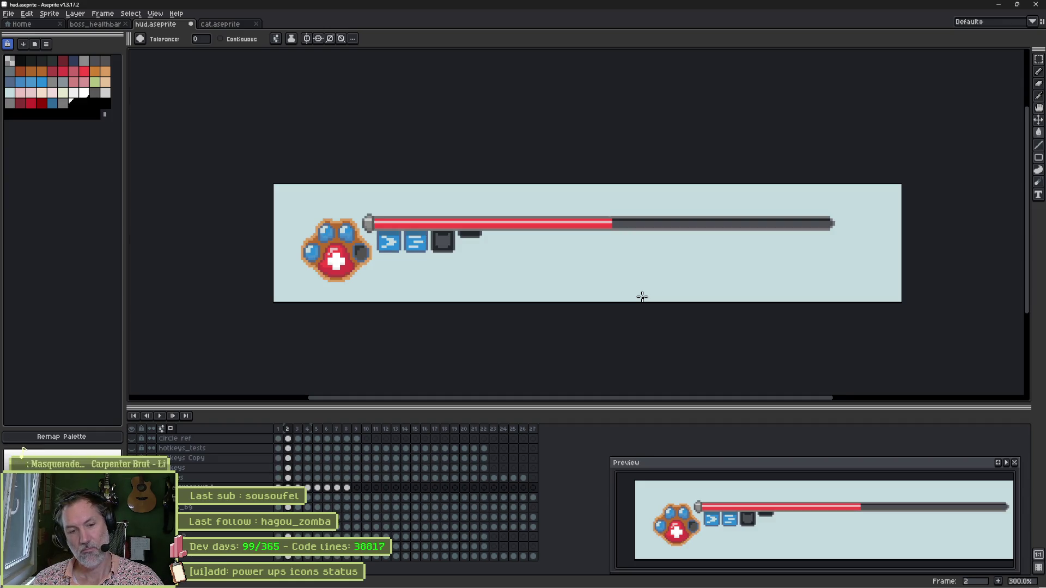
{"action": "key", "text": "Left"}
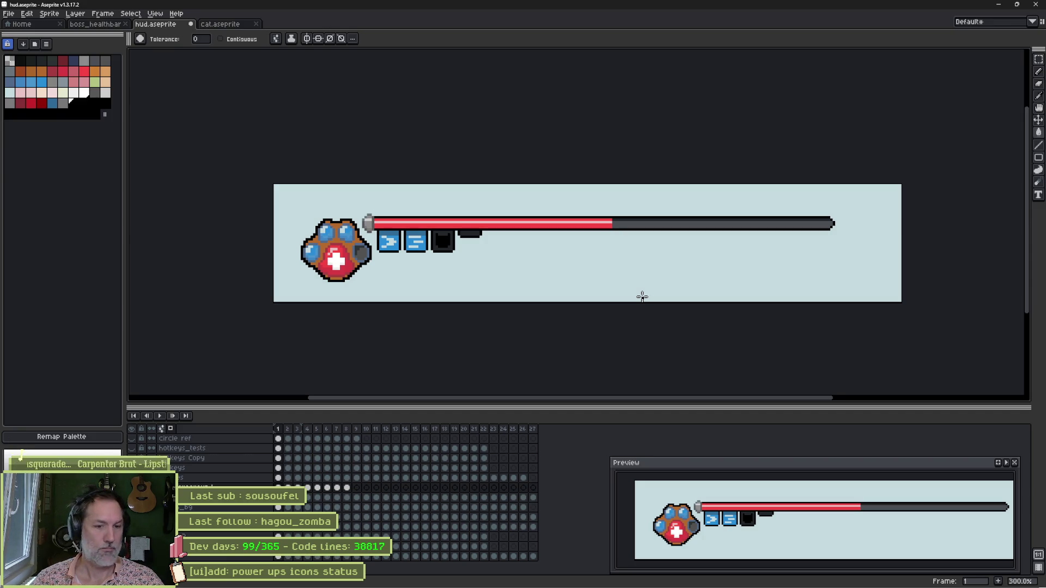
{"action": "left_click", "coordinate": [278, 429]}
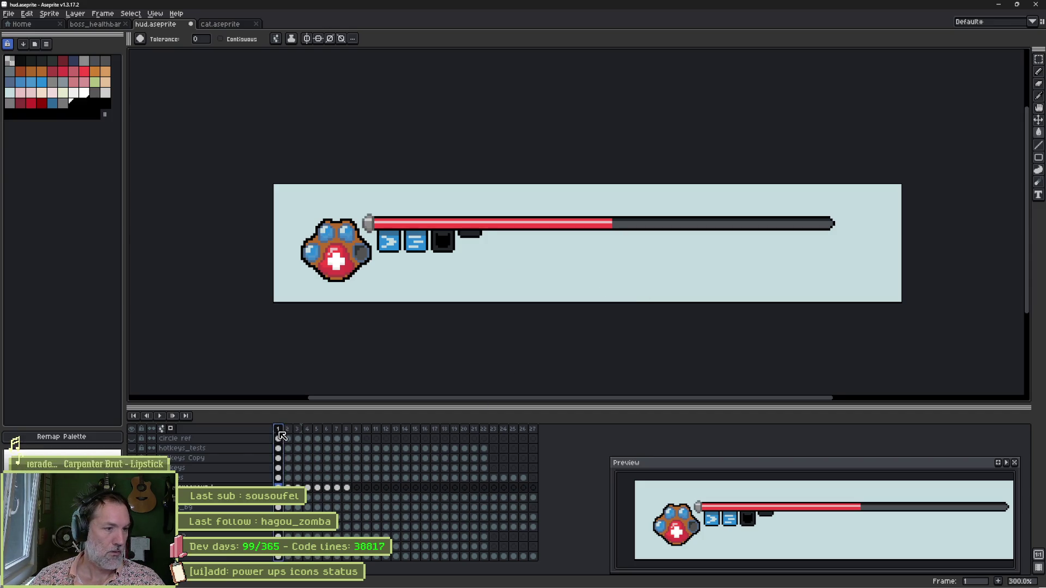
{"action": "left_click_drag", "start_coordinate": [287, 436], "coordinate": [298, 436]}
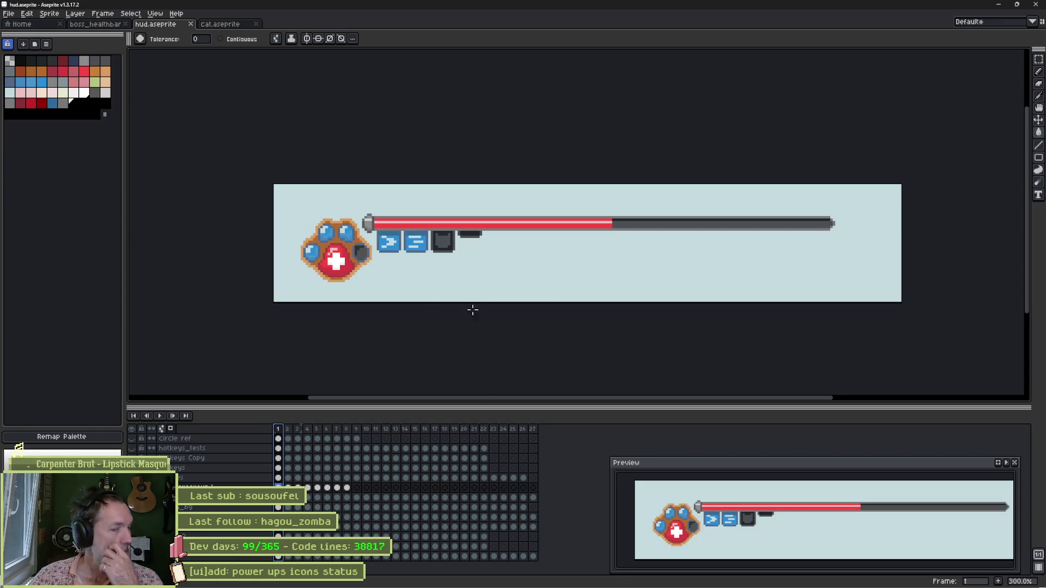
Try pale and black bar outline colours, settle on grey, and save hud.aseprite
{"action": "scroll", "coordinate": [575, 278], "scroll_direction": "up", "scroll_amount": 2}
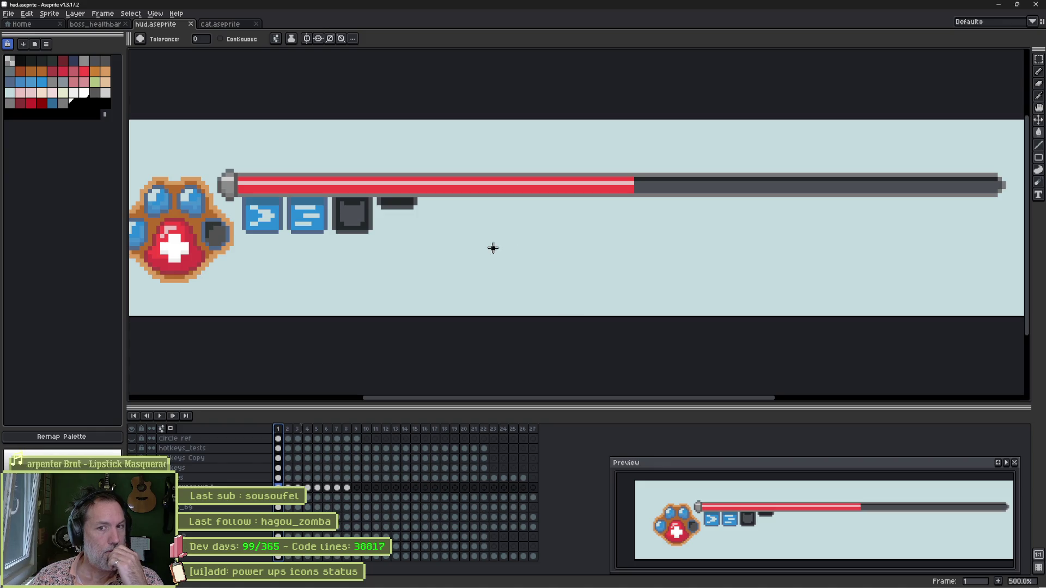
{"action": "left_click", "coordinate": [374, 174], "text": "alt"}
{"action": "left_click", "coordinate": [375, 174], "text": "ctrl"}
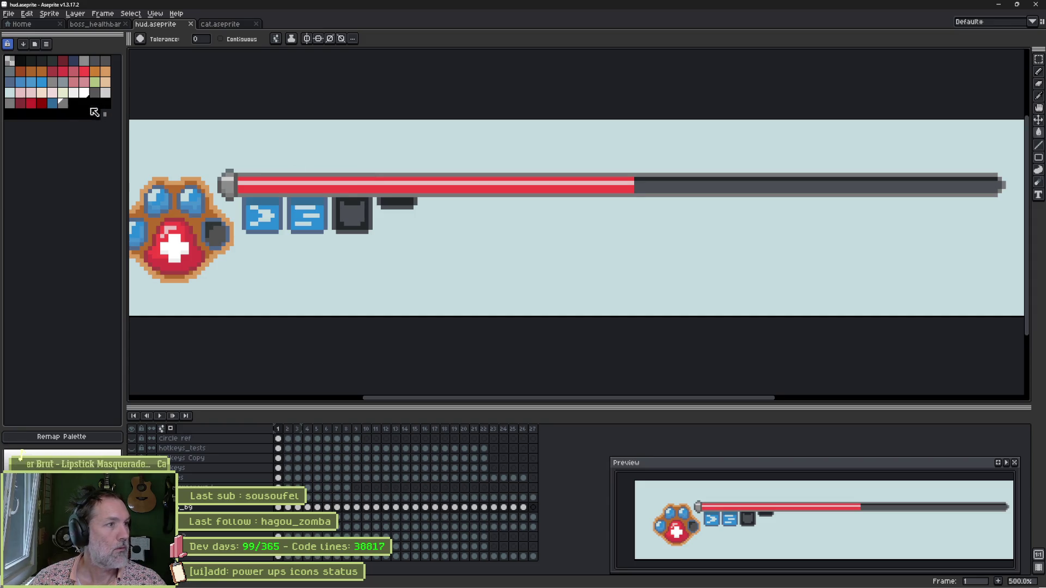
{"action": "left_click", "coordinate": [67, 106]}
{"action": "left_click_drag", "start_coordinate": [65, 104], "coordinate": [73, 104]}
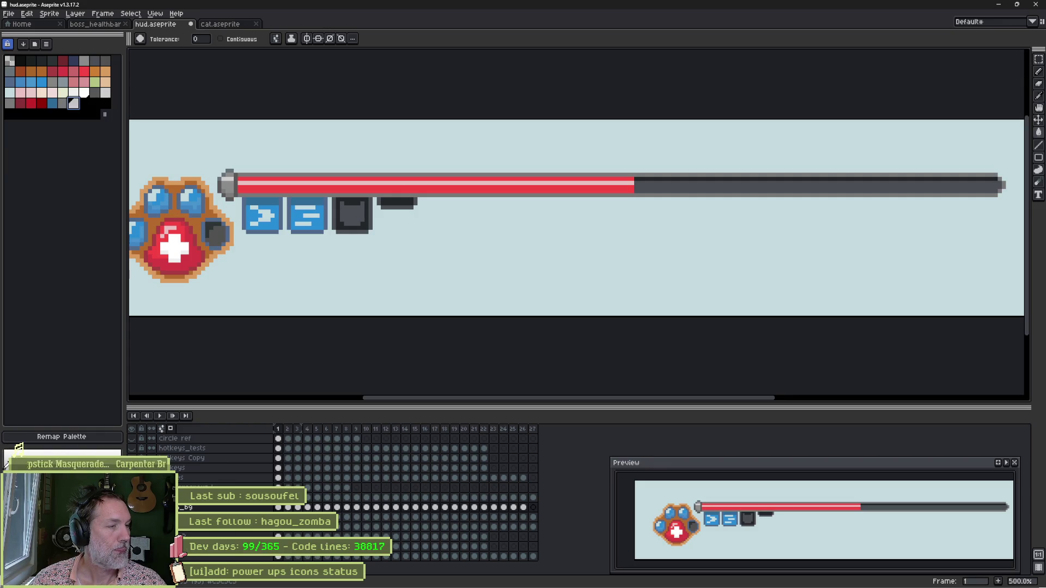
{"action": "key", "text": "ctrl+z"}
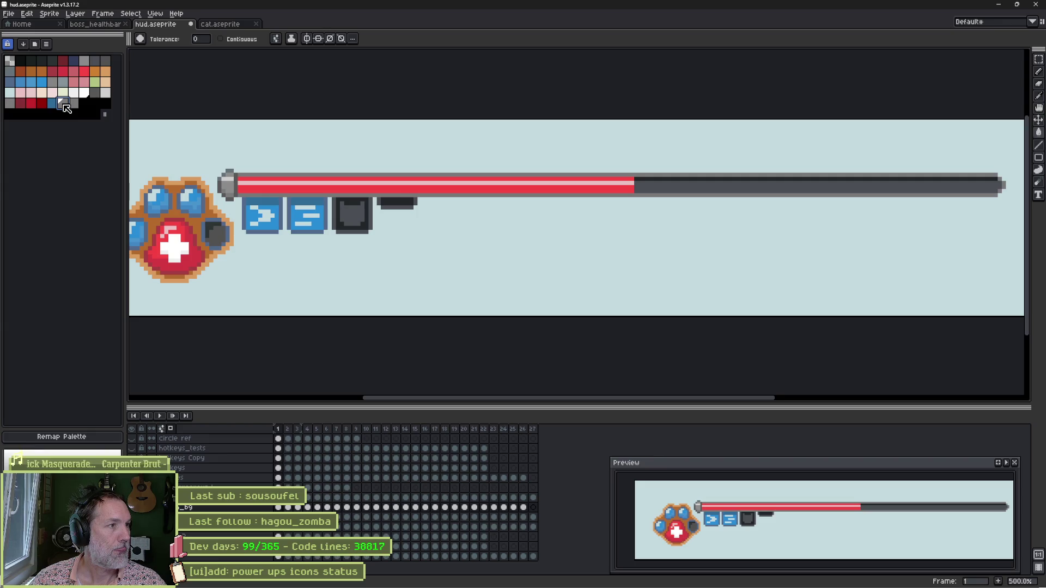
{"action": "key", "text": "ctrl+z"}
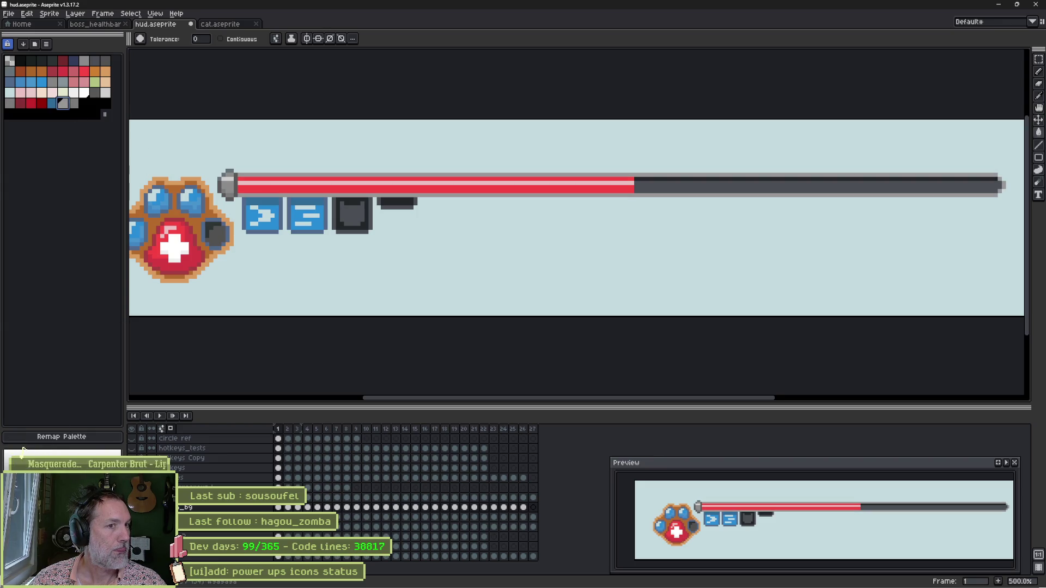
{"action": "key", "text": "ctrl+z"}
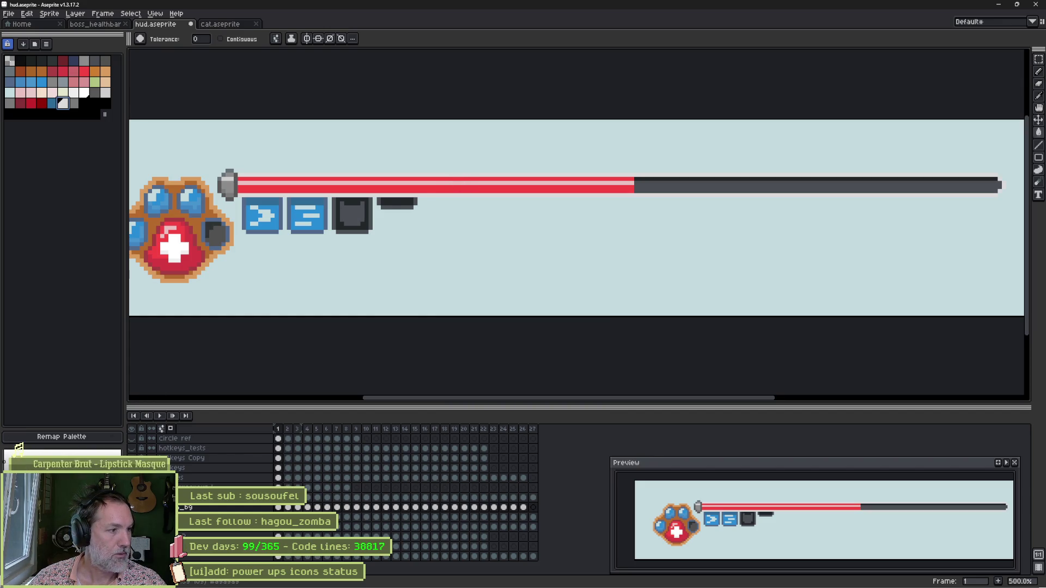
{"action": "key", "text": "ctrl+z"}
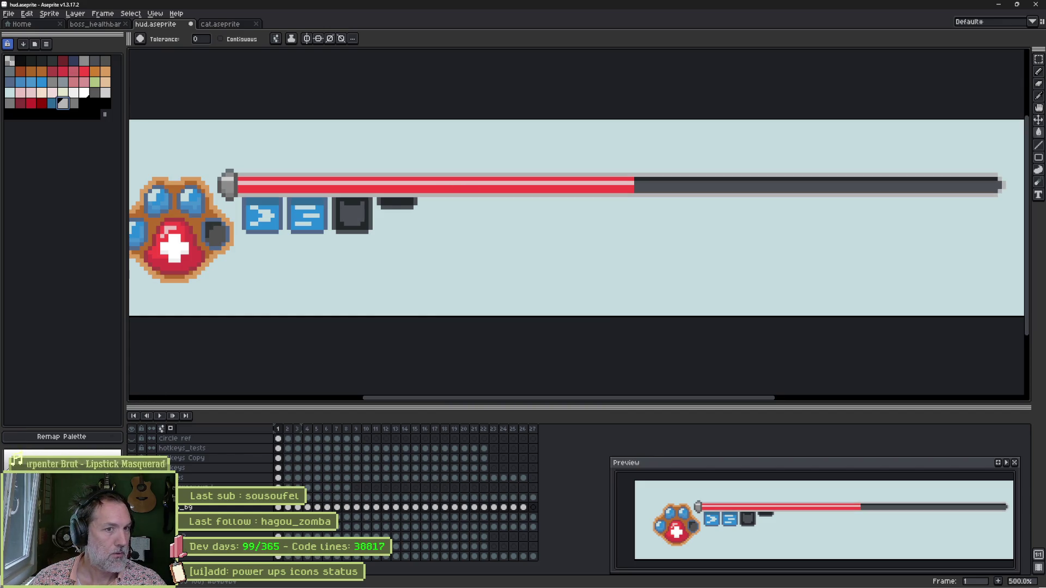
{"action": "key", "text": "ctrl+z"}
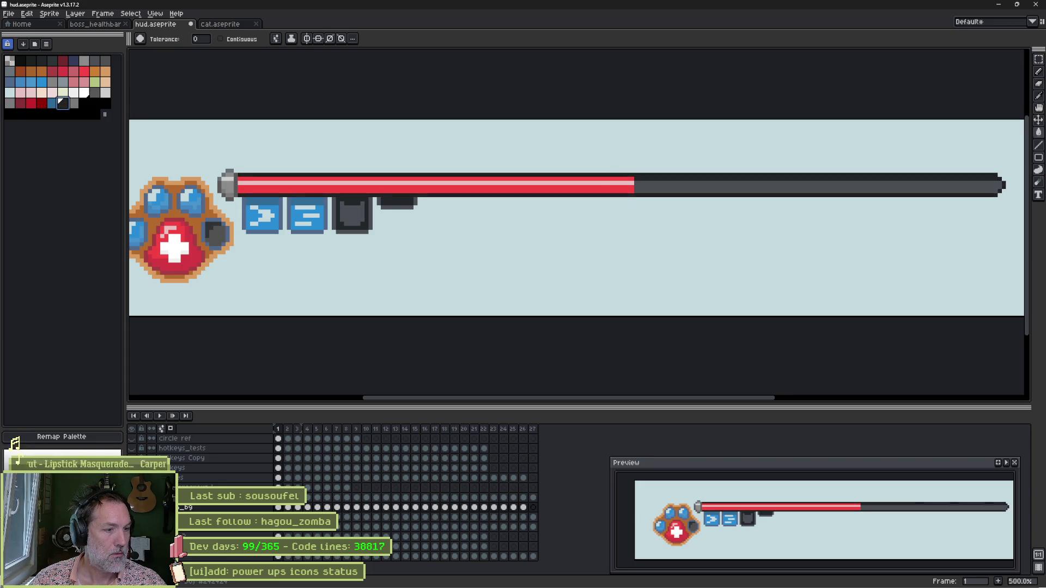
{"action": "key", "text": "ctrl+y"}
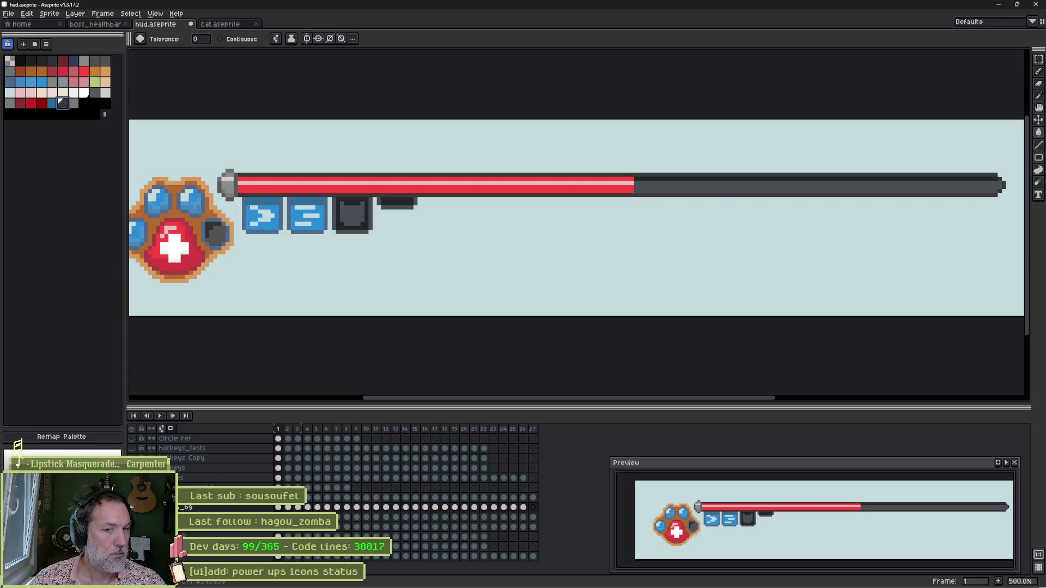
{"action": "key", "text": "ctrl+s"}
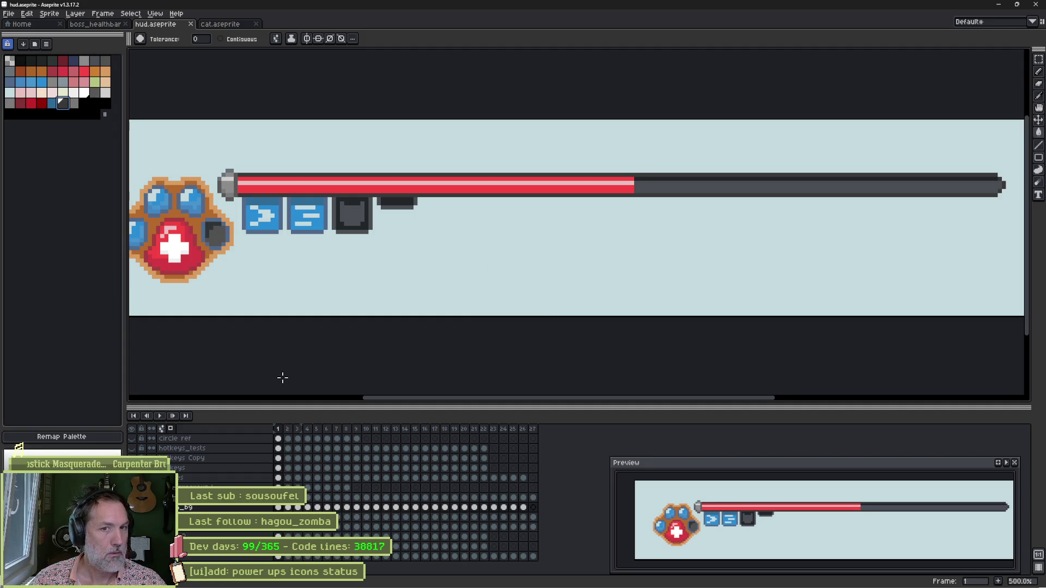
{"action": "key", "text": "alt+Tab"}
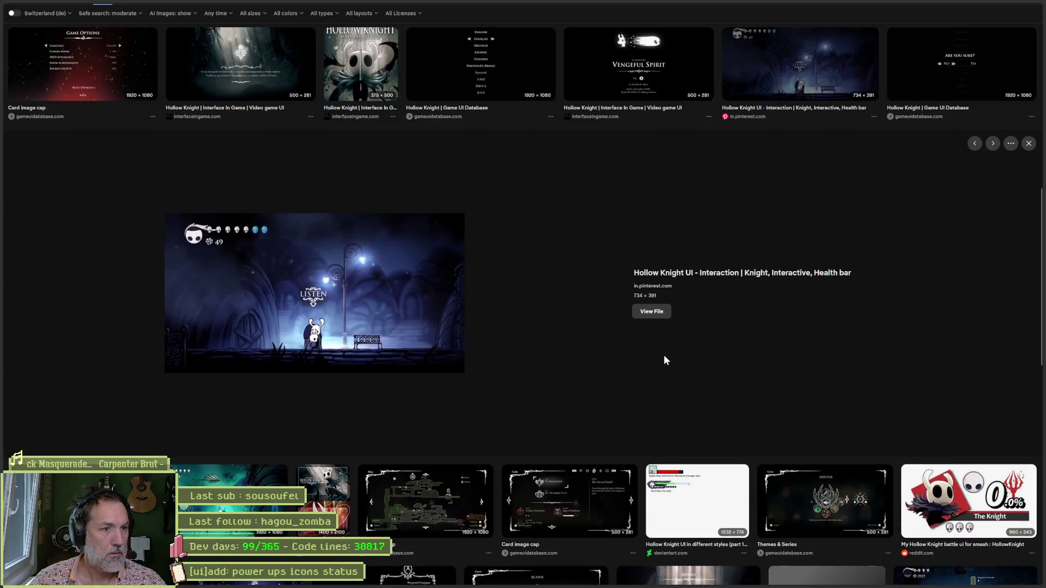
View the player_health_ui scene, then playtest the valais_hills_p2 level with F6
{"action": "key", "text": "alt+Tab"}
{"action": "key", "text": "alt+Tab"}
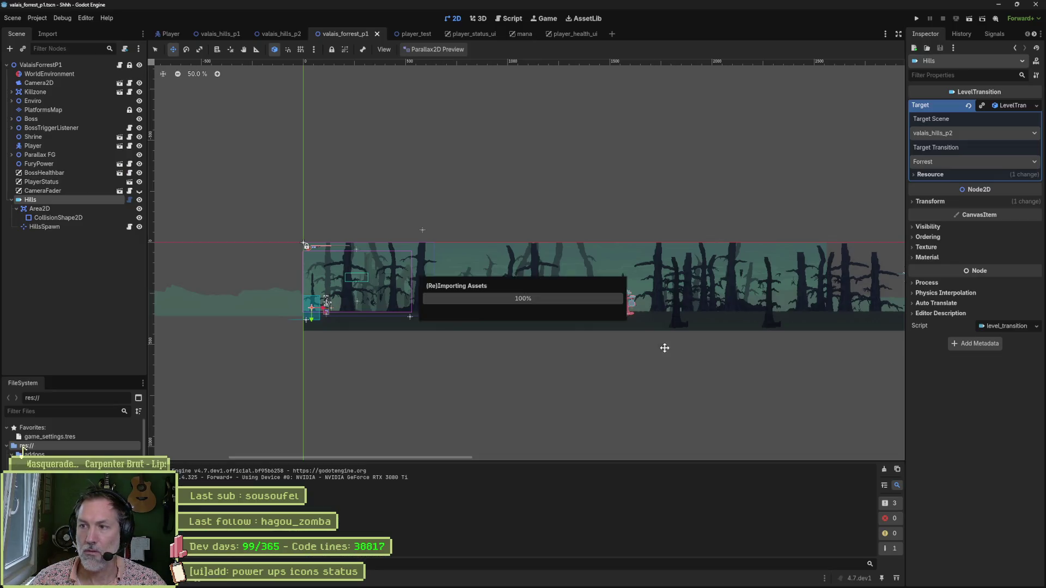
{"action": "left_click", "coordinate": [568, 36]}
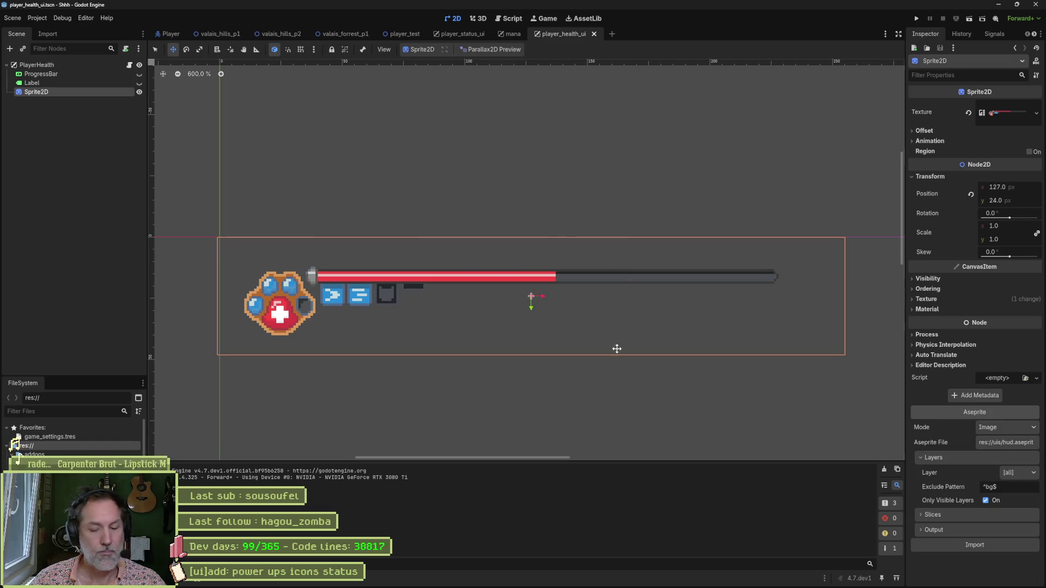
{"action": "left_click", "coordinate": [285, 34]}
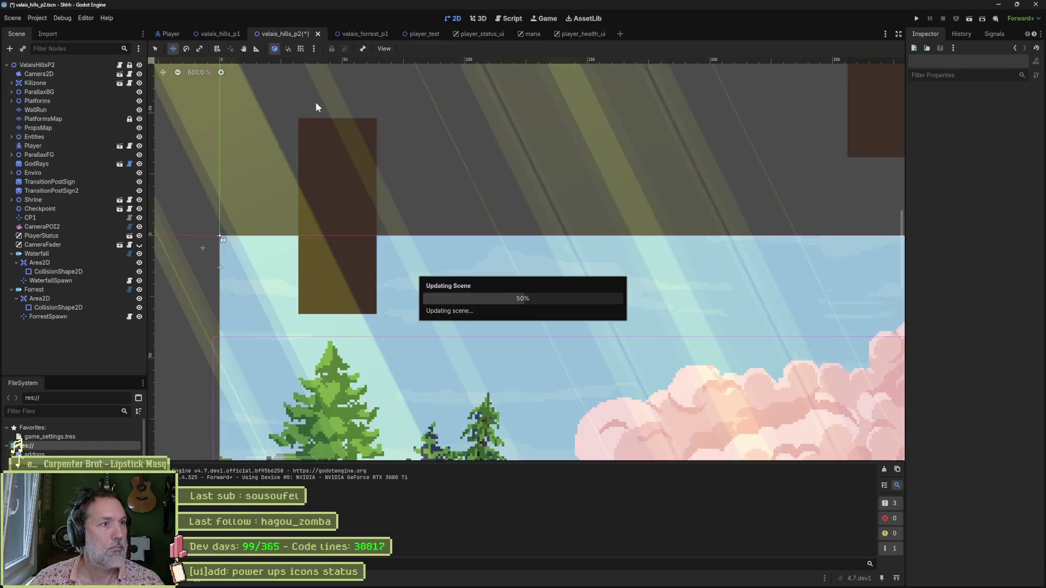
{"action": "key", "text": "F6"}
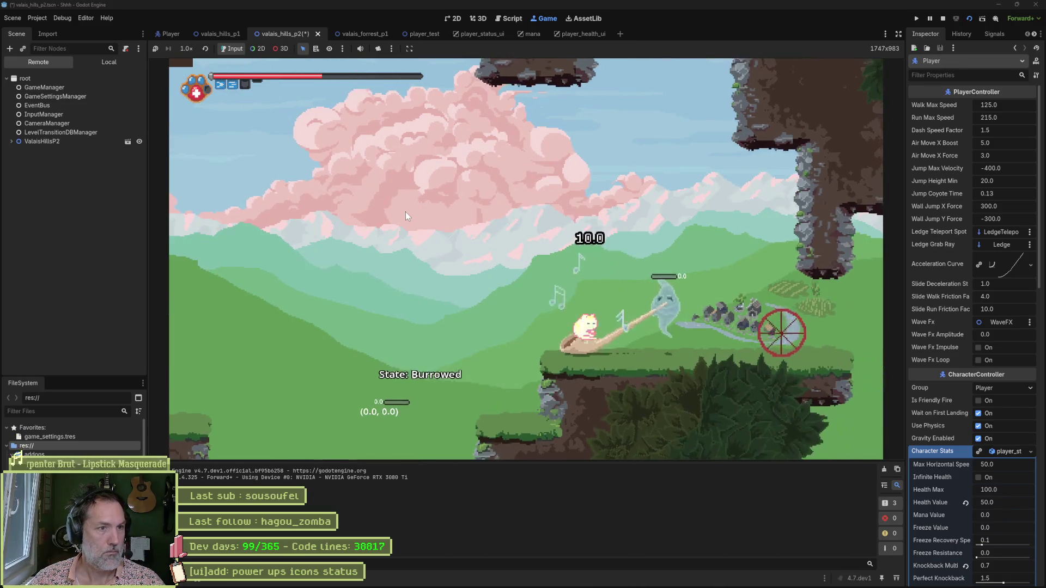
{"action": "key", "text": "Left"}
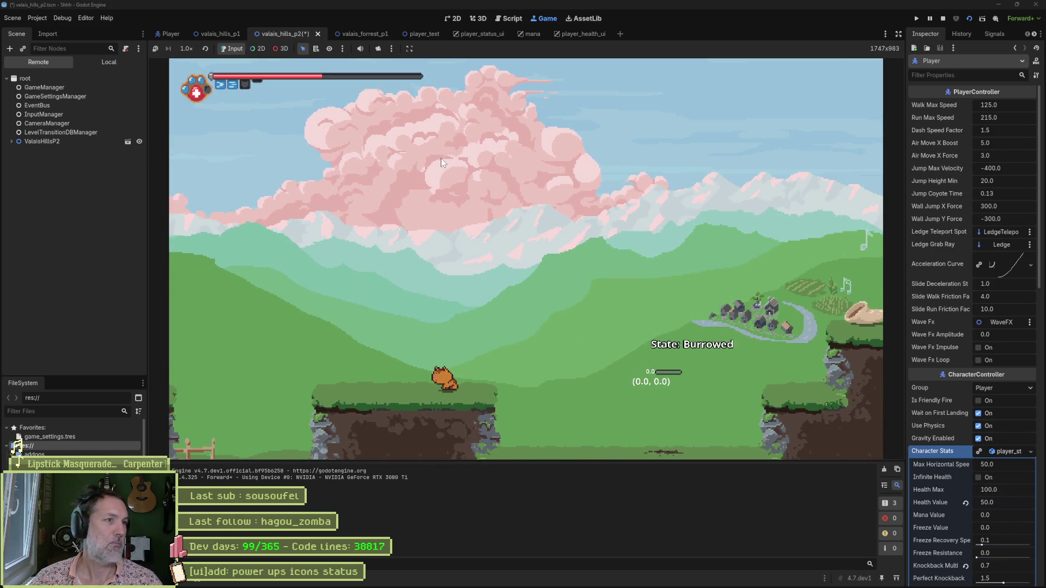
{"action": "key", "text": "F8"}
Playtest the valais_forrest_p1 level, stop it, and go back to Aseprite
{"action": "left_click", "coordinate": [362, 33]}
{"action": "key", "text": "F5"}
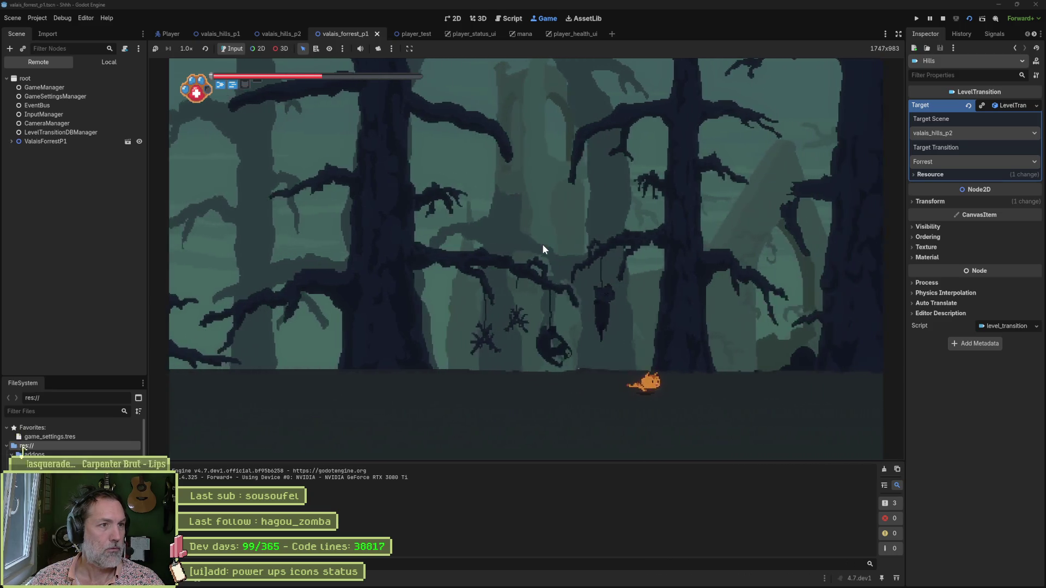
{"action": "key", "text": "F8"}
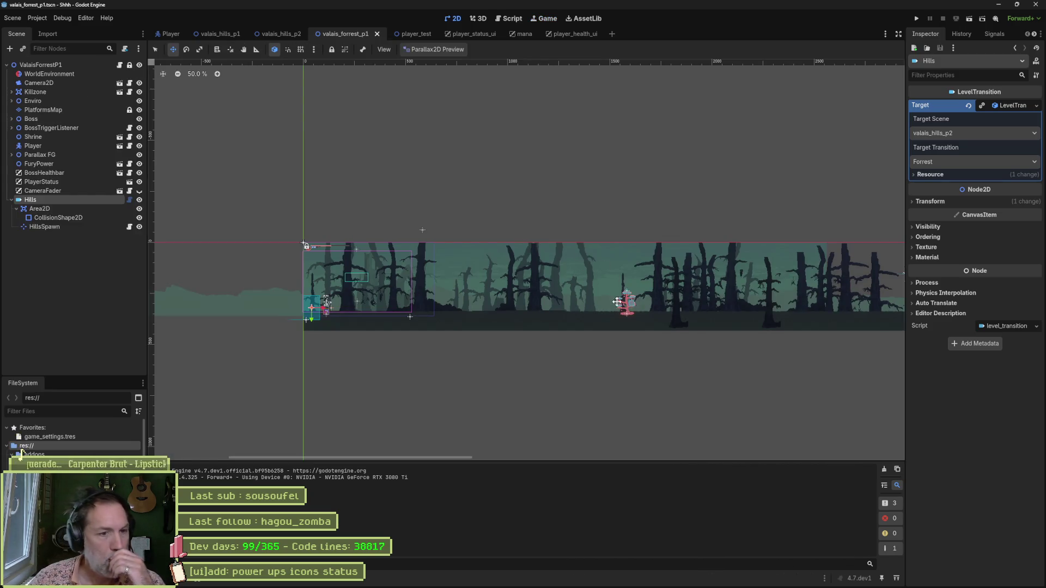
{"action": "left_click", "coordinate": [596, 579]}
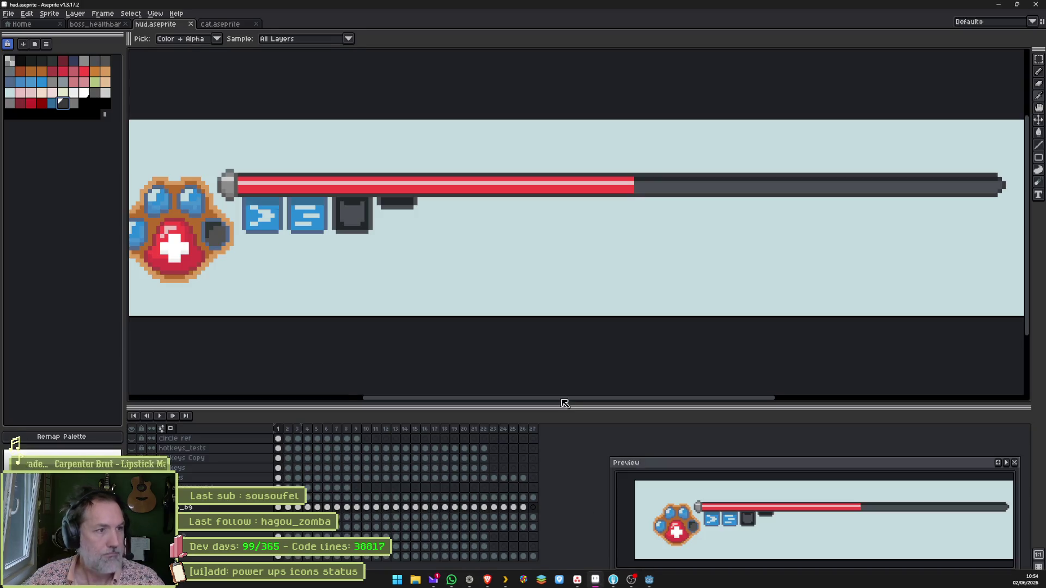
Fill the health bar's dark outline on frame 1 with a light grey swatch
{"action": "key", "text": "Right"}
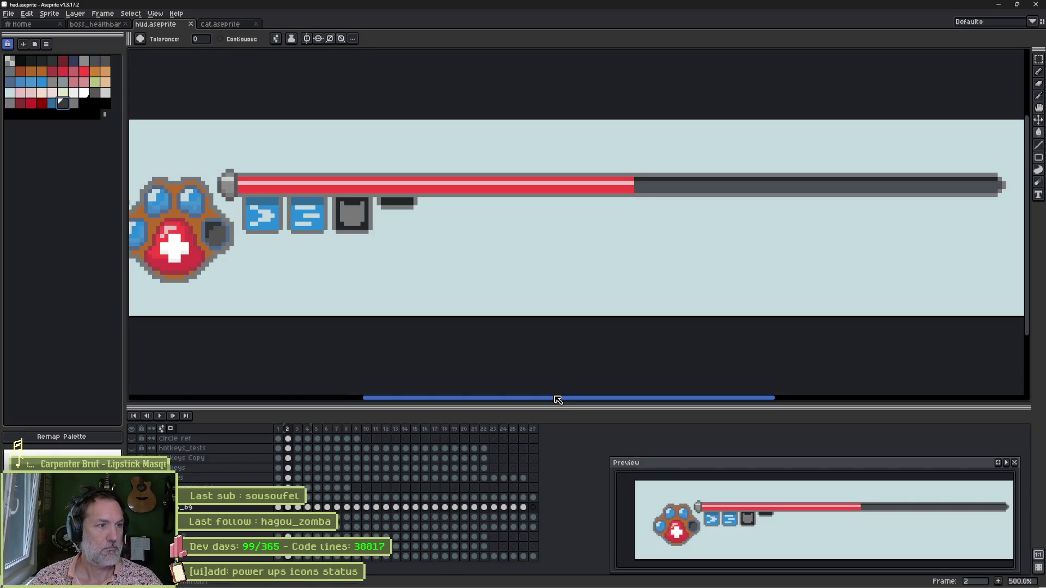
{"action": "key", "text": "Left"}
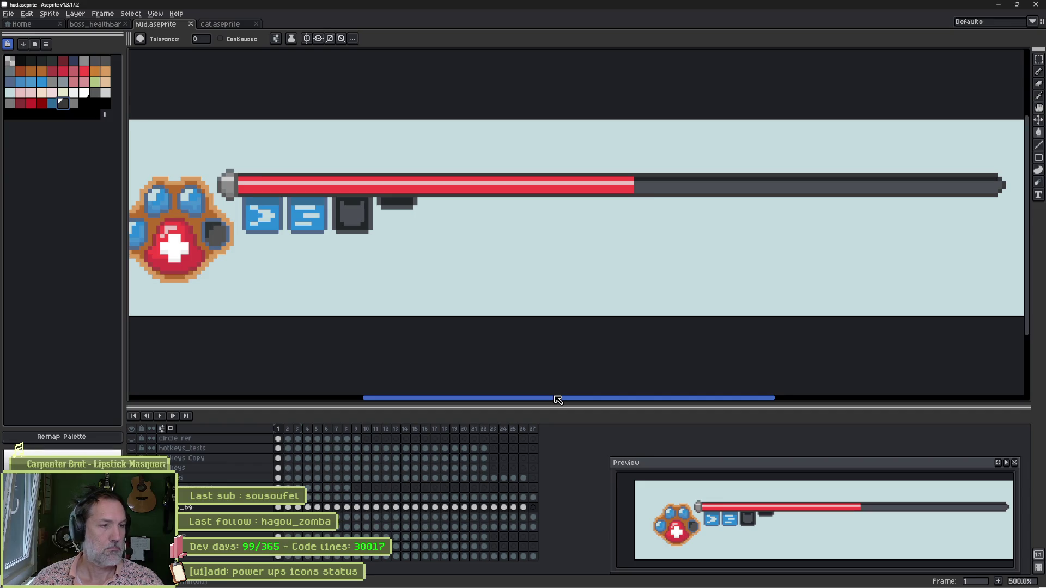
{"action": "key", "text": "v"}
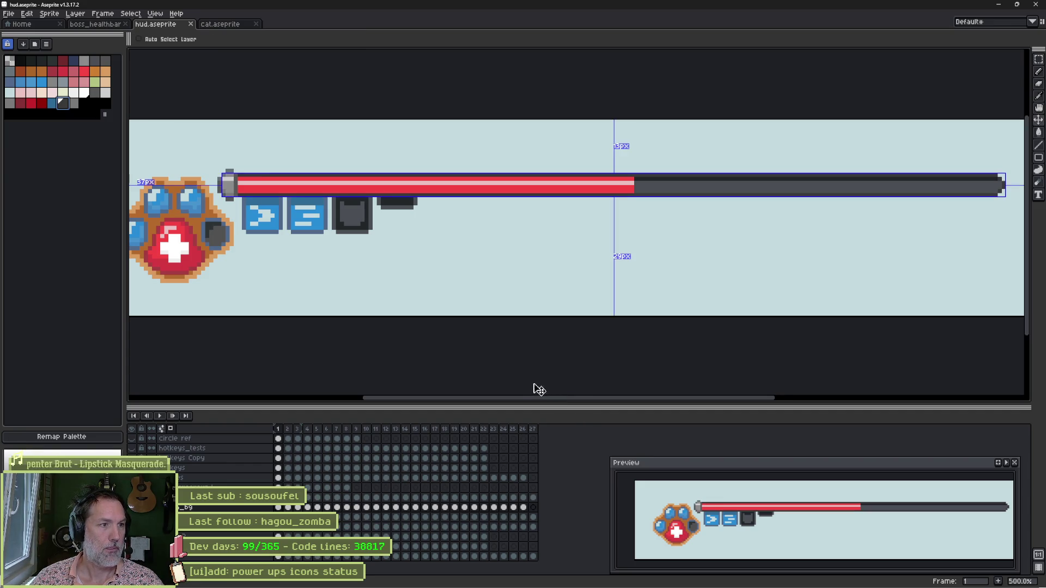
{"action": "key", "text": "g"}
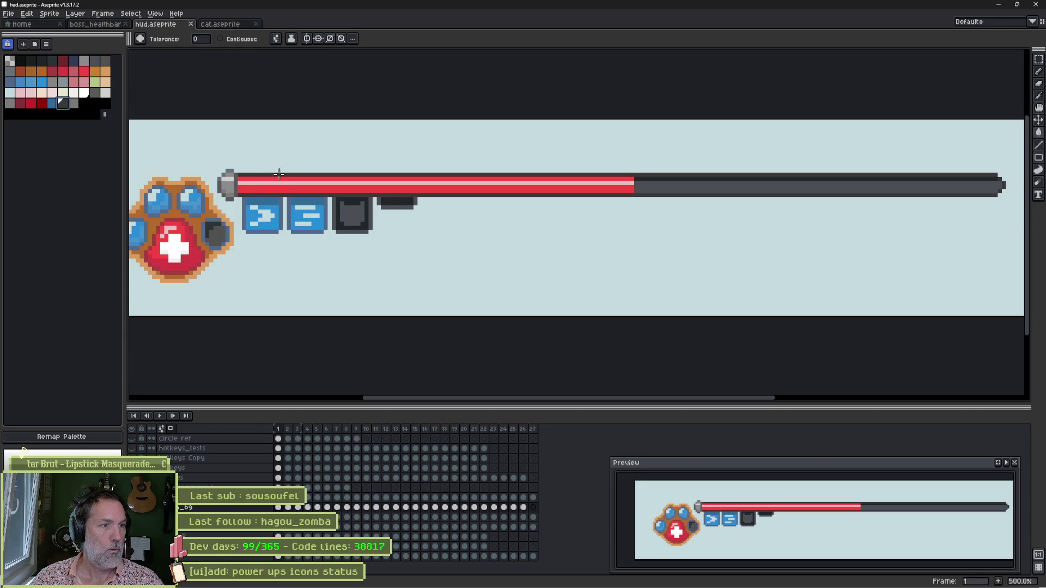
{"action": "key", "text": "b"}
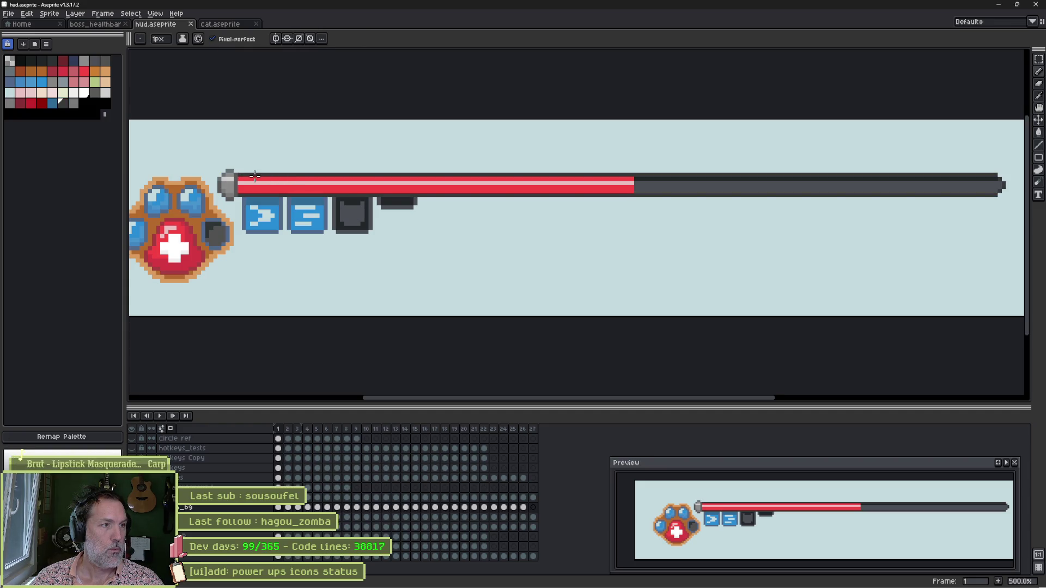
{"action": "left_click", "coordinate": [63, 103]}
{"action": "left_click", "coordinate": [74, 103]}
{"action": "key", "text": "g"}
{"action": "left_click", "coordinate": [305, 174]}
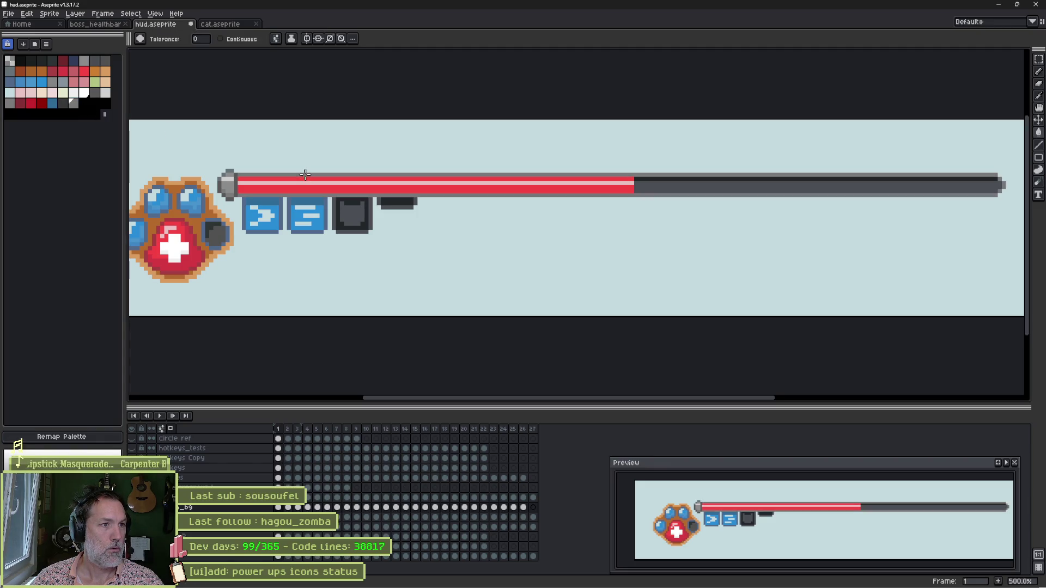
Save hud.aseprite, then undo an accidentally added animation frame
{"action": "key", "text": "ctrl+s"}
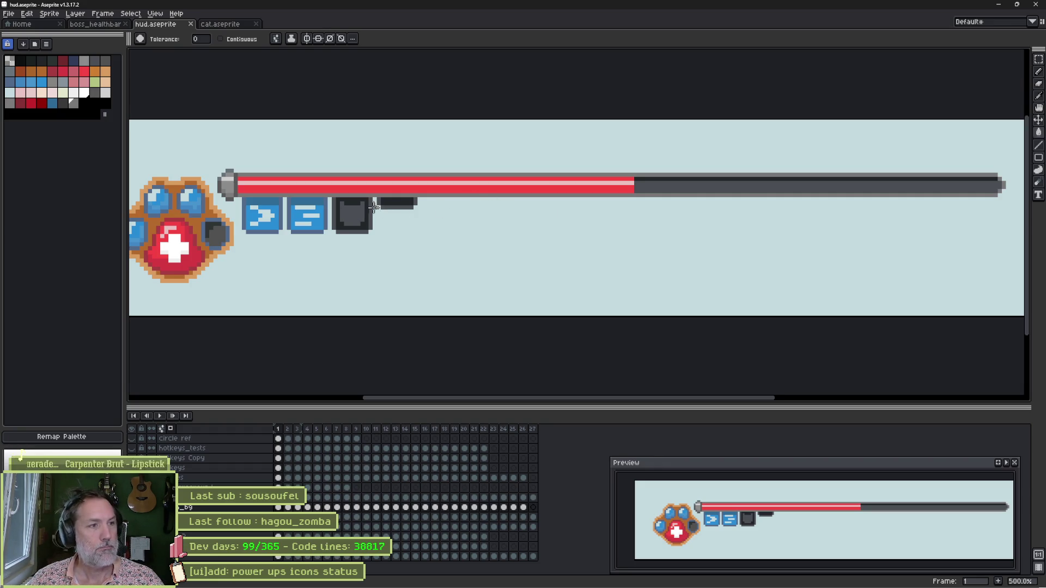
{"action": "scroll", "coordinate": [325, 199], "scroll_direction": "up", "scroll_amount": 2}
{"action": "key", "text": "b"}
{"action": "key", "text": "alt+n"}
{"action": "key", "text": "ctrl+z"}
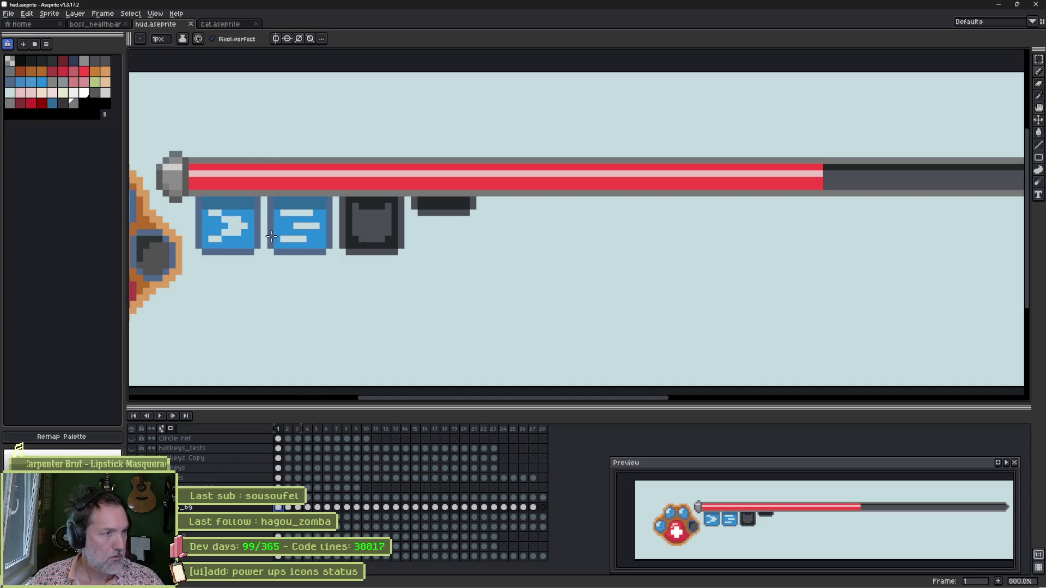
Sample a colour from the canvas and paint dashed segments along the bar's top border
{"action": "key", "text": "i"}
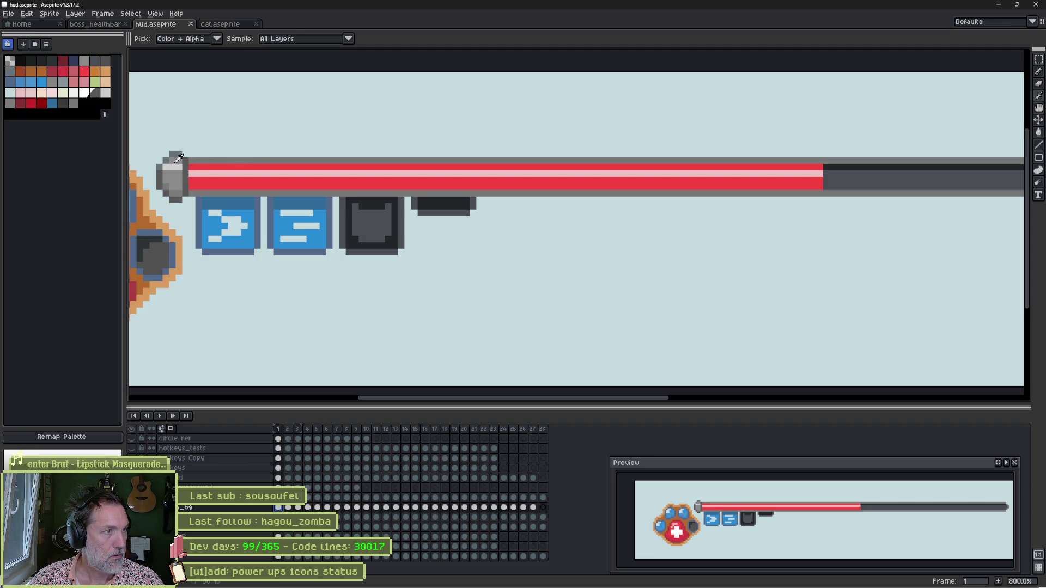
{"action": "key", "text": "b"}
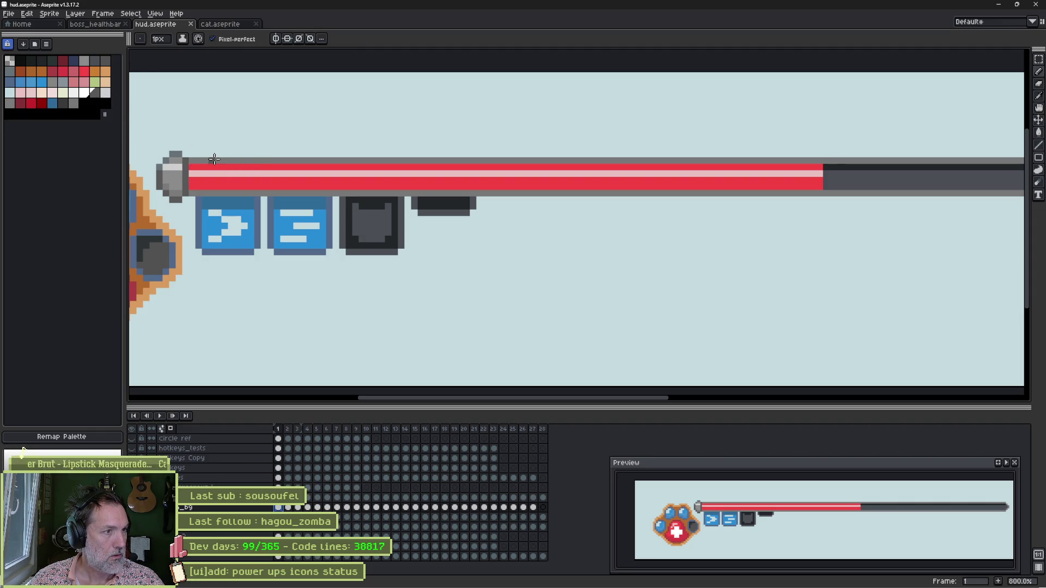
{"action": "key", "text": "i"}
{"action": "key", "text": "b"}
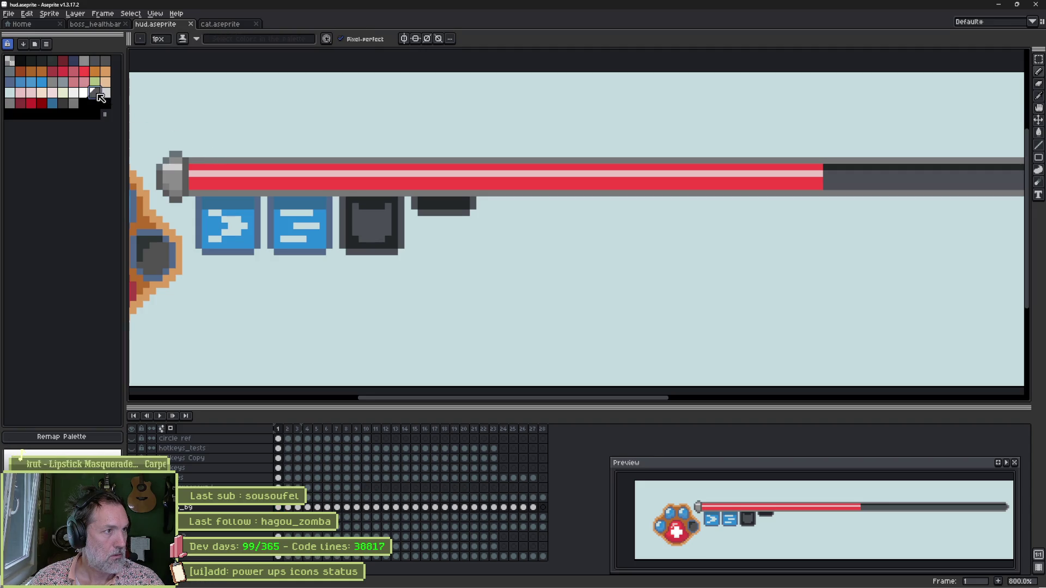
{"action": "left_click_drag", "start_coordinate": [215, 165], "coordinate": [844, 168]}
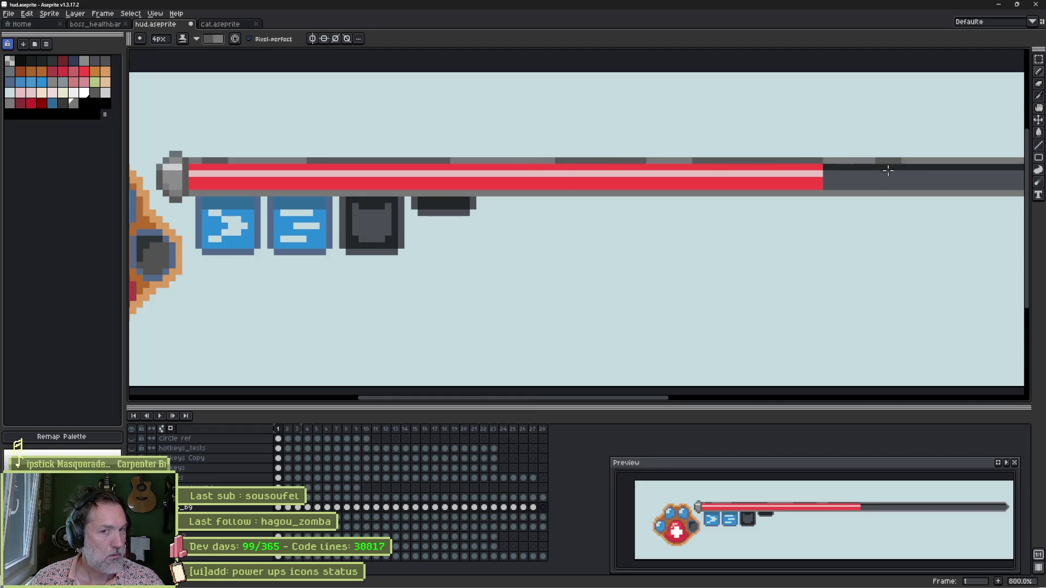
Paint dark dashes along the full bottom border of the bar and save the file
{"action": "scroll", "coordinate": [888, 169], "scroll_direction": "down", "scroll_amount": 3}
{"action": "left_click_drag", "start_coordinate": [774, 227], "coordinate": [589, 201]}
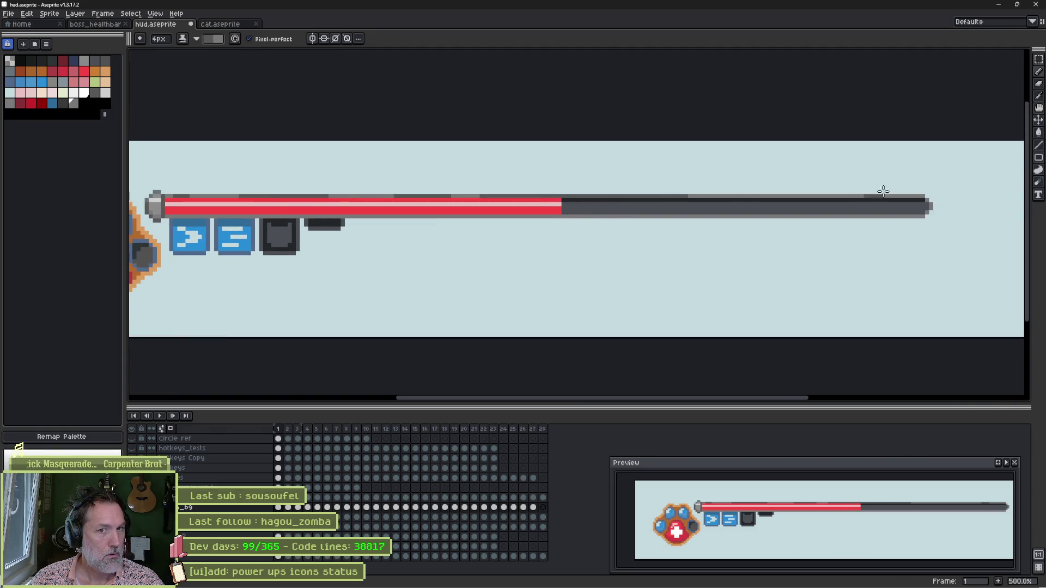
{"action": "left_click_drag", "start_coordinate": [843, 216], "coordinate": [623, 216]}
{"action": "left_click_drag", "start_coordinate": [510, 218], "coordinate": [176, 218]}
{"action": "key", "text": "ctrl+s"}
{"action": "key", "text": "alt+Tab"}
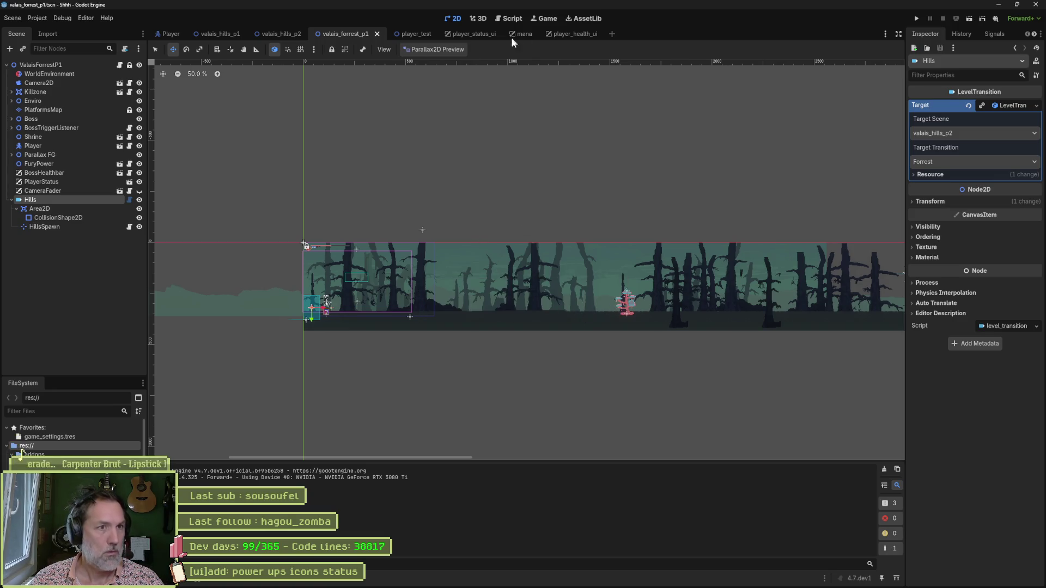
Reimport the HUD art in the player_health_ui scene and test-run the game to view the dashed bar
{"action": "left_click", "coordinate": [572, 34]}
{"action": "left_click", "coordinate": [976, 558]}
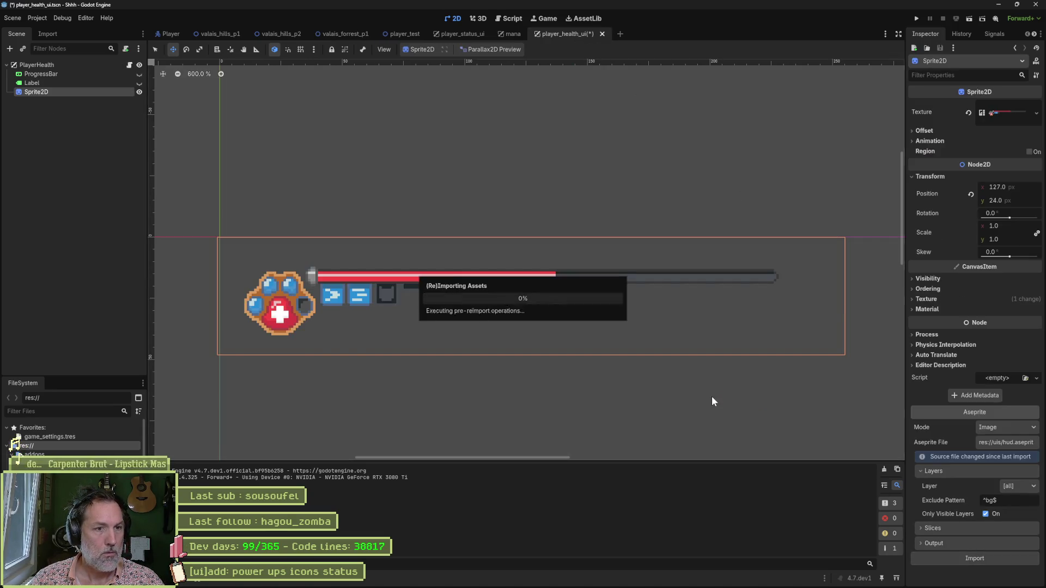
{"action": "key", "text": "F5"}
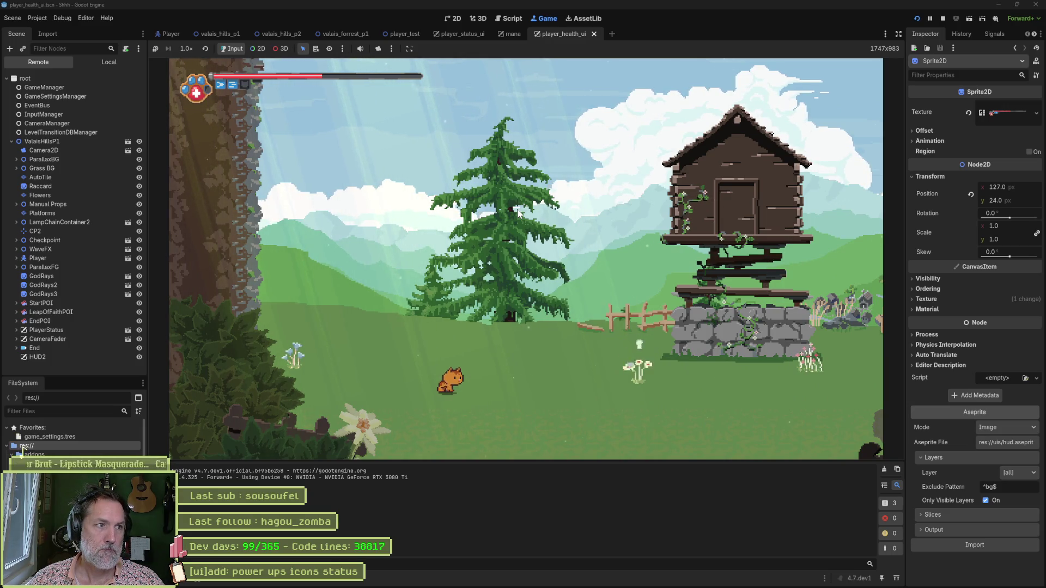
{"action": "key", "text": "F8"}
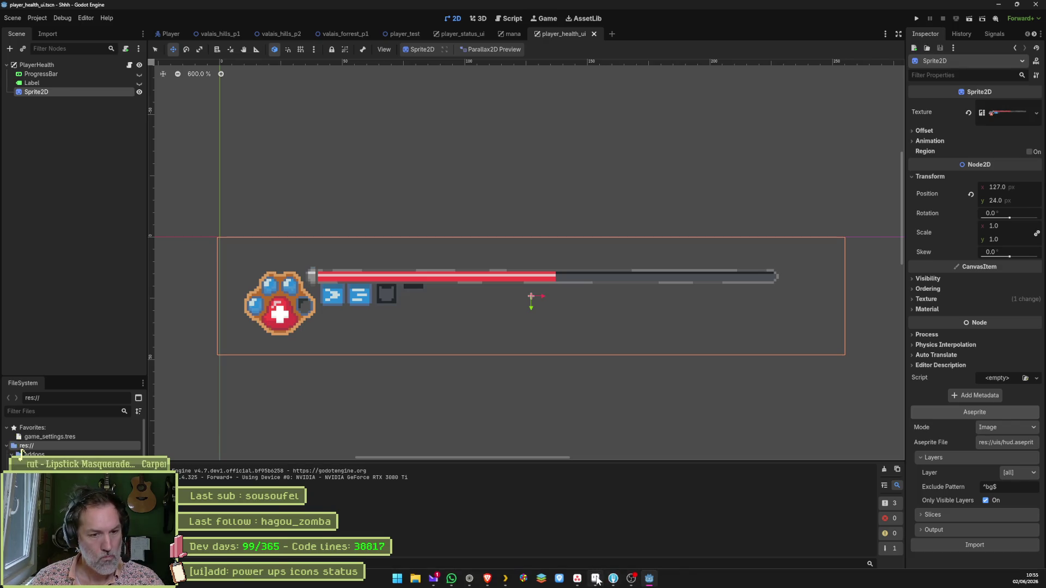
{"action": "left_click", "coordinate": [631, 578]}
{"action": "scroll", "coordinate": [427, 228], "scroll_direction": "up", "scroll_amount": 2}
{"action": "scroll", "coordinate": [426, 229], "scroll_direction": "up", "scroll_amount": 1}
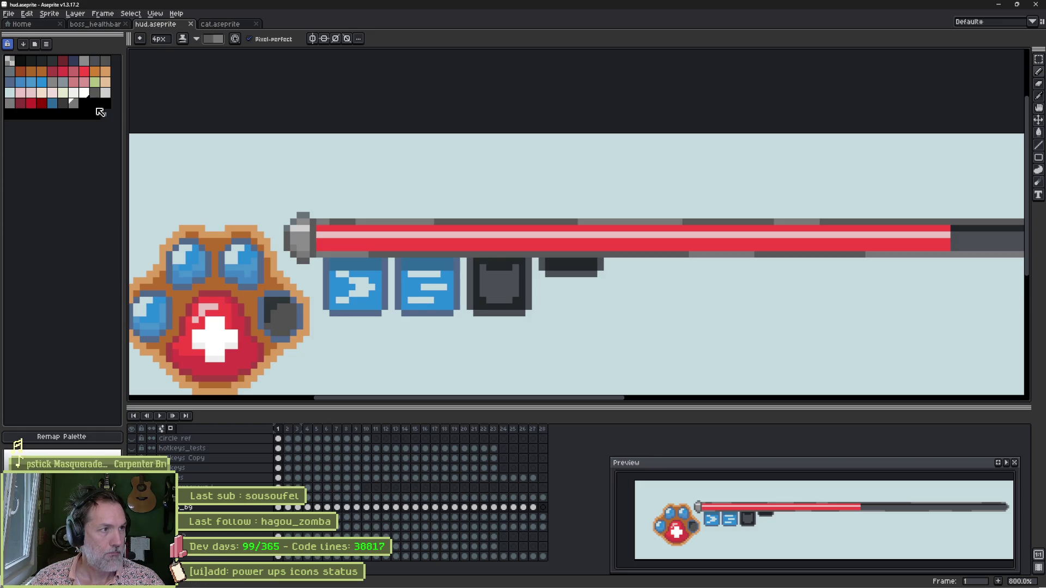
Paint short light dashes on the bar's top and bottom edges, then reimport the art in Godot
{"action": "left_click", "coordinate": [76, 105]}
{"action": "left_click", "coordinate": [106, 93]}
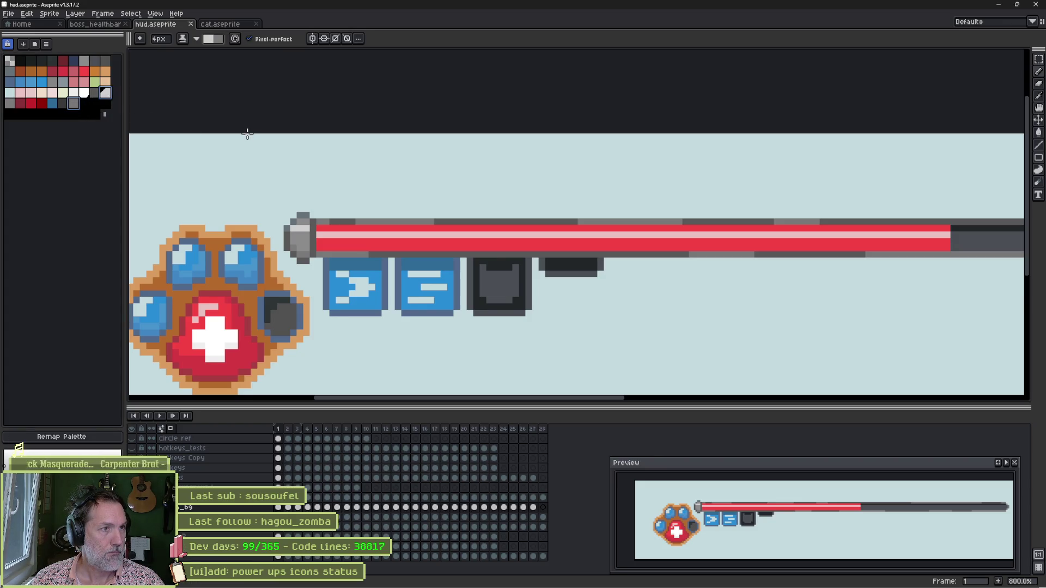
{"action": "left_click_drag", "start_coordinate": [619, 221], "coordinate": [660, 221]}
{"action": "scroll", "coordinate": [660, 221], "scroll_direction": "down", "scroll_amount": 3}
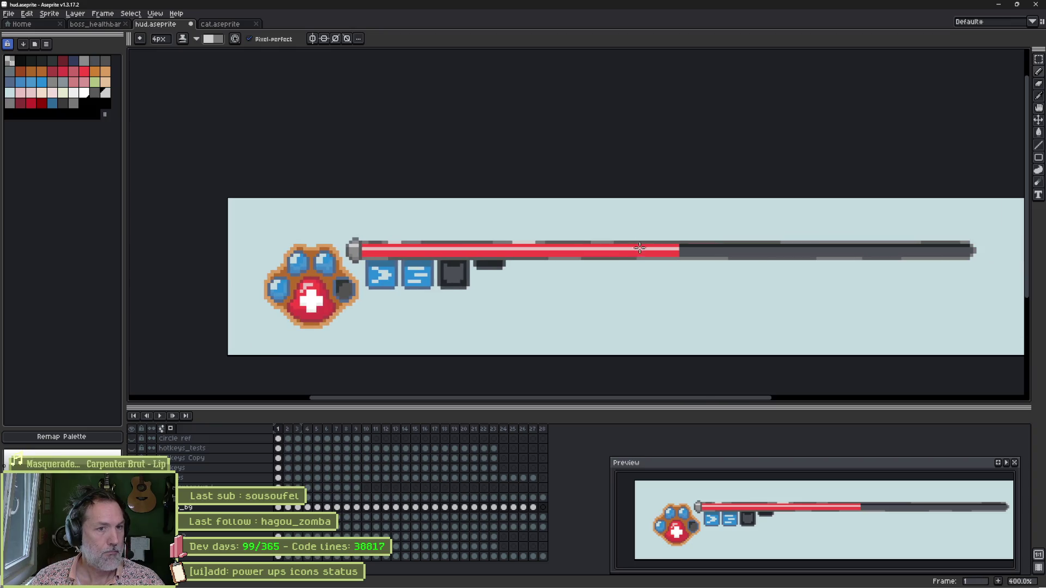
{"action": "left_click_drag", "start_coordinate": [800, 242], "coordinate": [895, 242]}
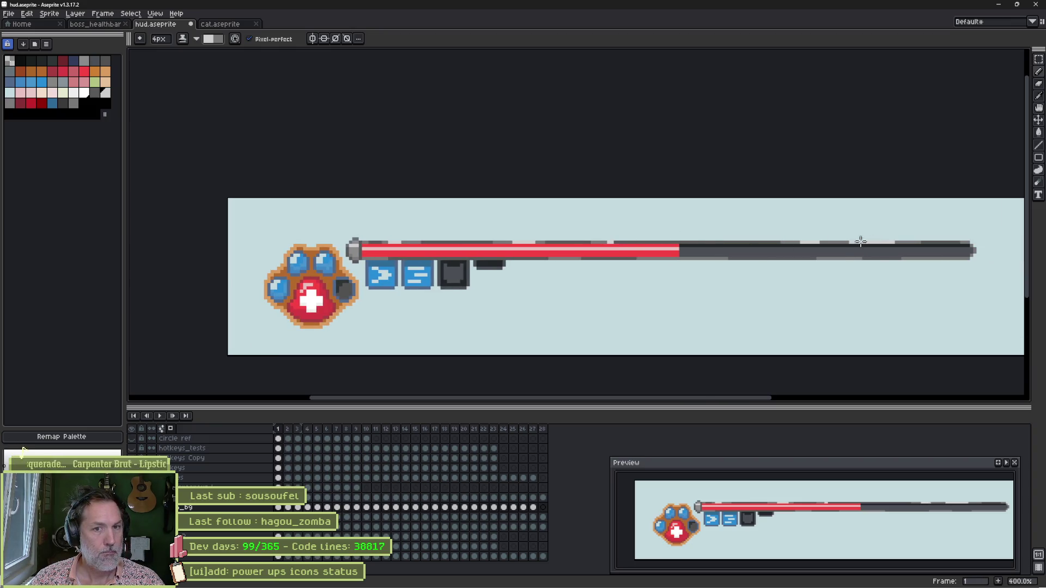
{"action": "left_click", "coordinate": [836, 260]}
{"action": "left_click_drag", "start_coordinate": [690, 259], "coordinate": [662, 260]}
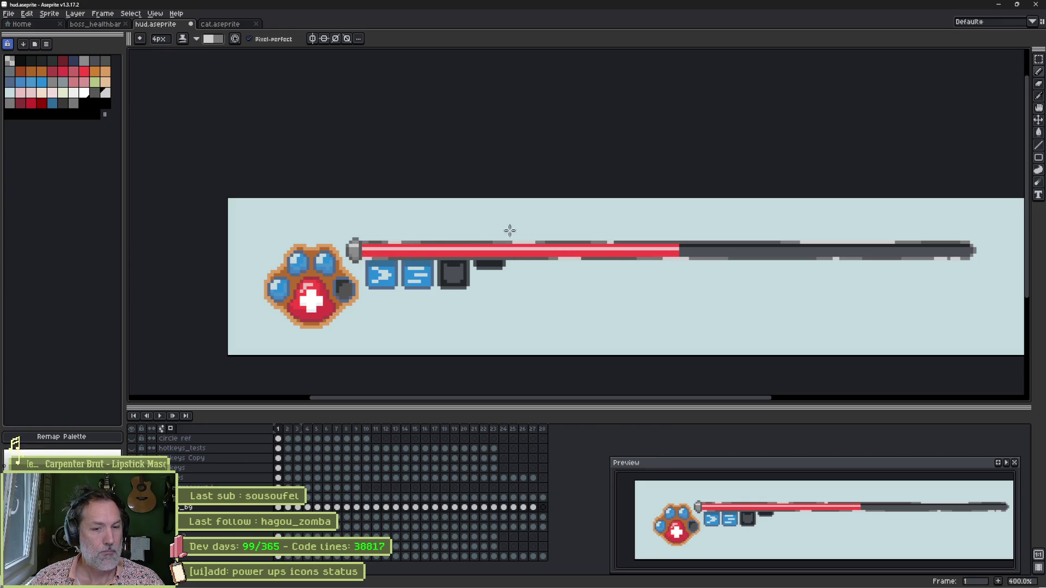
{"action": "key", "text": "alt+Tab"}
{"action": "left_click", "coordinate": [975, 546]}
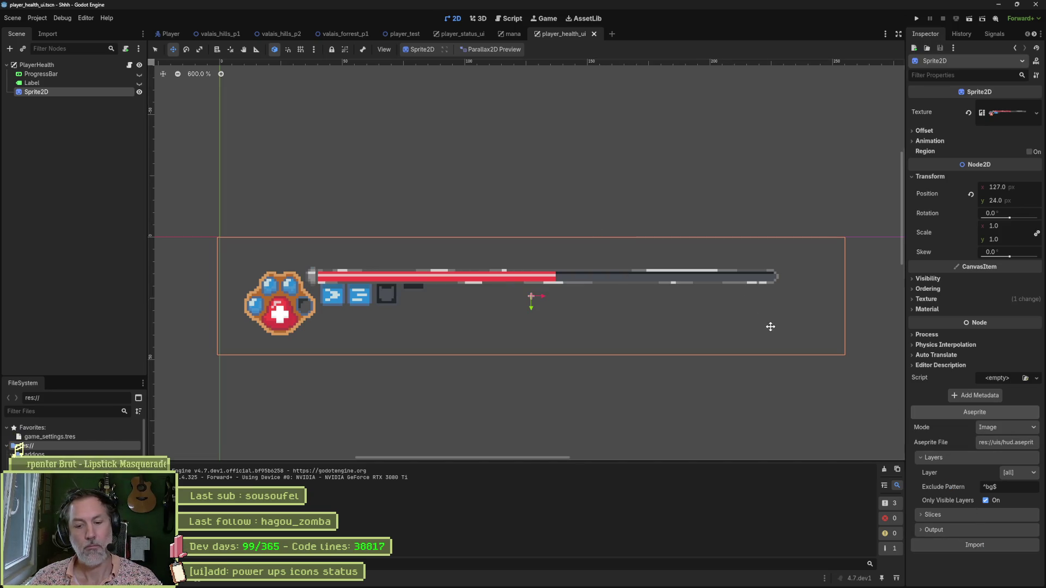
Test-run the game to check the light-dashed health bar, then return to Aseprite
{"action": "key", "text": "F5"}
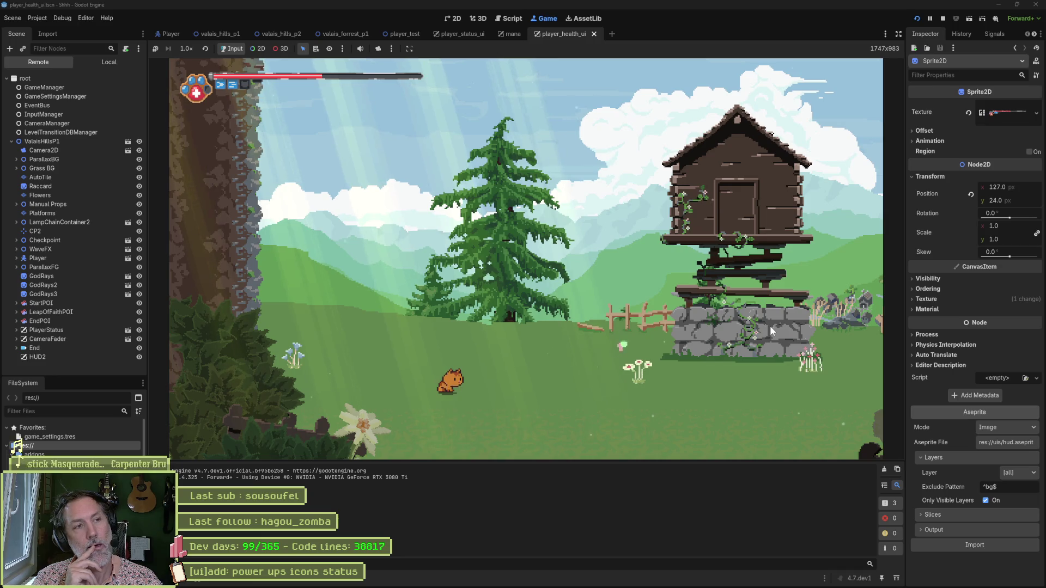
{"action": "key", "text": "F8"}
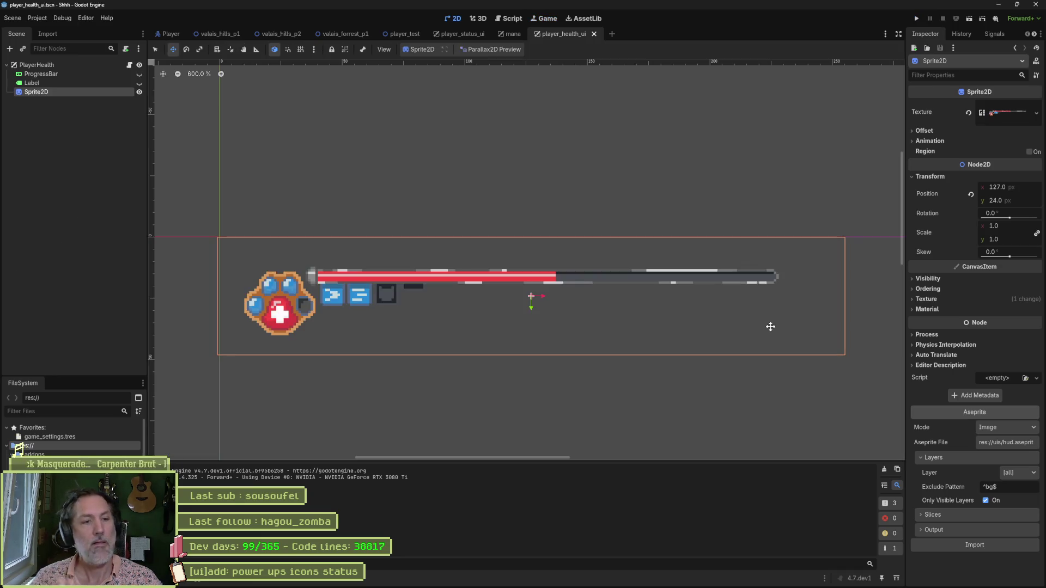
{"action": "left_click", "coordinate": [595, 581]}
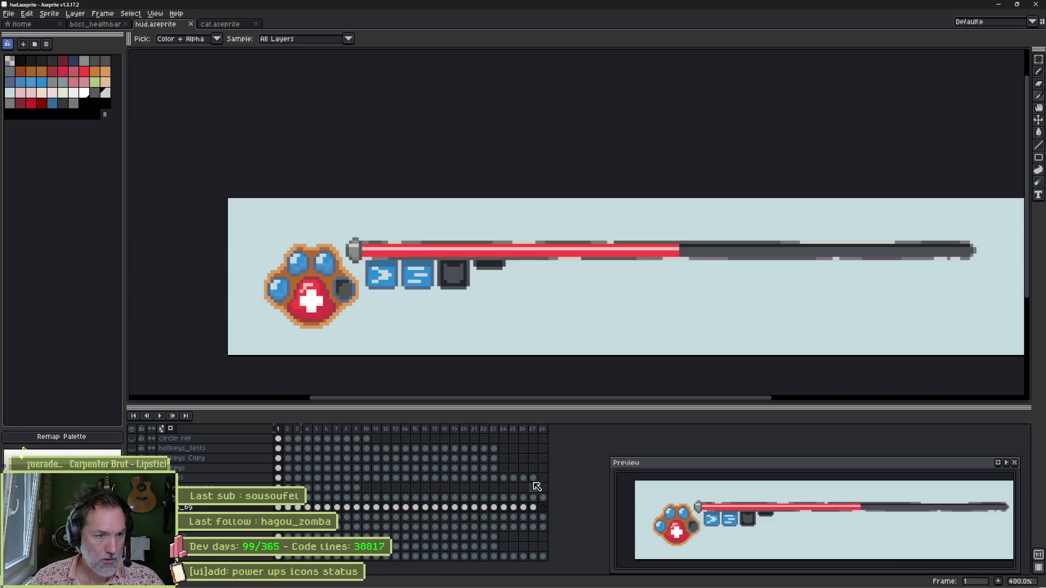
{"action": "key", "text": "alt+n"}
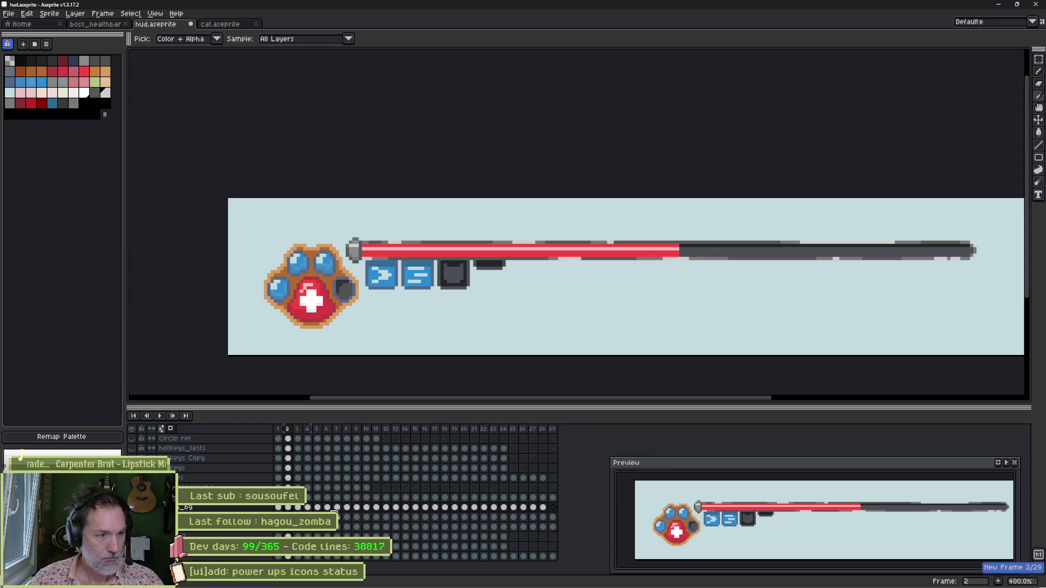
{"action": "key", "text": "Left"}
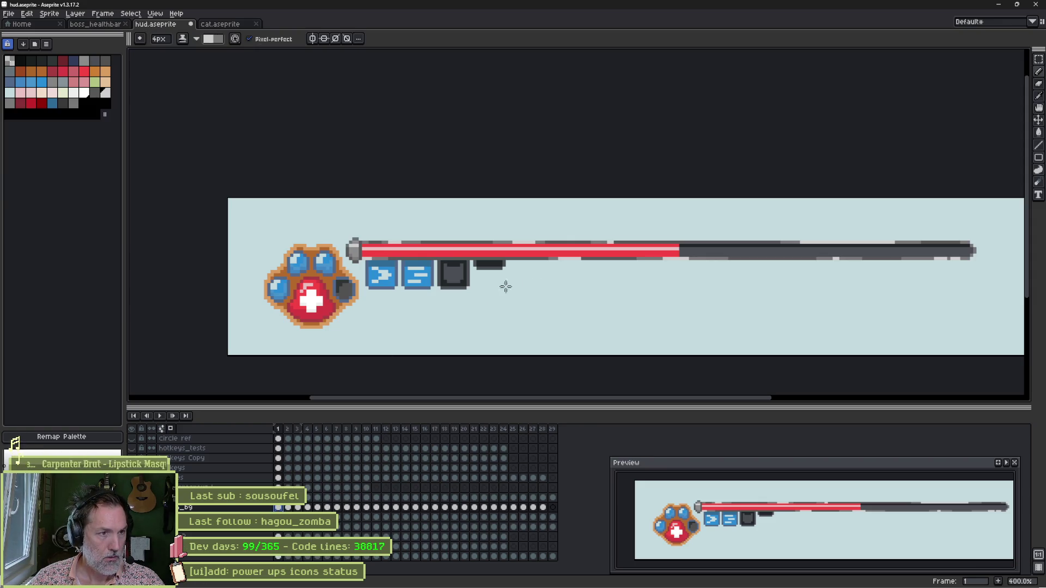
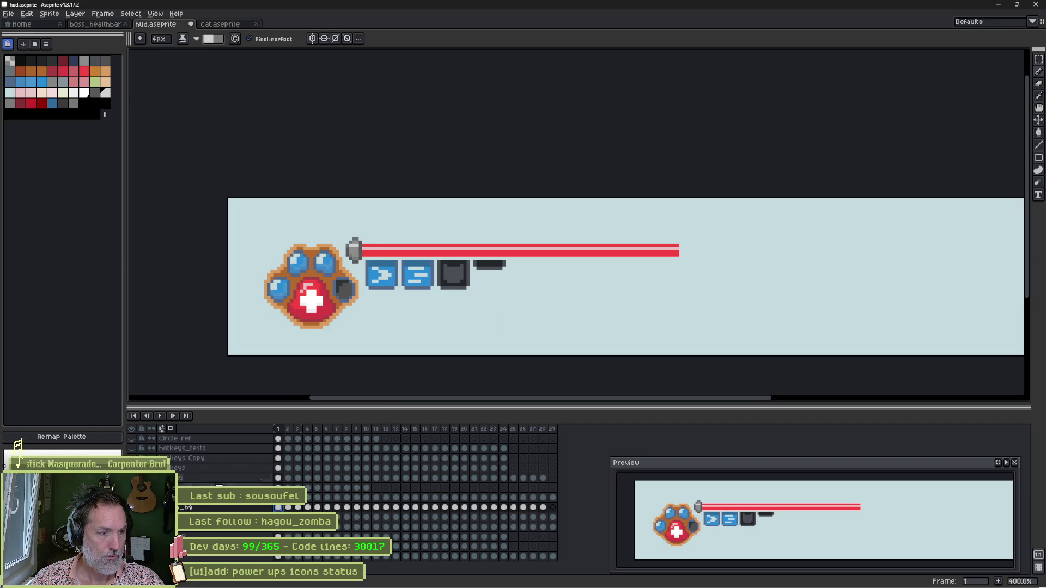
Draw the dark grey track behind the red bar and try stretching the bar taller
{"action": "left_click", "coordinate": [132, 547]}
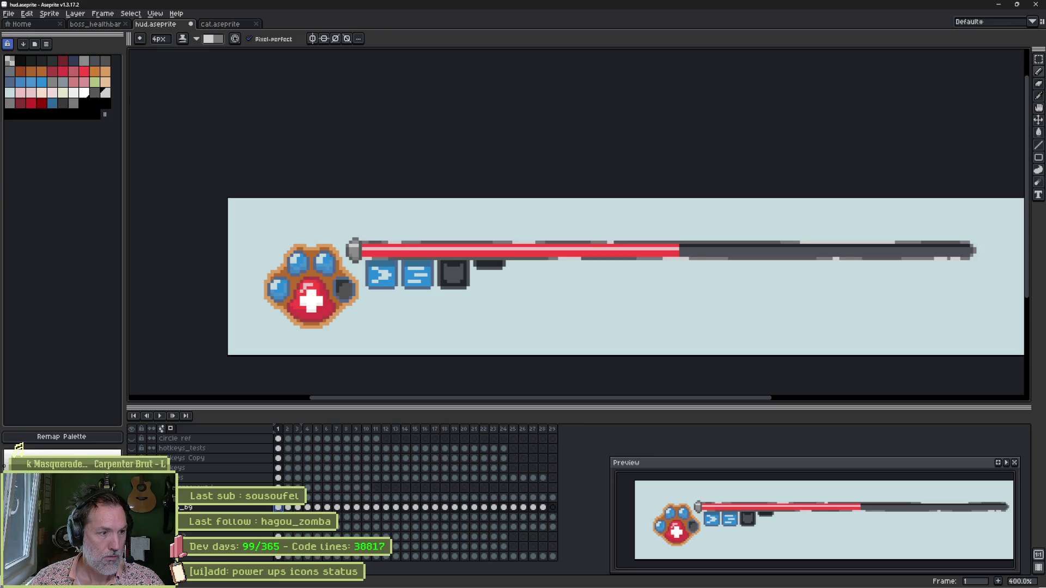
{"action": "key", "text": "v"}
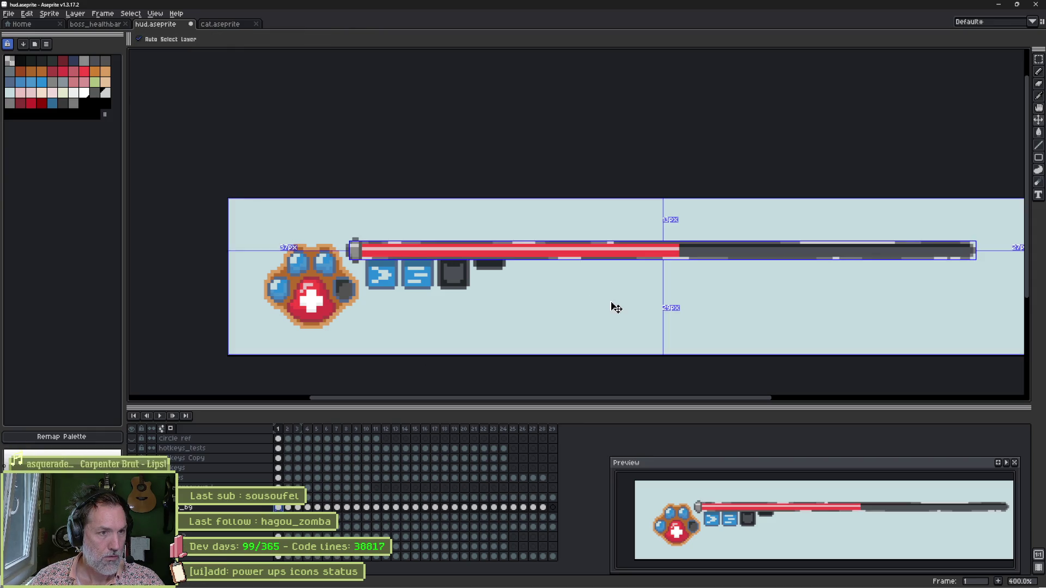
{"action": "key", "text": "ctrl+t"}
{"action": "mouse_move", "coordinate": [663, 239]}
{"action": "left_mouse_down"}
{"action": "mouse_move", "coordinate": [663, 229]}
{"action": "mouse_move", "coordinate": [663, 242]}
{"action": "left_mouse_up"}
{"action": "key", "text": "Return"}
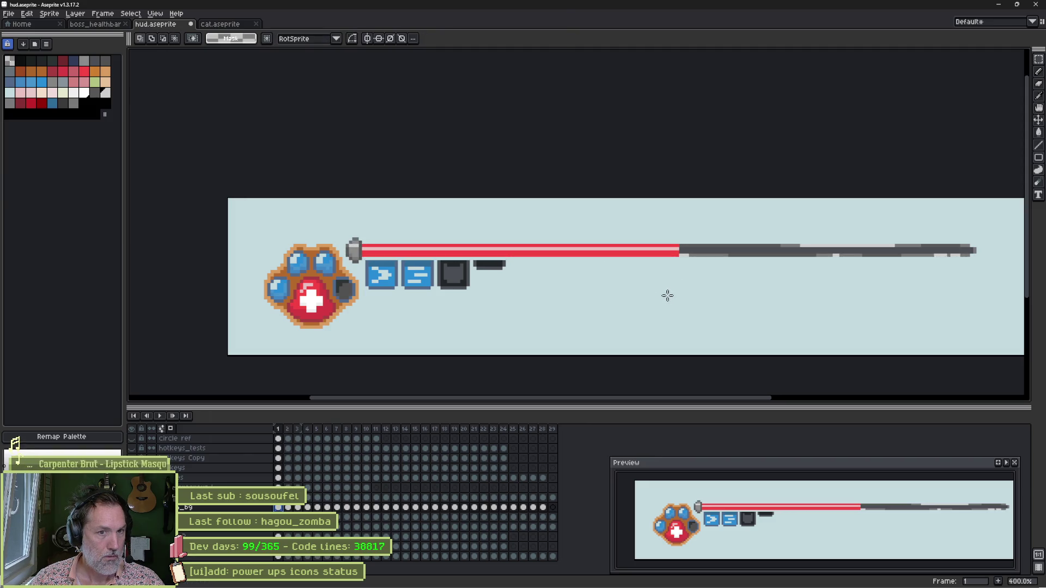
{"action": "scroll", "coordinate": [668, 294], "scroll_direction": "up", "scroll_amount": 2}
{"action": "left_click_drag", "start_coordinate": [592, 319], "coordinate": [568, 327]}
Repaint the track's top and bottom pixel rows with colours sampled from the track
{"action": "key", "text": "b"}
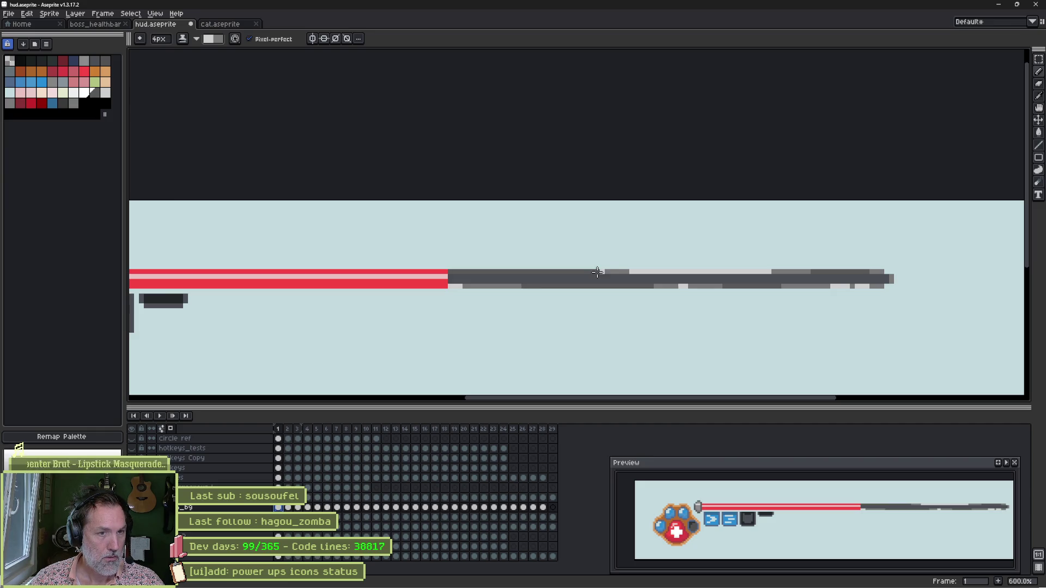
{"action": "key", "text": "i"}
{"action": "key", "text": "b"}
{"action": "left_click_drag", "start_coordinate": [600, 272], "coordinate": [878, 272]}
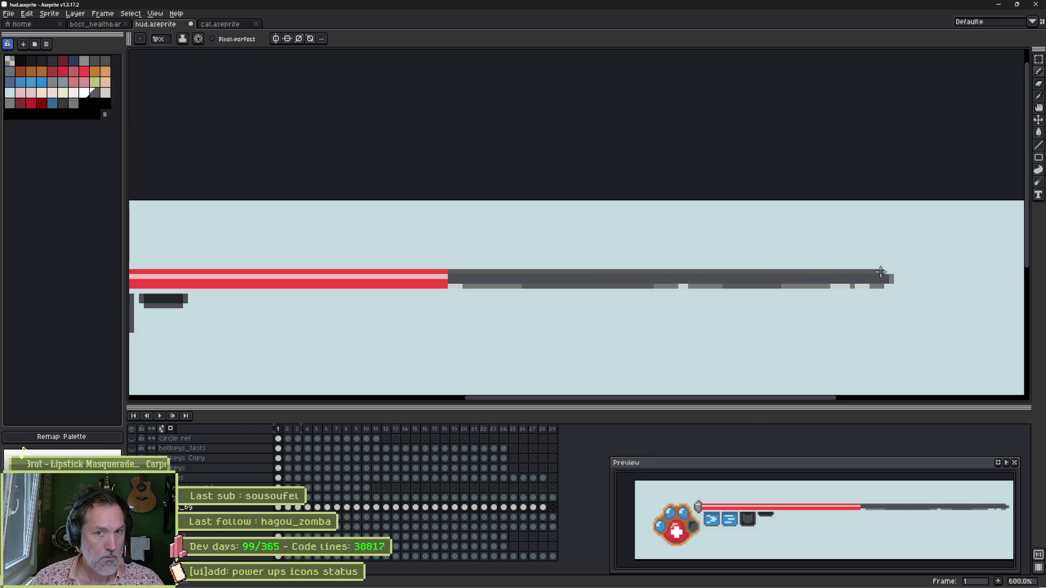
{"action": "key", "text": "i"}
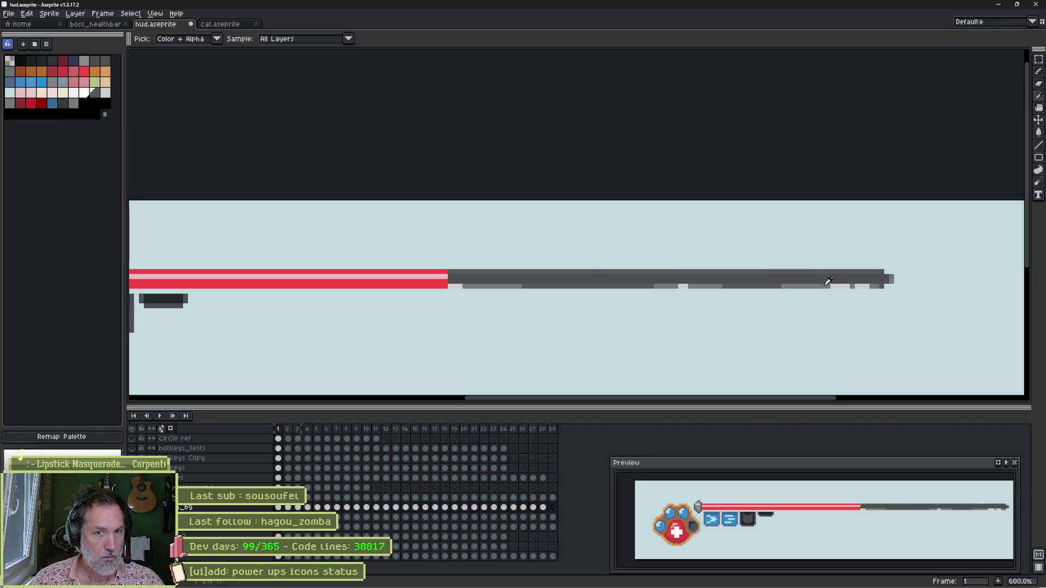
{"action": "key", "text": "b"}
{"action": "left_click_drag", "start_coordinate": [451, 270], "coordinate": [871, 271]}
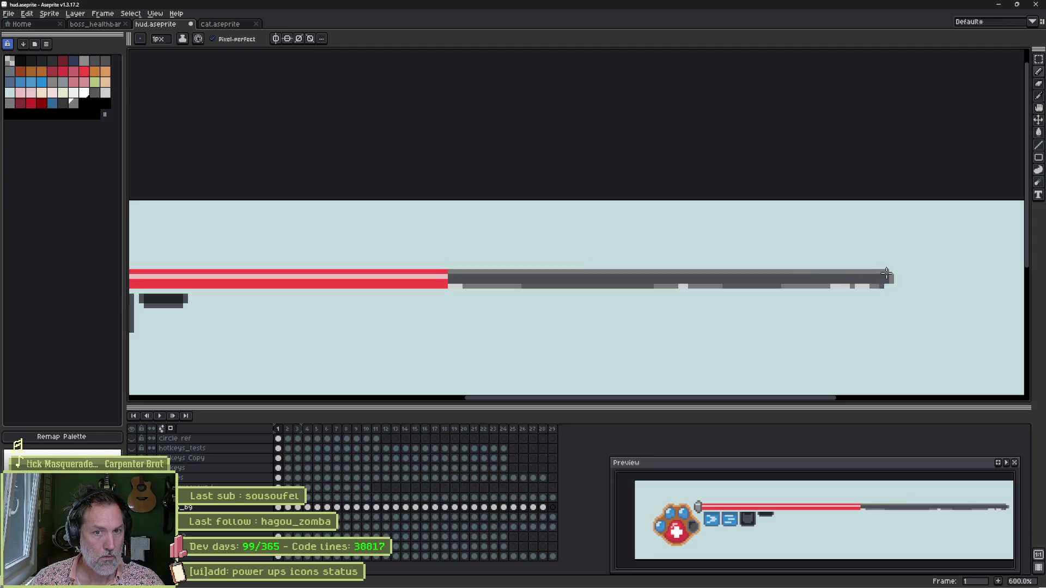
{"action": "left_click_drag", "start_coordinate": [883, 286], "coordinate": [505, 288]}
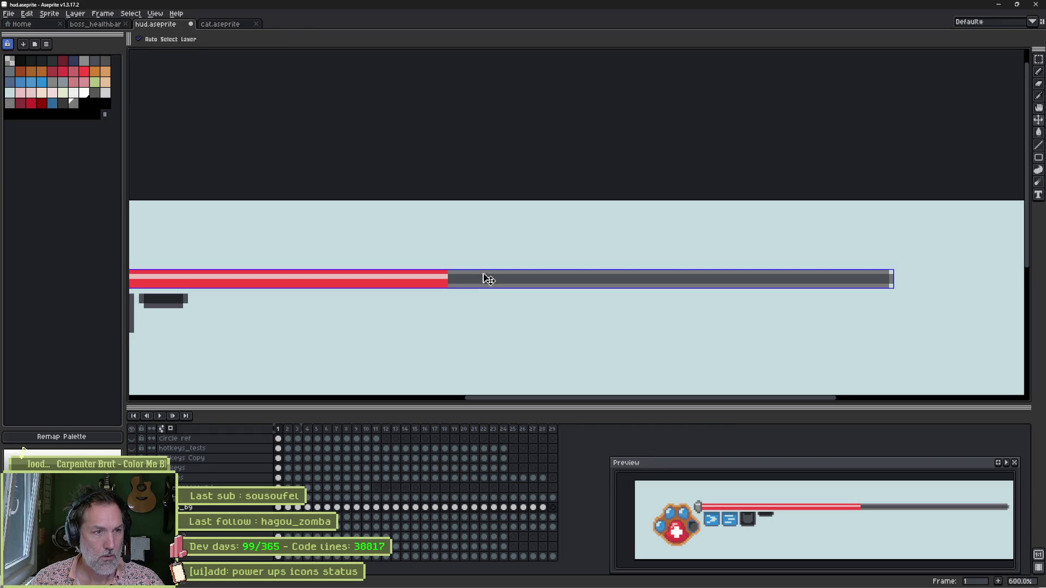
Select the grey end cap and squash it from 8 to 6 pixels tall
{"action": "scroll", "coordinate": [485, 278], "scroll_direction": "left", "scroll_amount": 5}
{"action": "left_click", "coordinate": [434, 285], "text": "ctrl"}
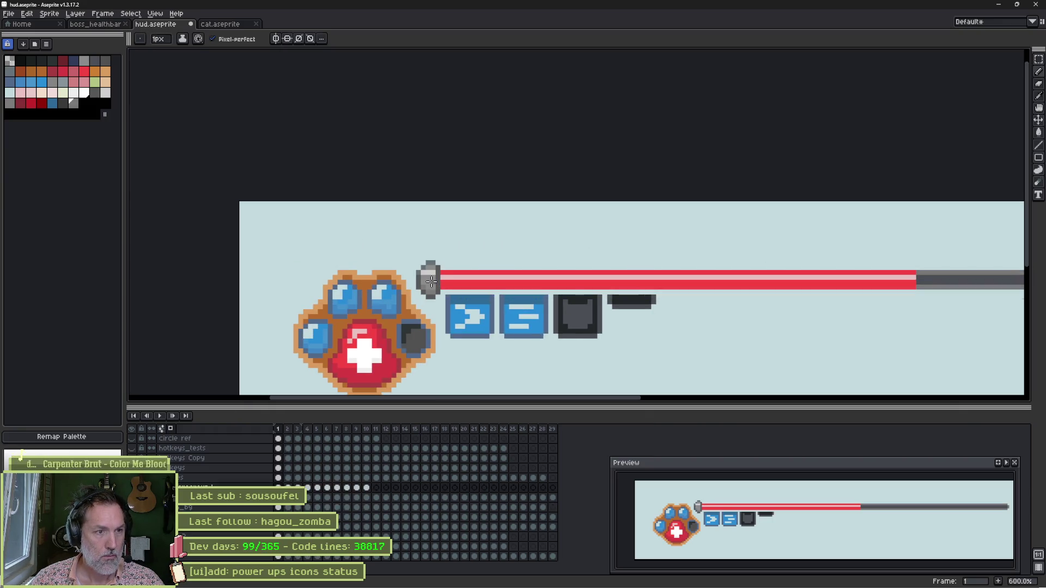
{"action": "left_click", "coordinate": [427, 285], "text": "ctrl"}
{"action": "scroll", "coordinate": [427, 283], "scroll_direction": "up", "scroll_amount": 4}
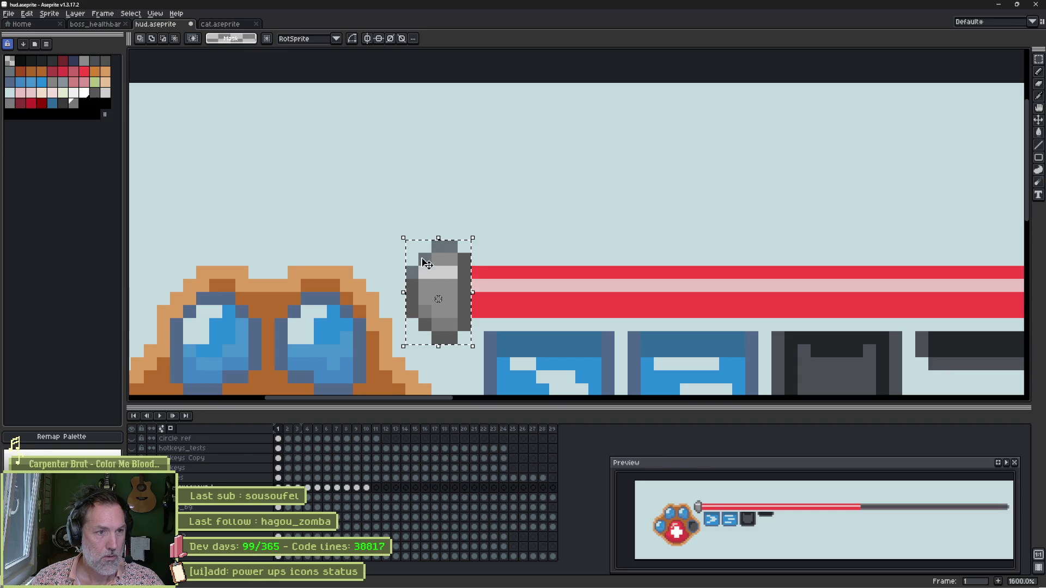
{"action": "left_click_drag", "start_coordinate": [437, 238], "coordinate": [440, 253]}
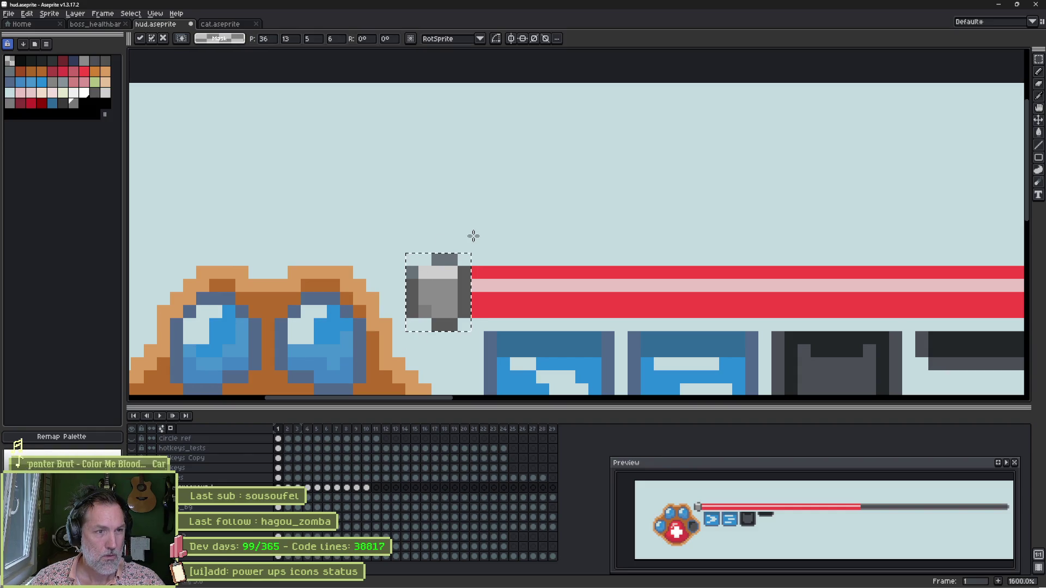
{"action": "key", "text": "ctrl+d"}
Add dark grey pixels on the cap's four corners
{"action": "key", "text": "b"}
{"action": "left_click", "coordinate": [425, 259]}
{"action": "left_click", "coordinate": [426, 320]}
{"action": "left_click", "coordinate": [425, 320], "text": "alt"}
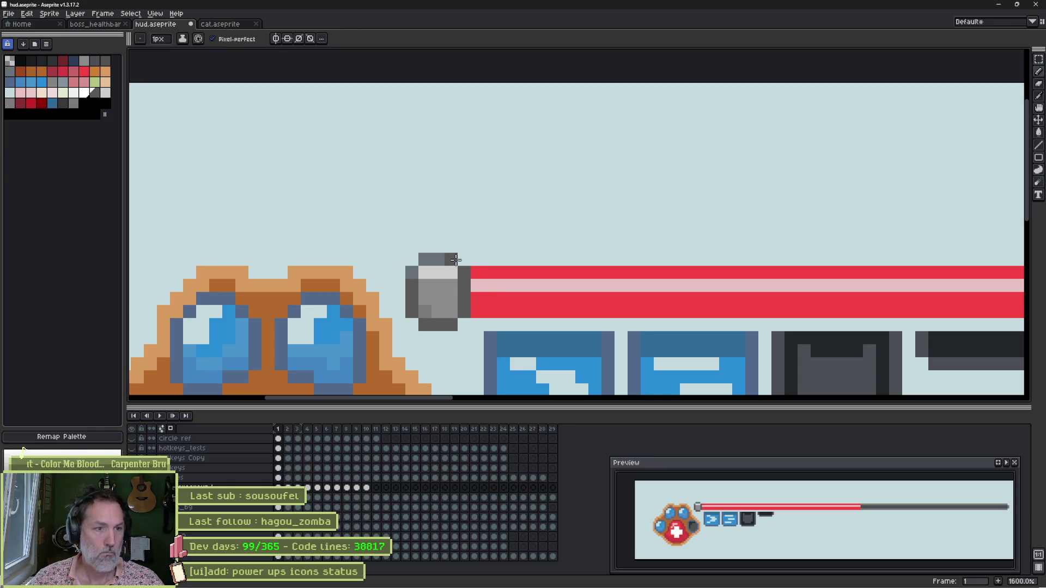
{"action": "left_click", "coordinate": [462, 261]}
{"action": "left_click", "coordinate": [464, 324]}
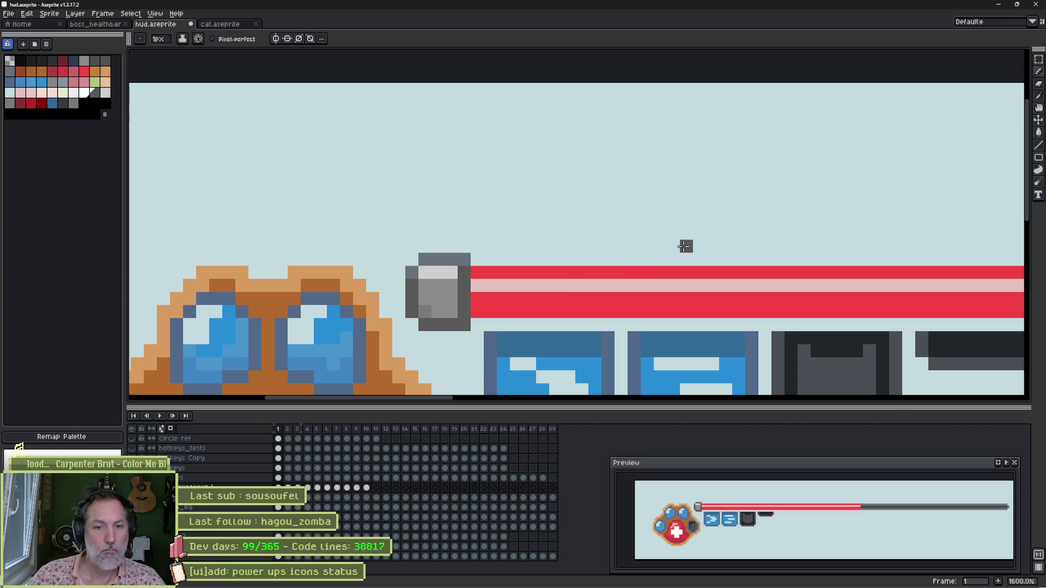
{"action": "key", "text": "alt+Tab"}
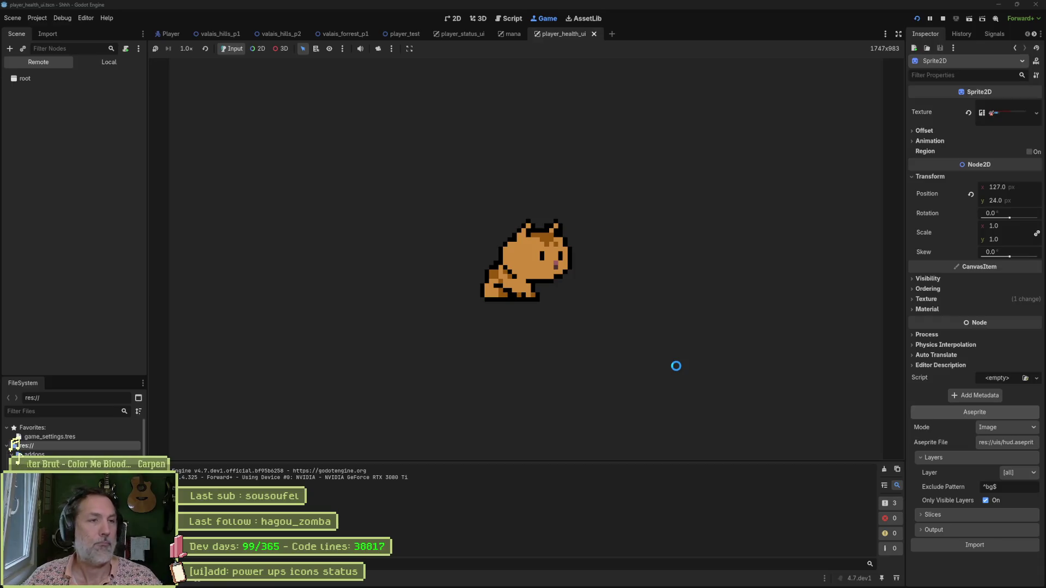
Run the game with F6 and walk the cat right to check the HUD
{"action": "key", "text": "F6"}
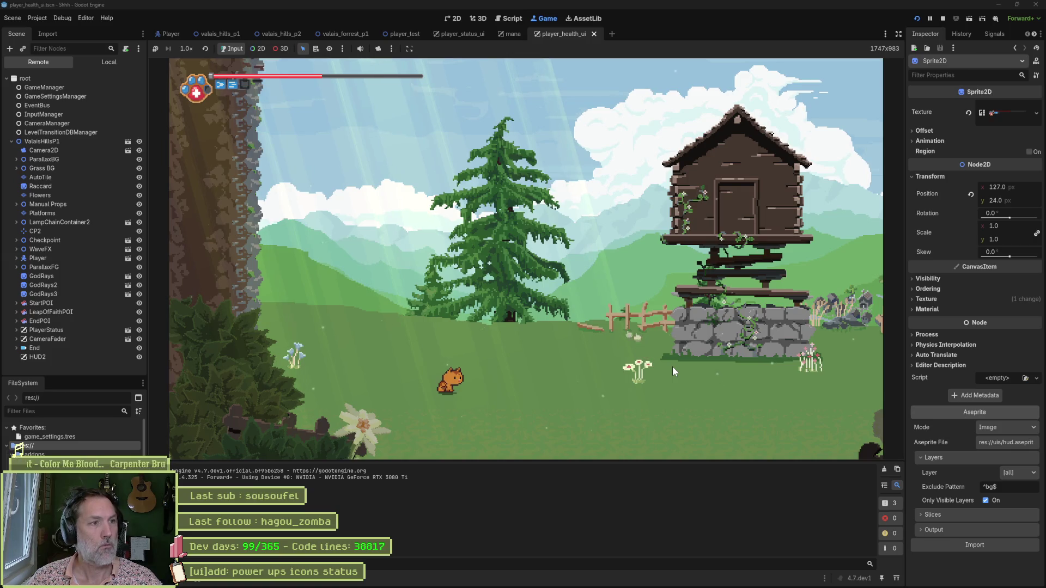
{"action": "key", "text": "Right"}
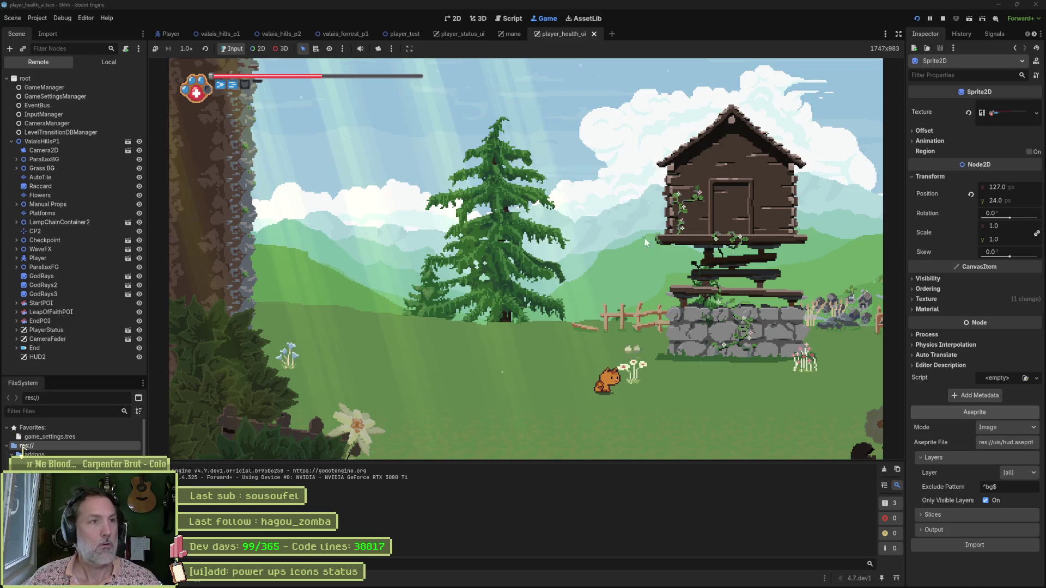
{"action": "key", "text": "F8"}
Run and stop the valais_forrest_p1 forest level
{"action": "left_click", "coordinate": [345, 34]}
{"action": "key", "text": "F5"}
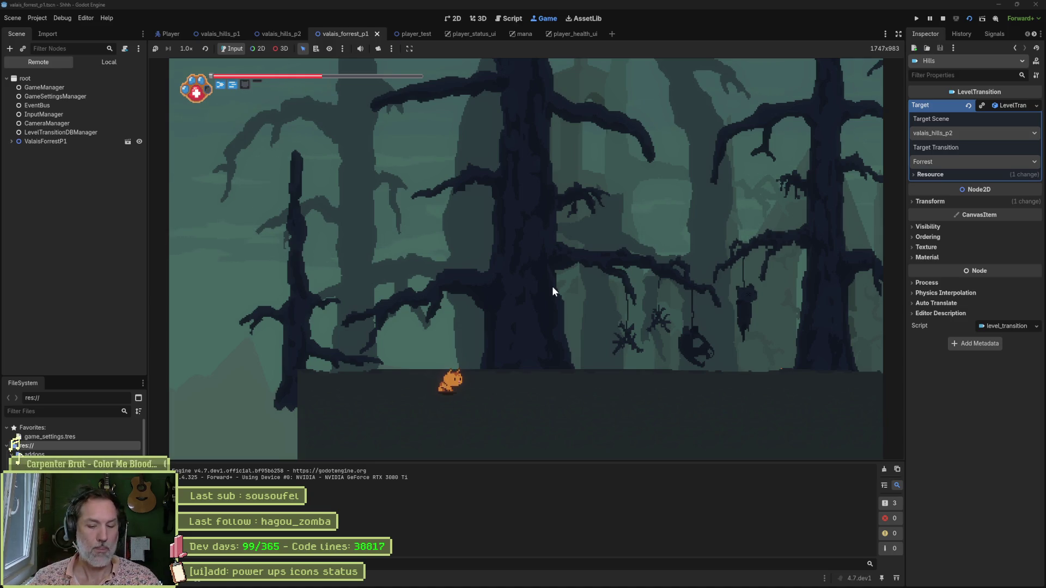
{"action": "key", "text": "F8"}
{"action": "key", "text": "alt+Tab"}
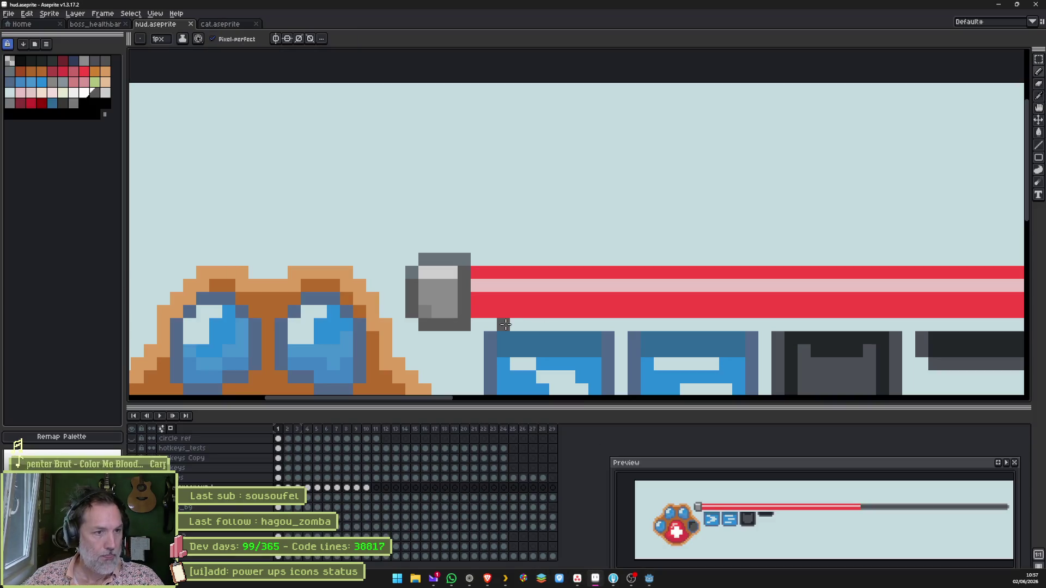
Show only the background bar layer and paint grey over its edge highlights
{"action": "scroll", "coordinate": [599, 316], "scroll_direction": "down", "scroll_amount": 6}
{"action": "left_click_drag", "start_coordinate": [696, 305], "coordinate": [501, 296]}
{"action": "scroll", "coordinate": [560, 311], "scroll_direction": "up", "scroll_amount": 1}
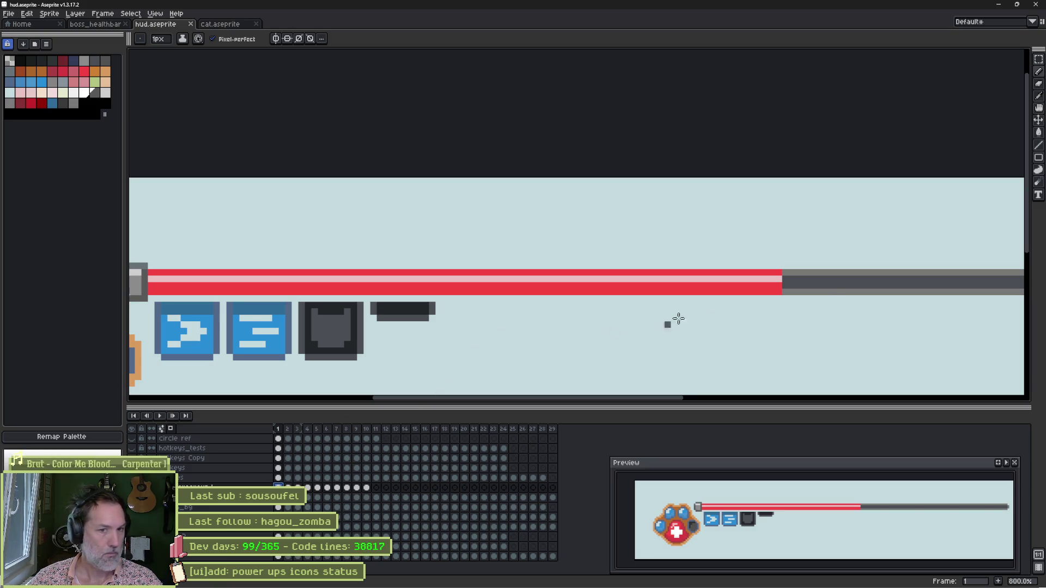
{"action": "left_click", "coordinate": [132, 507], "text": "alt"}
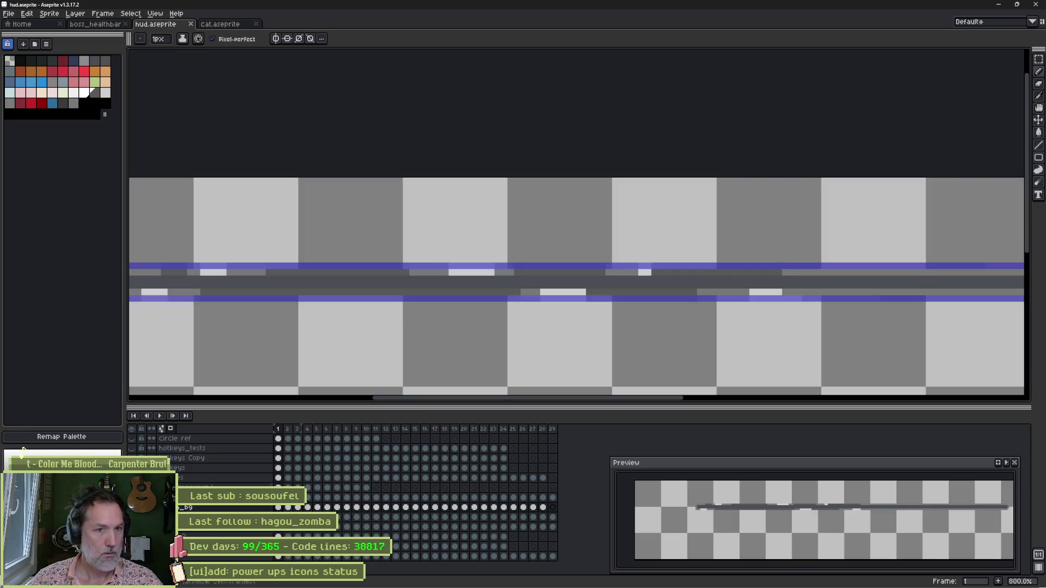
{"action": "scroll", "coordinate": [410, 311], "scroll_direction": "down", "scroll_amount": 1}
{"action": "left_click", "coordinate": [829, 271], "text": "alt"}
{"action": "mouse_move", "coordinate": [813, 272]}
{"action": "left_mouse_down"}
{"action": "mouse_move", "coordinate": [319, 272]}
{"action": "mouse_move", "coordinate": [629, 296]}
{"action": "mouse_move", "coordinate": [861, 294]}
{"action": "mouse_move", "coordinate": [752, 297]}
{"action": "left_mouse_up"}
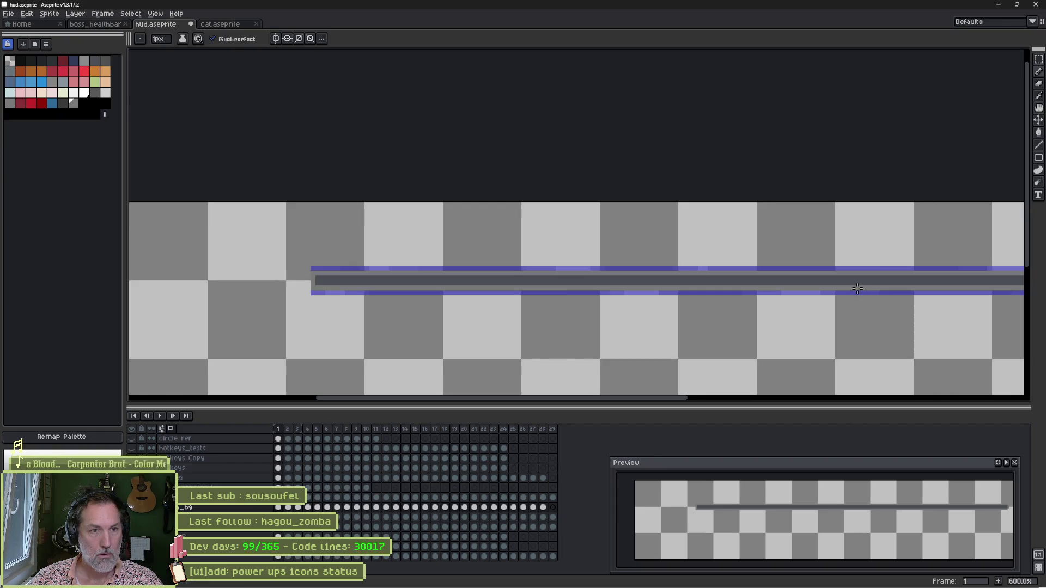
{"action": "scroll", "coordinate": [752, 297], "scroll_direction": "down", "scroll_amount": 1}
On a new frame 2, draw a dark straight line along the bar
{"action": "key", "text": "v"}
{"action": "key", "text": "alt+n"}
{"action": "key", "text": "b"}
{"action": "left_click", "coordinate": [467, 286], "text": "alt"}
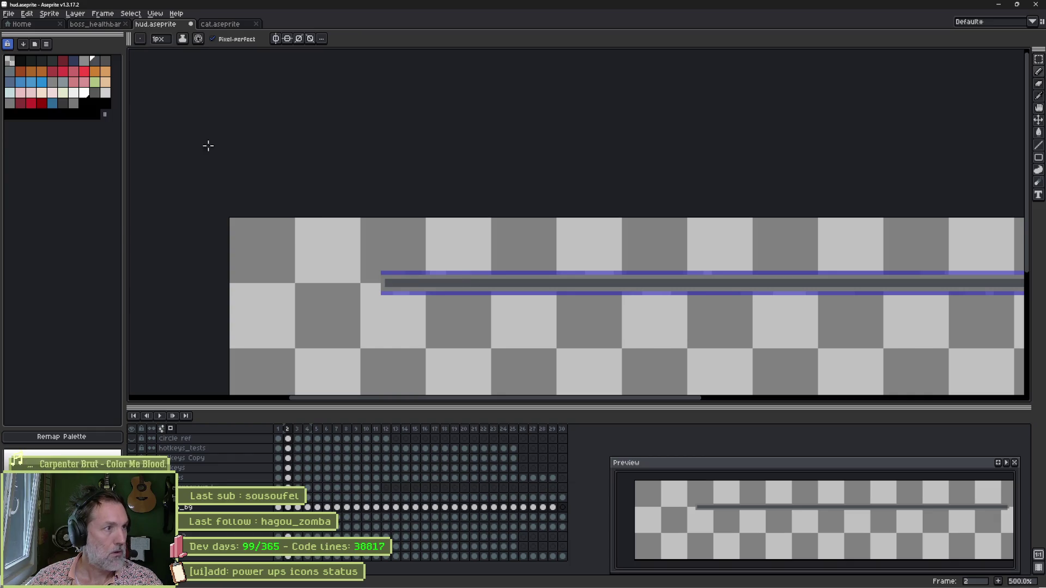
{"action": "left_click", "coordinate": [66, 106]}
{"action": "left_click", "coordinate": [387, 282]}
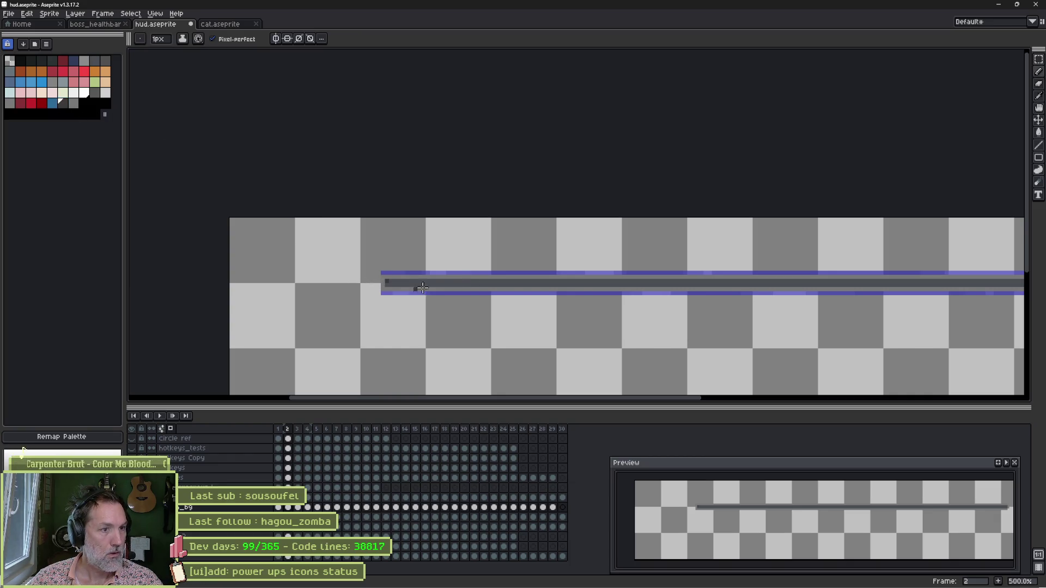
{"action": "scroll", "coordinate": [709, 300], "scroll_direction": "down", "scroll_amount": 2}
{"action": "left_click", "coordinate": [759, 303], "text": "shift"}
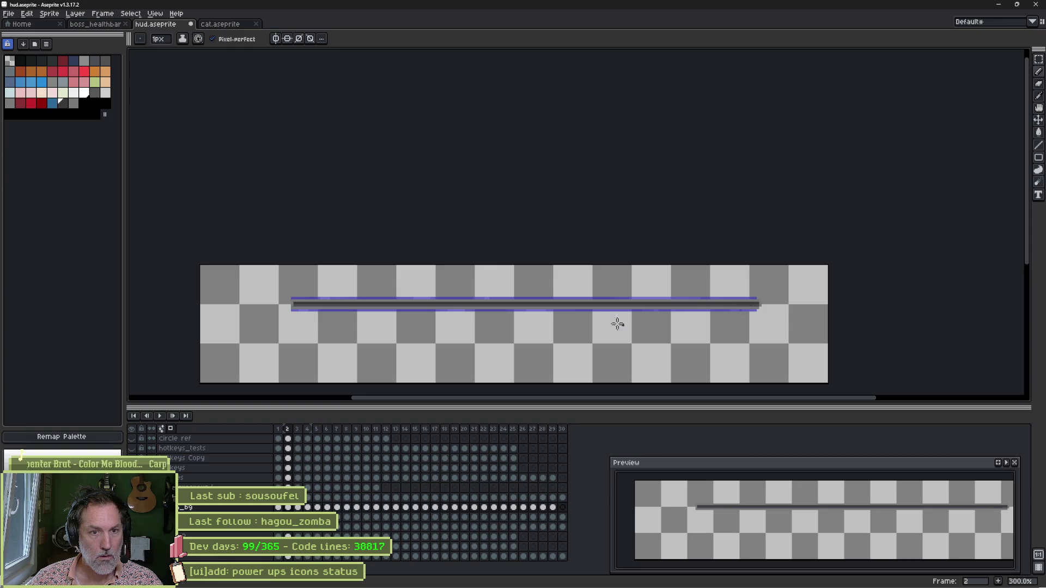
{"action": "scroll", "coordinate": [320, 356], "scroll_direction": "up", "scroll_amount": 1}
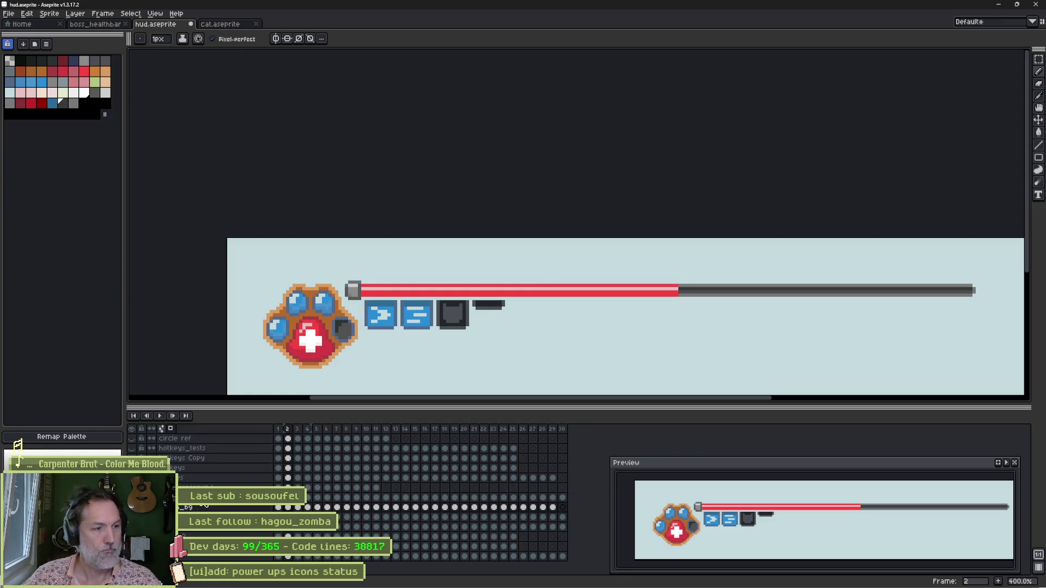
Shift the bar down a few pixels, insert a new frame, and return to frame 1
{"action": "key", "text": "v"}
{"action": "left_click_drag", "start_coordinate": [388, 296], "coordinate": [388, 299]}
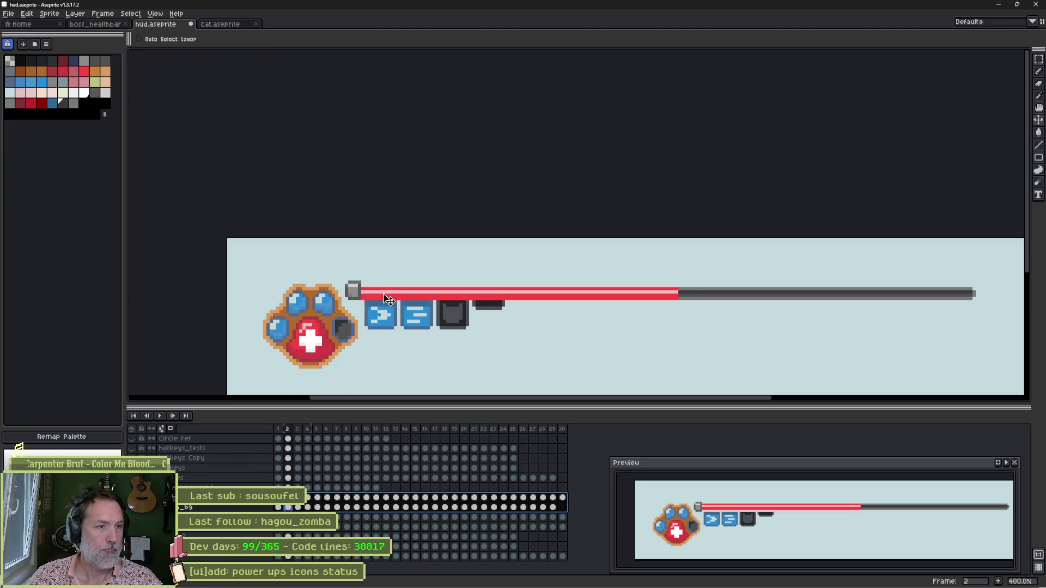
{"action": "left_click", "coordinate": [354, 294], "text": "ctrl"}
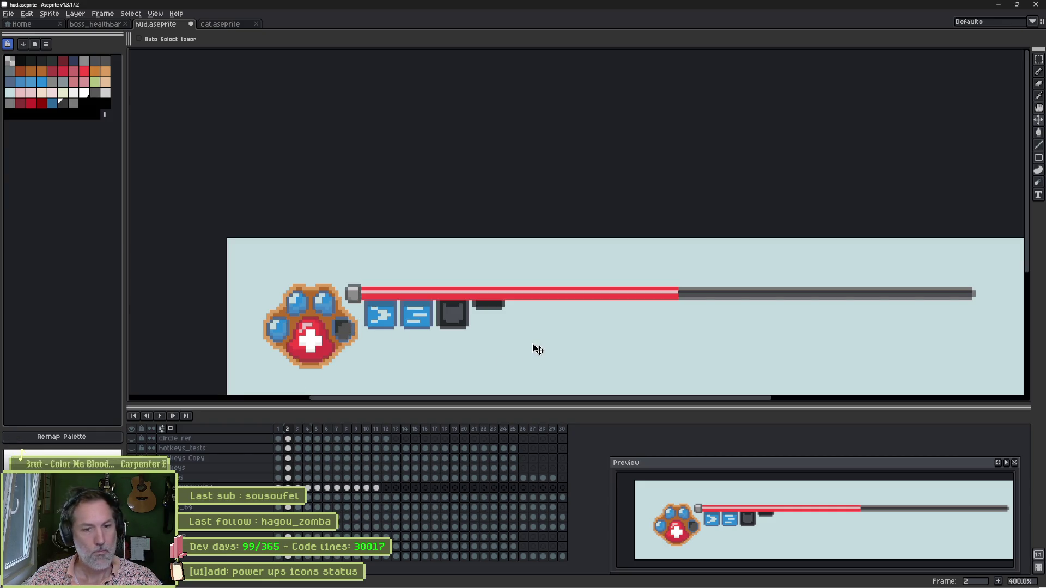
{"action": "scroll", "coordinate": [452, 297], "scroll_direction": "up", "scroll_amount": 2}
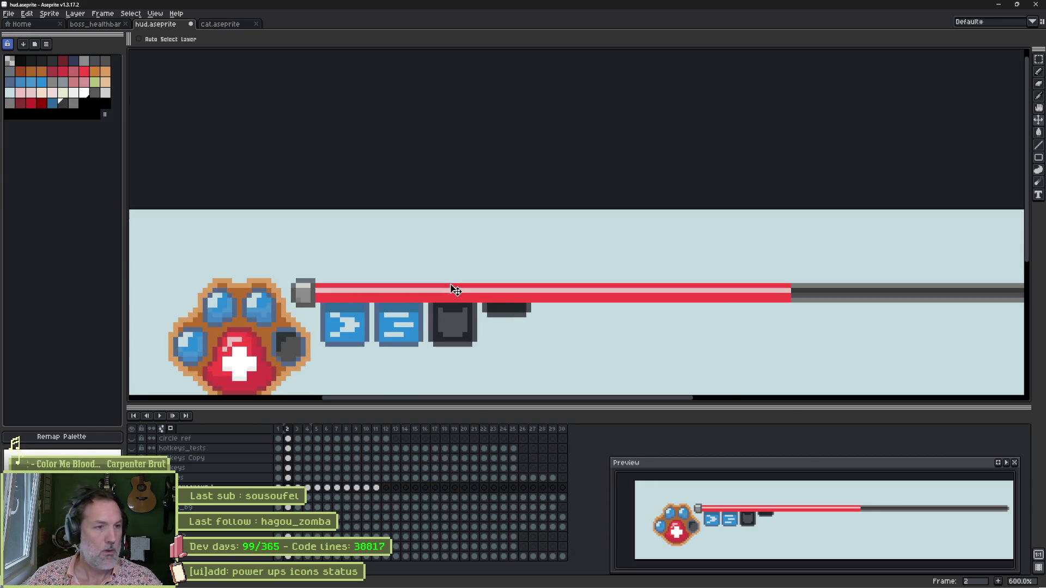
{"action": "key", "text": "i"}
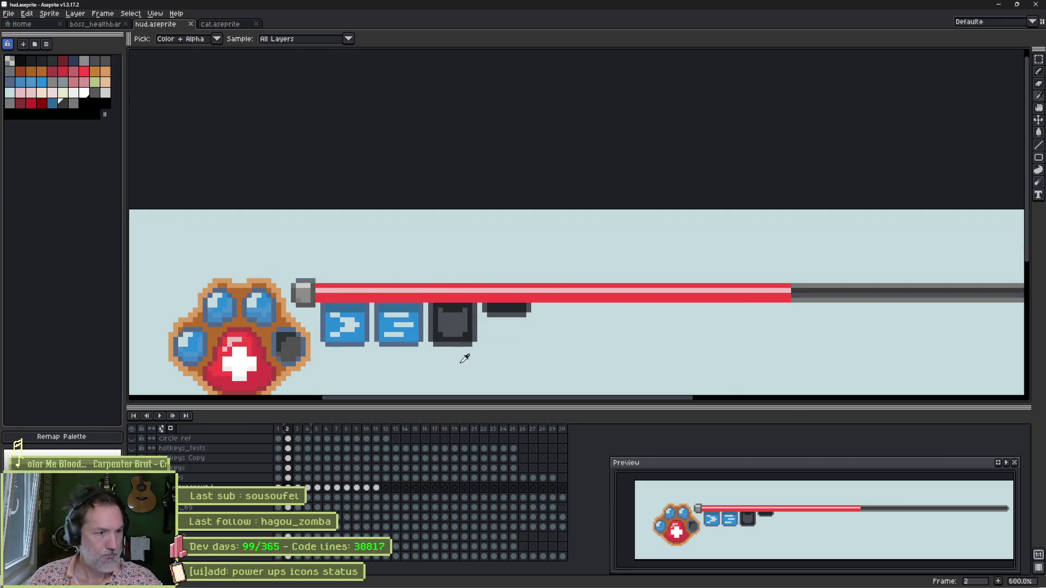
{"action": "key", "text": "alt+n"}
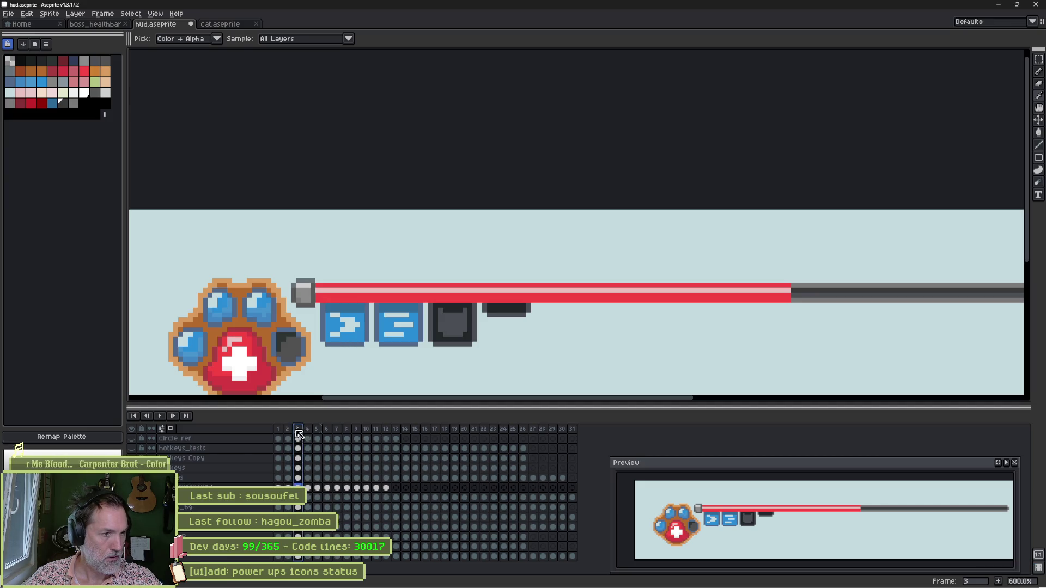
{"action": "left_click", "coordinate": [278, 434]}
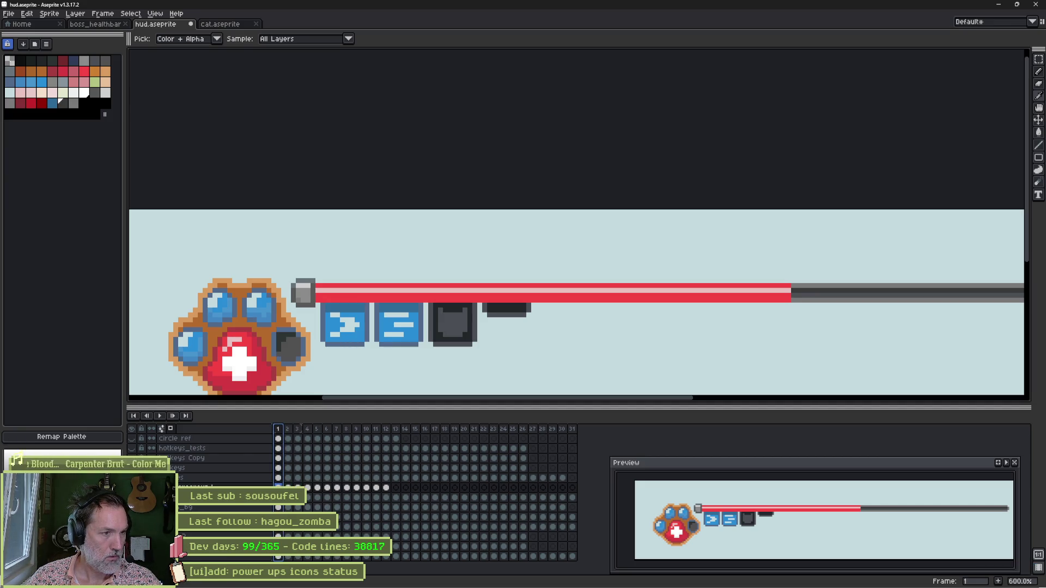
Repaint the red bar's lower half in a deeper red and save hud.aseprite
{"action": "left_click", "coordinate": [389, 301], "text": "ctrl"}
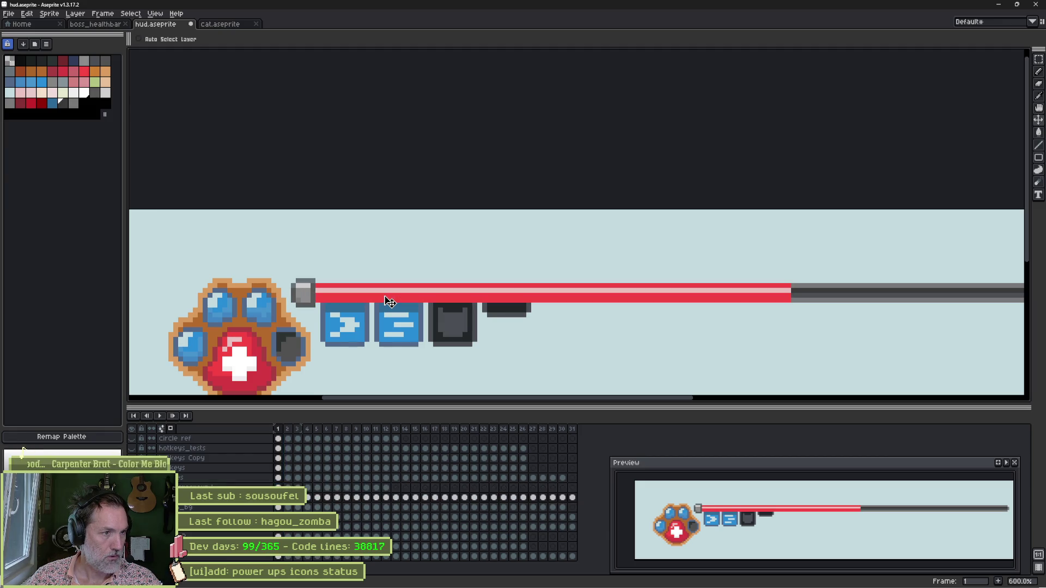
{"action": "key", "text": "alt"}
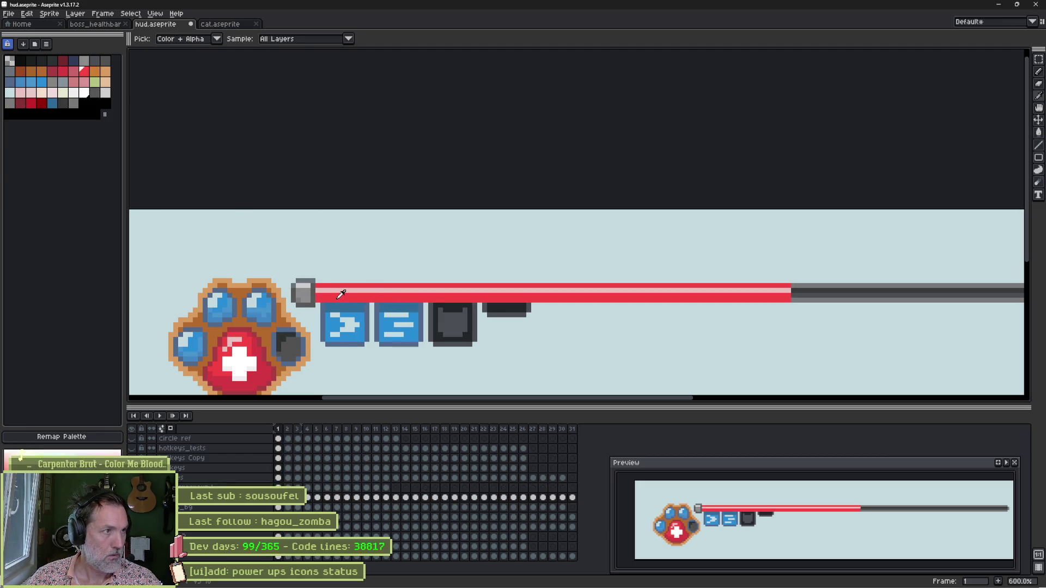
{"action": "left_click", "coordinate": [64, 61]}
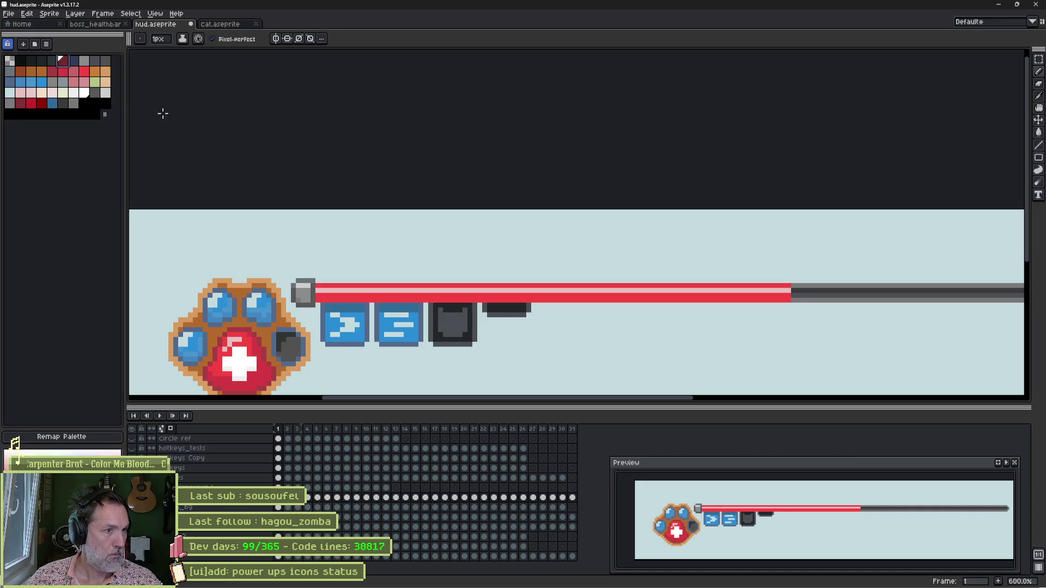
{"action": "left_click", "coordinate": [781, 298], "text": "shift"}
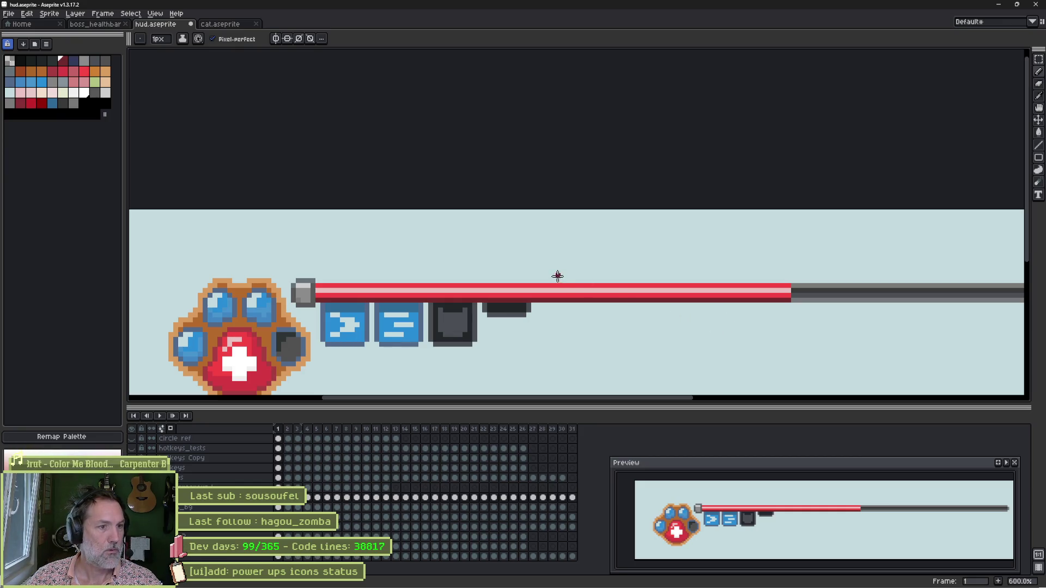
{"action": "key", "text": "ctrl+z"}
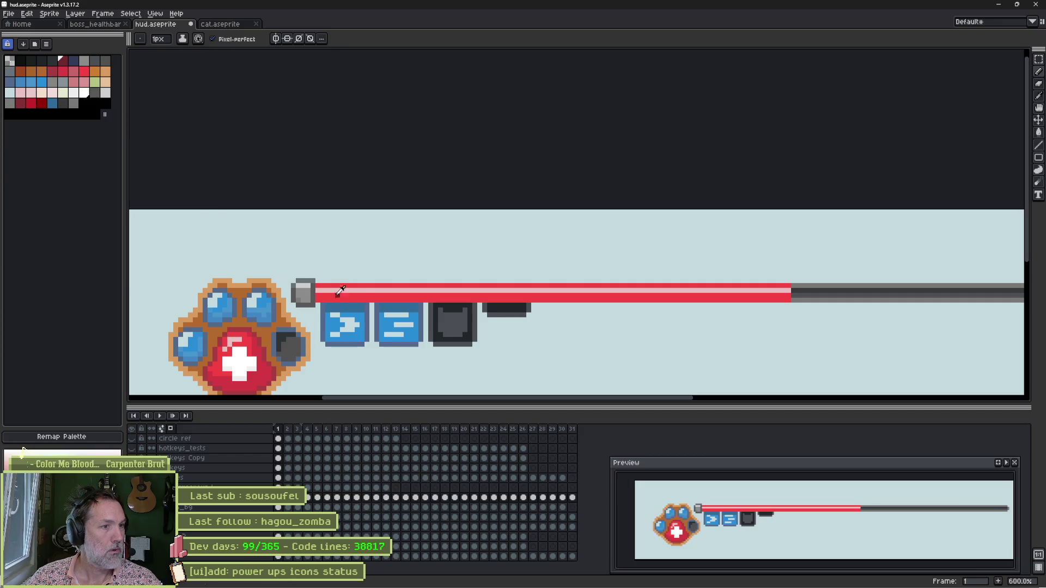
{"action": "left_click", "coordinate": [362, 295], "text": "alt"}
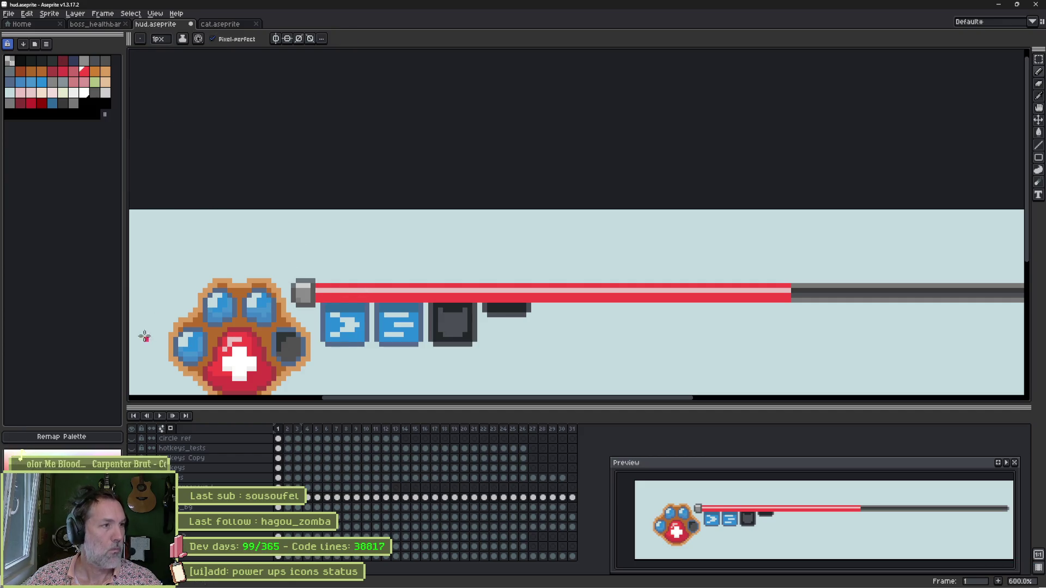
{"action": "left_click", "coordinate": [83, 71]}
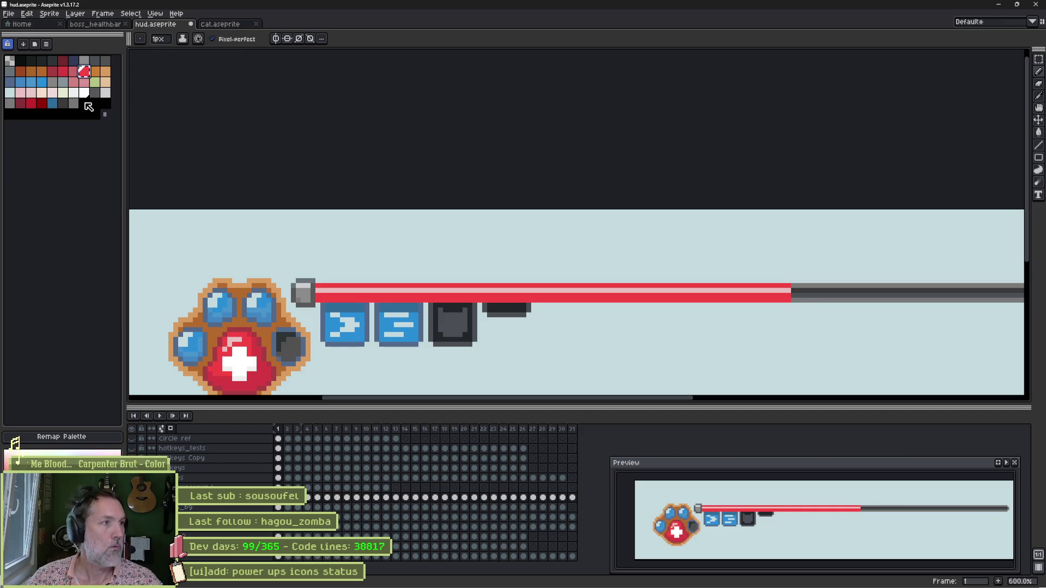
{"action": "left_click", "coordinate": [85, 104]}
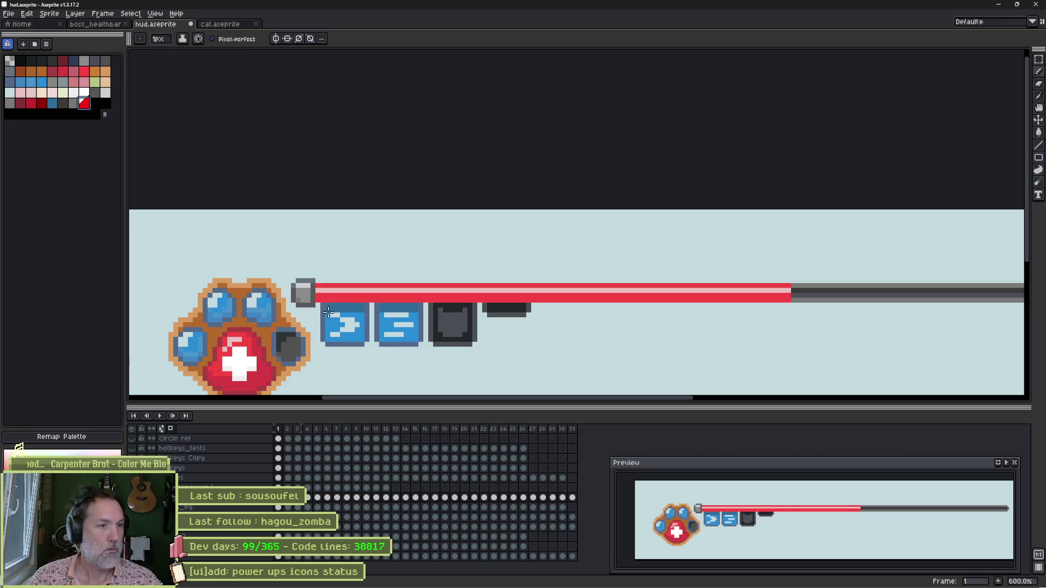
{"action": "left_click", "coordinate": [801, 300], "text": "shift"}
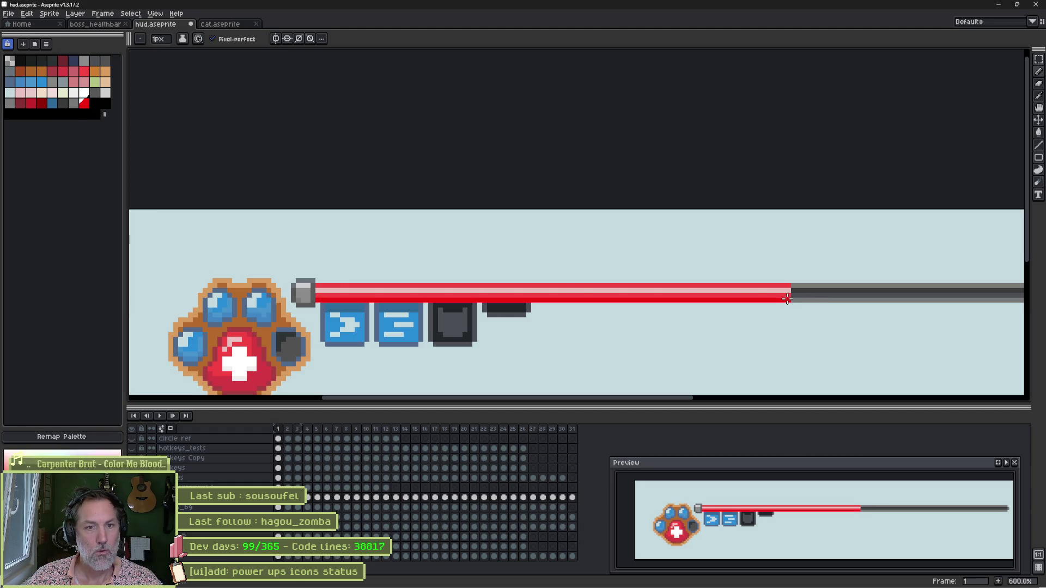
{"action": "key", "text": "ctrl+s"}
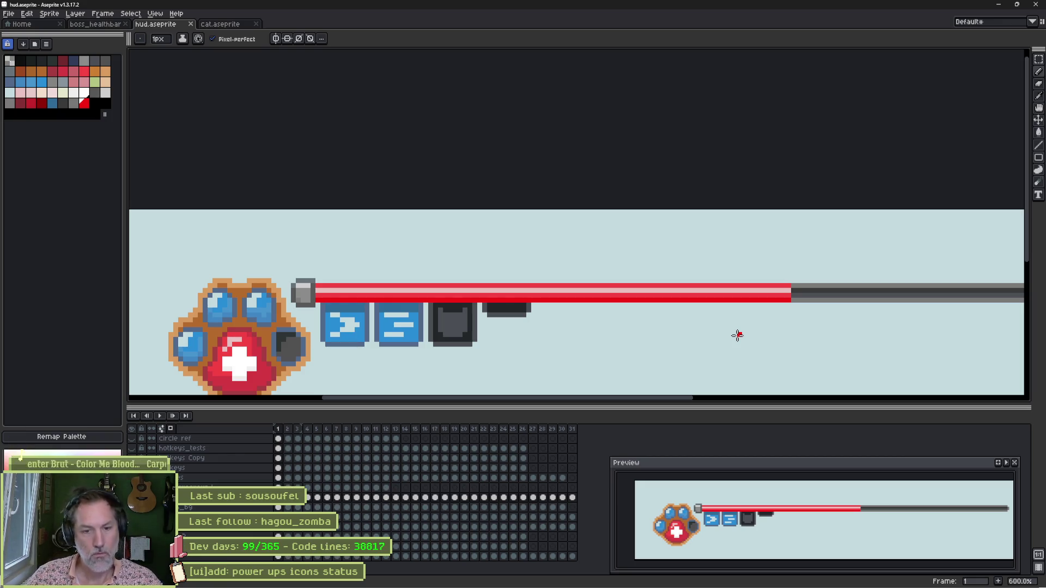
{"action": "key", "text": "alt+Tab"}
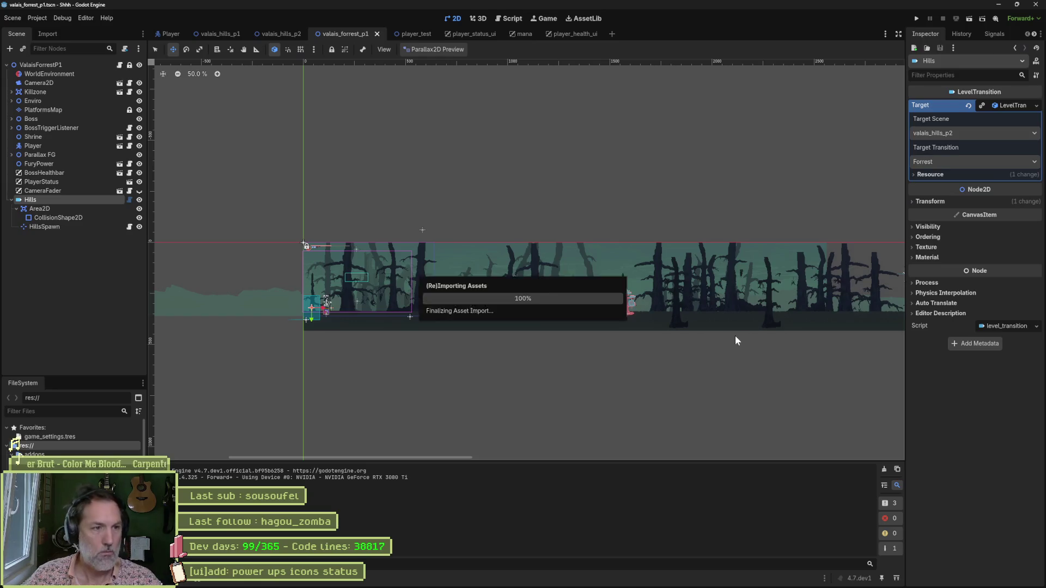
Run the game from player_health_ui and walk and jump the cat around the hut
{"action": "left_click", "coordinate": [567, 33]}
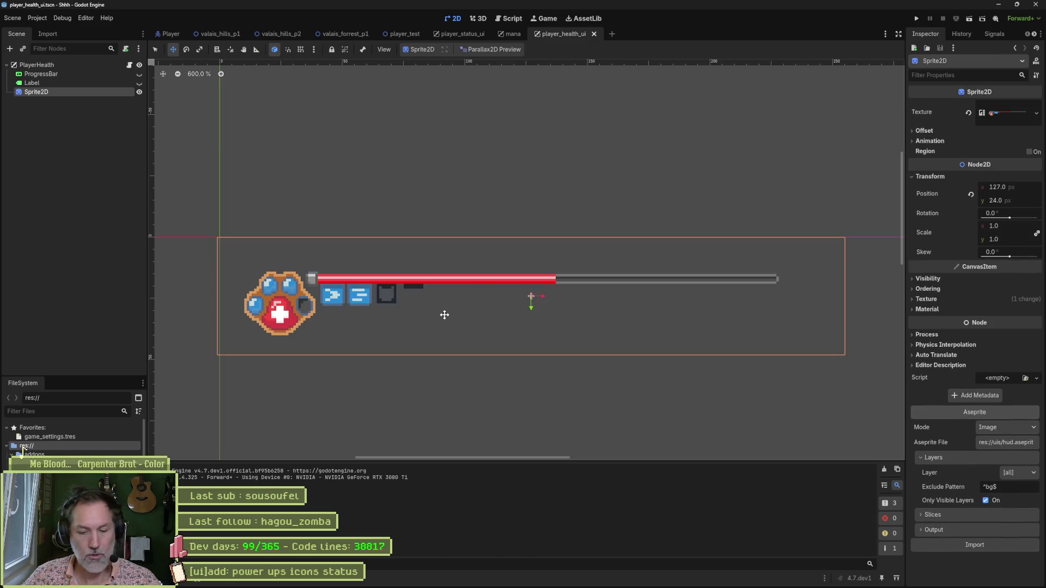
{"action": "key", "text": "F5"}
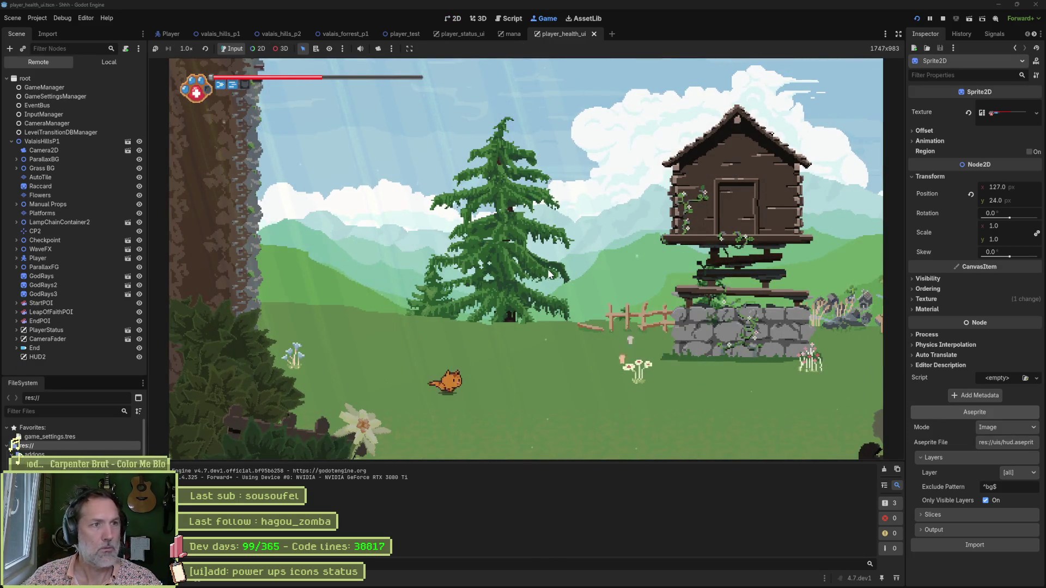
{"action": "key", "text": "Right"}
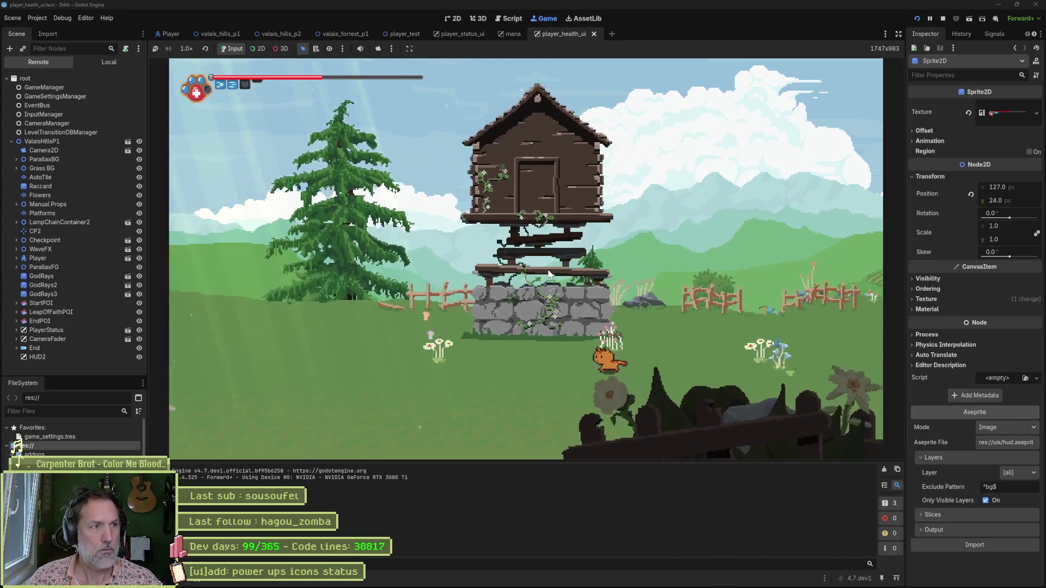
{"action": "key", "text": "Left"}
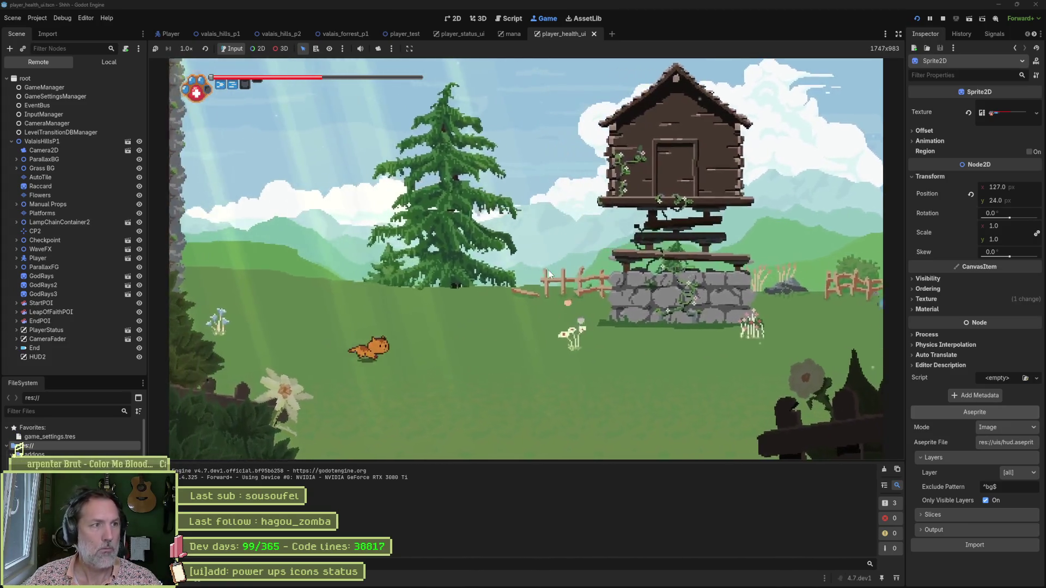
{"action": "key", "text": "Right"}
{"action": "key", "text": "space"}
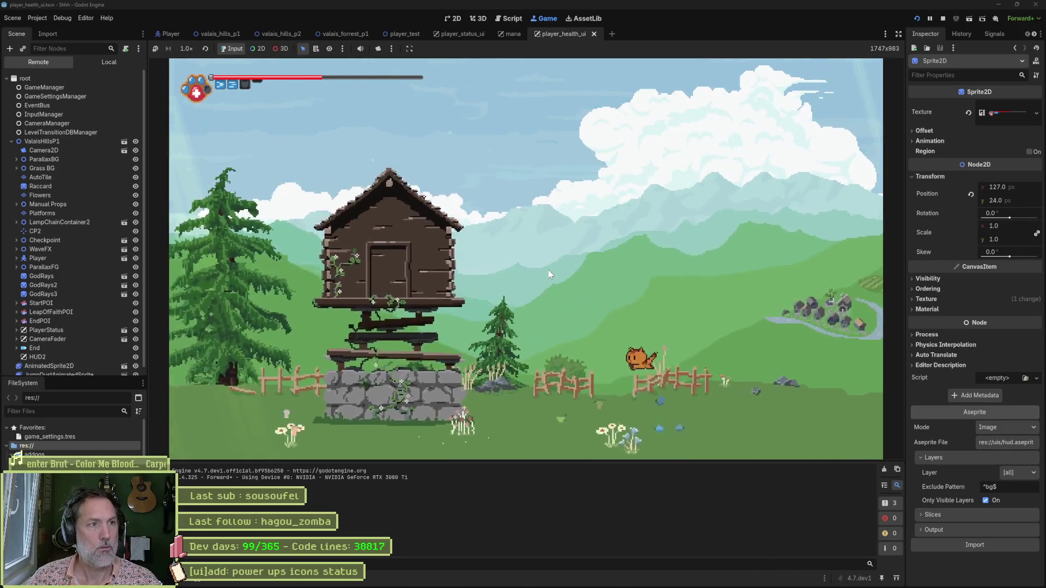
{"action": "key", "text": "Right"}
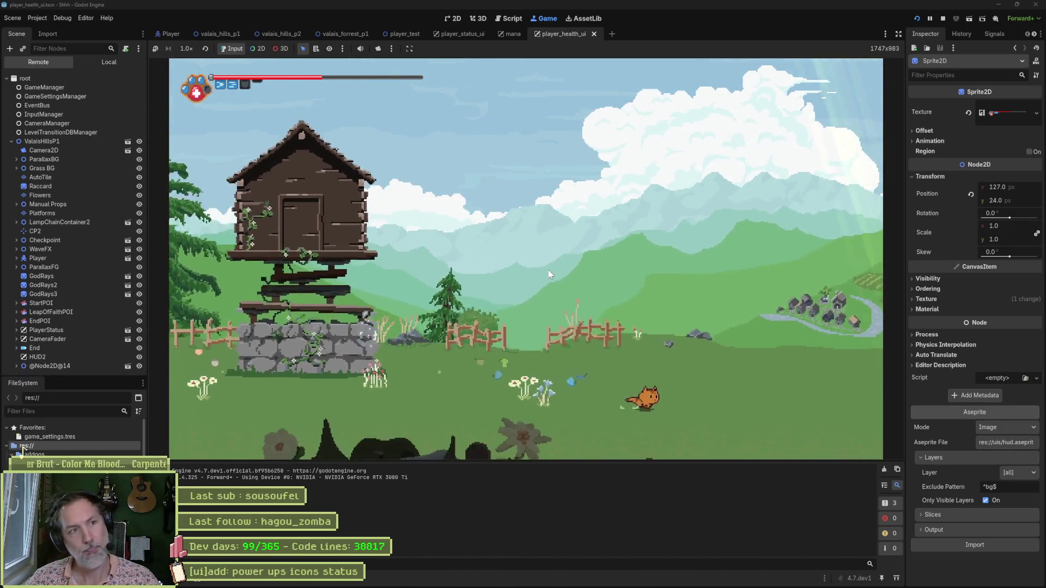
{"action": "key", "text": "Left"}
{"action": "key", "text": "space"}
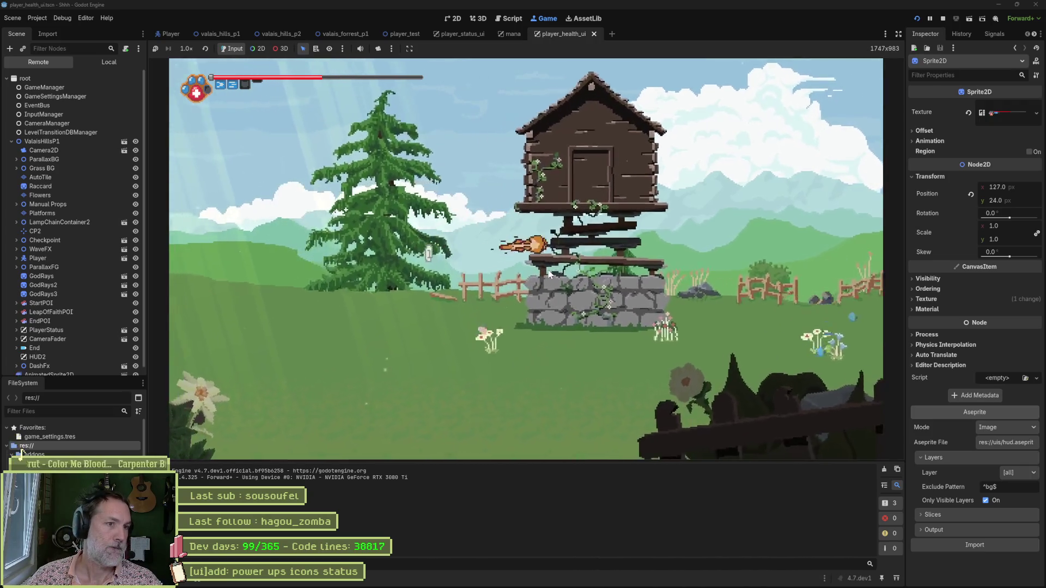
{"action": "key", "text": "F8"}
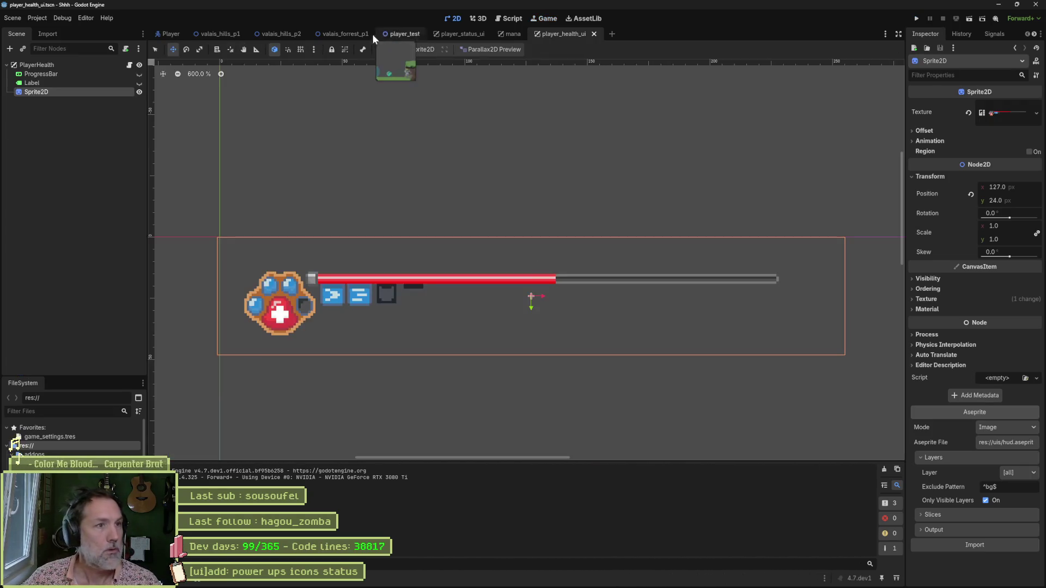
Play the valais_forrest_p1 level, jumping and dashing the cat, then stop the game
{"action": "left_click", "coordinate": [376, 34]}
{"action": "key", "text": "F6"}
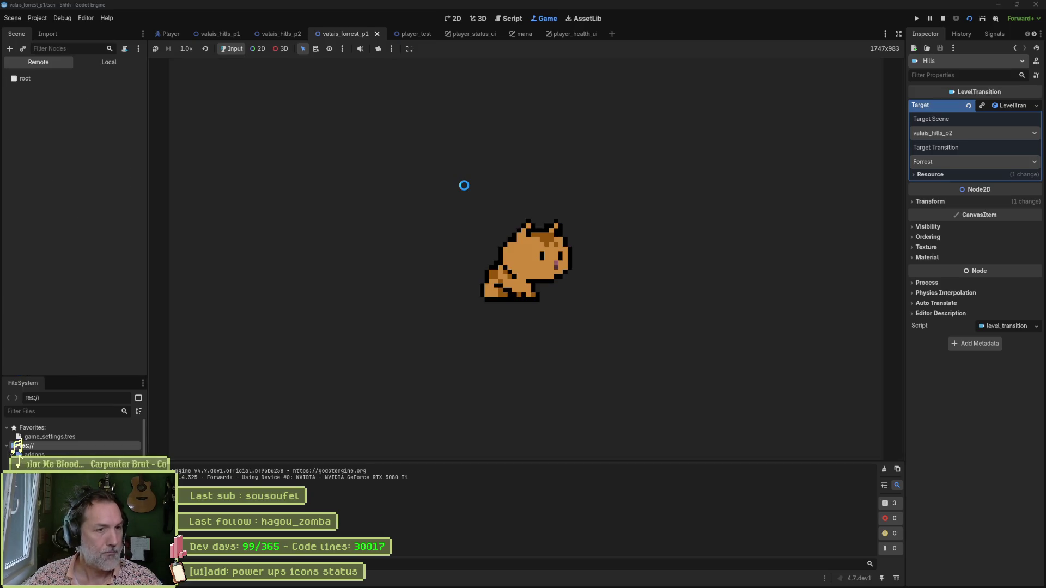
{"action": "key", "text": "Right"}
{"action": "key", "text": "space"}
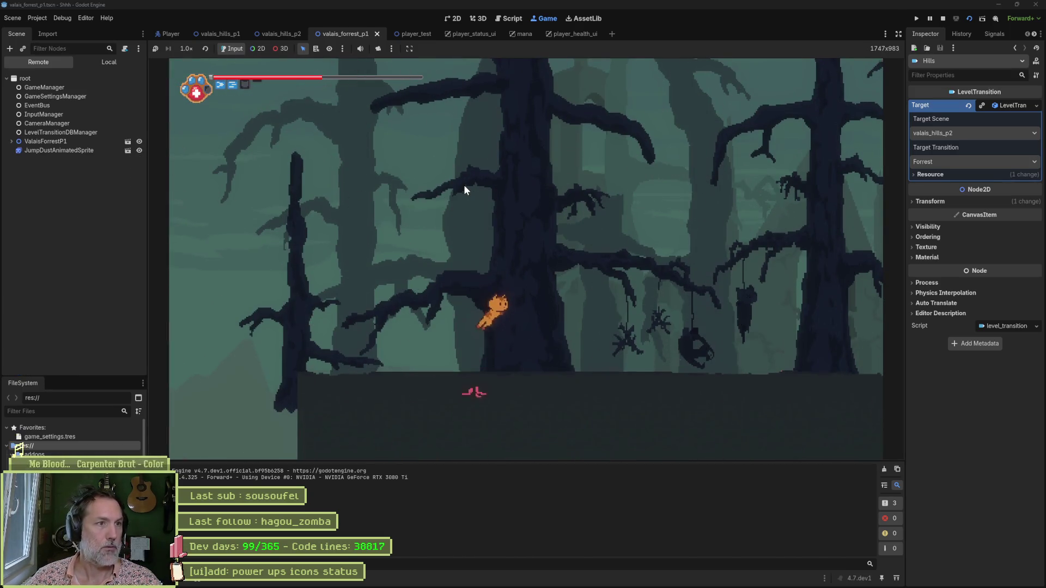
{"action": "key", "text": "Left"}
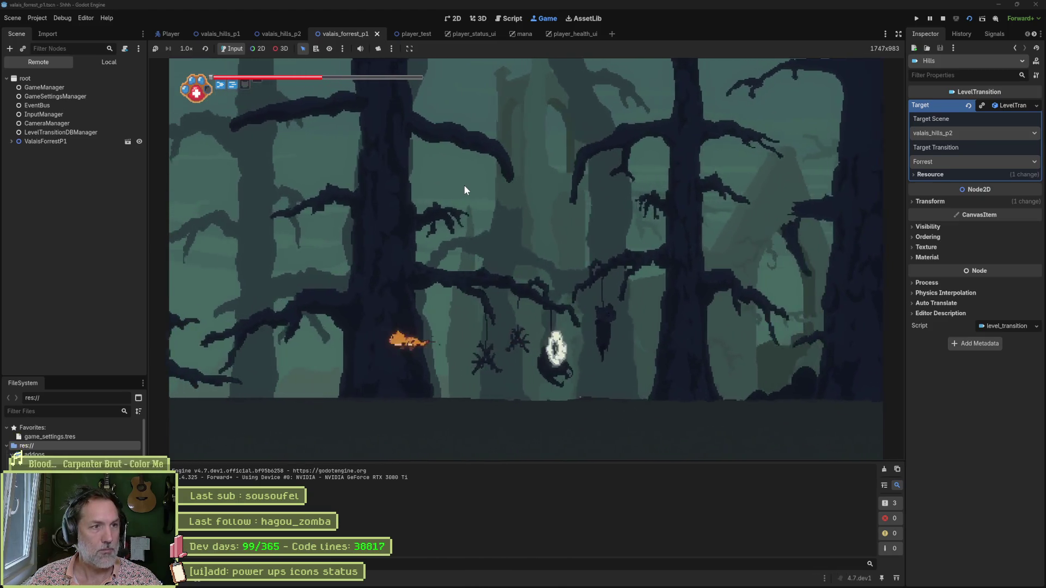
{"action": "key", "text": "Right"}
{"action": "key", "text": "space"}
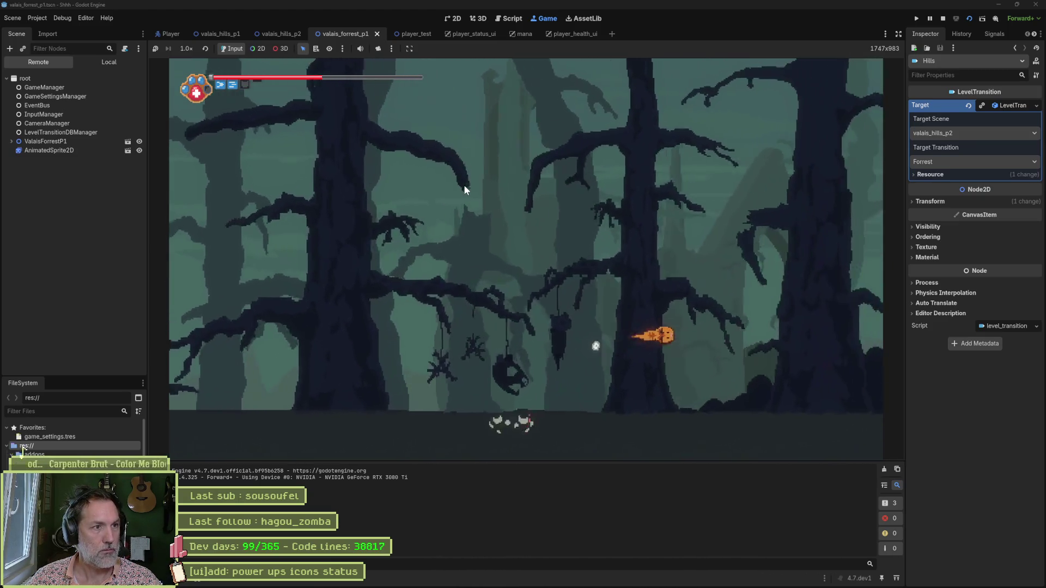
{"action": "key", "text": "Left"}
{"action": "key", "text": "space"}
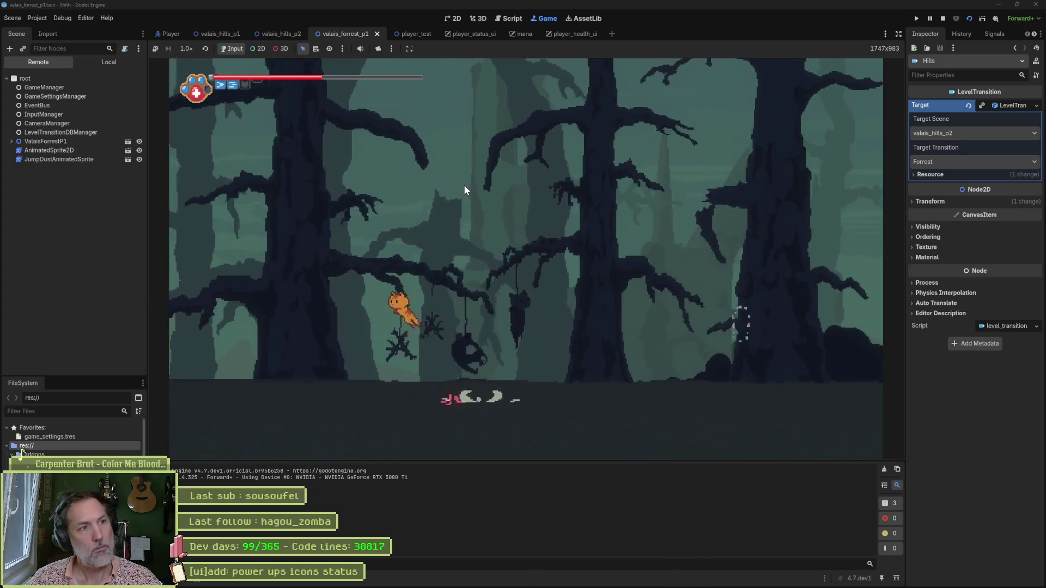
{"action": "key", "text": "Right"}
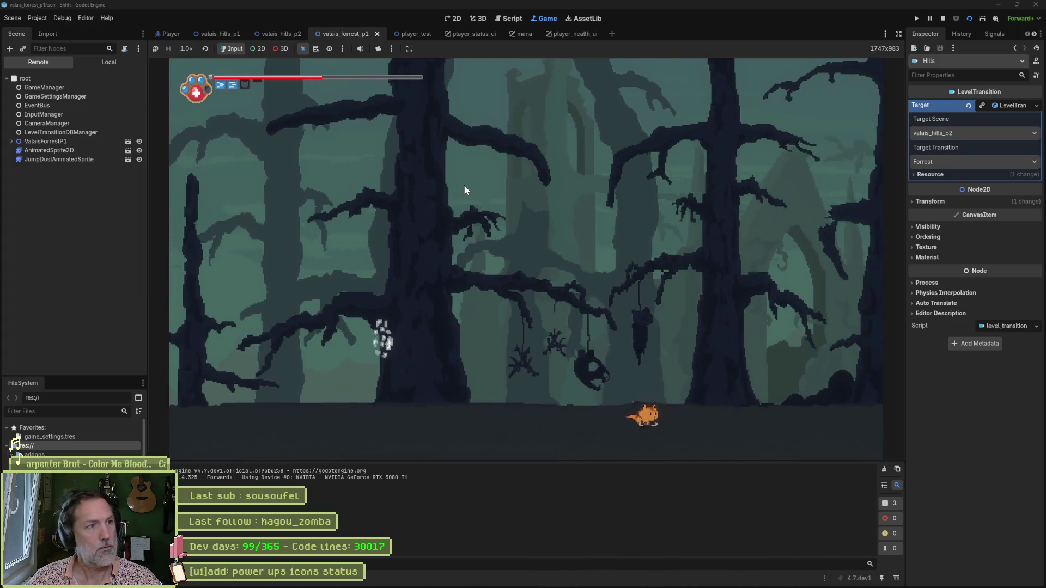
{"action": "key", "text": "space"}
{"action": "key", "text": "space"}
{"action": "key", "text": "Left"}
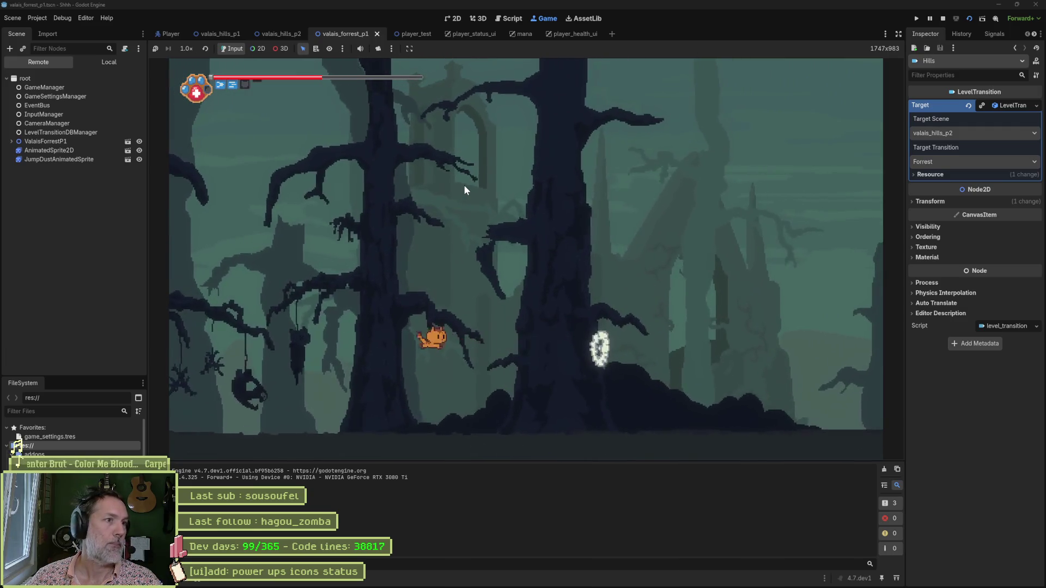
{"action": "key", "text": "Right"}
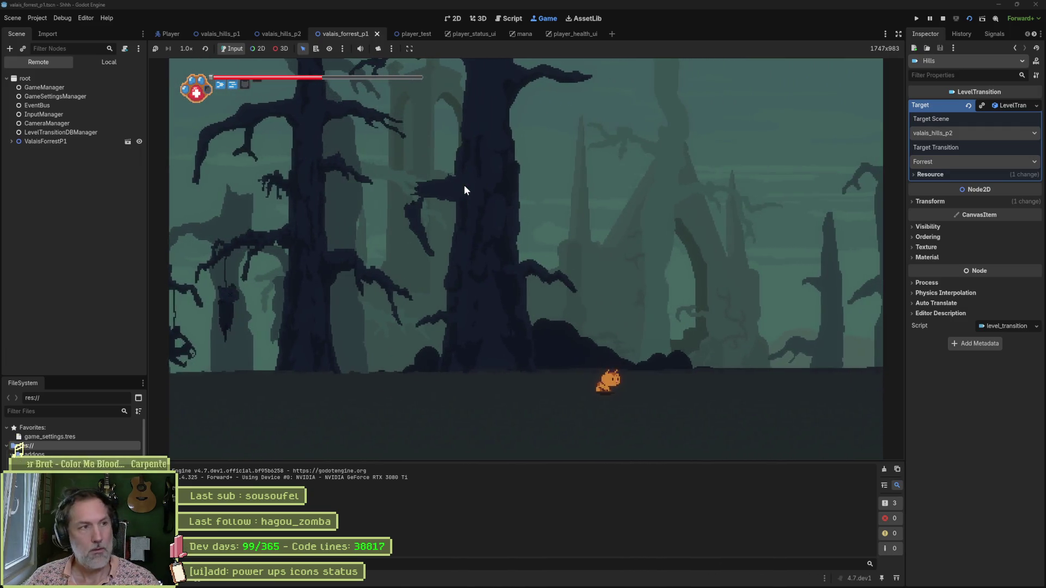
{"action": "key", "text": "F8"}
Back in hud.aseprite, select frames 1 through 22
{"action": "left_click", "coordinate": [597, 580]}
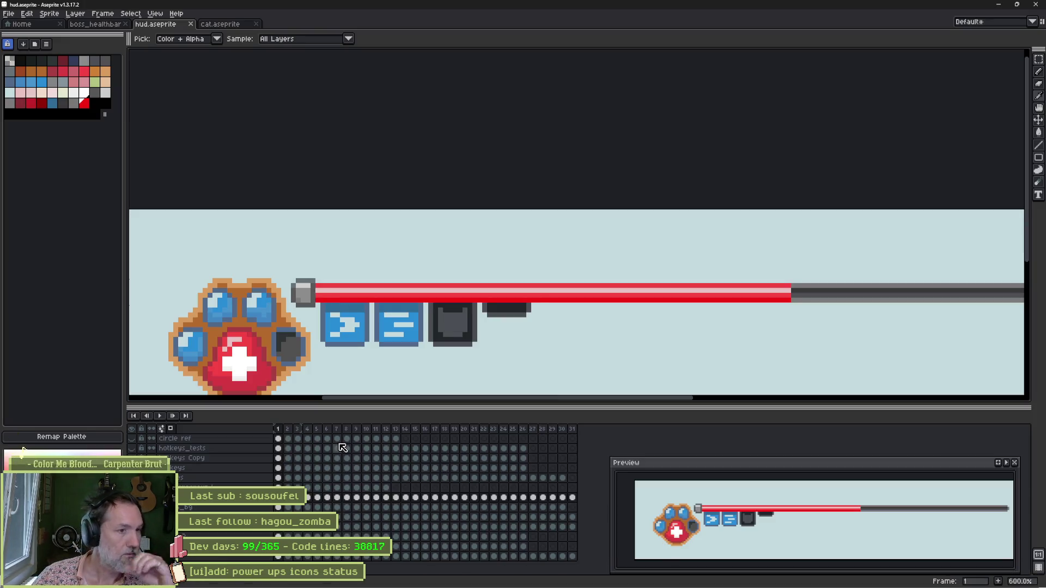
{"action": "mouse_move", "coordinate": [282, 431]}
{"action": "left_mouse_down"}
{"action": "mouse_move", "coordinate": [558, 425]}
{"action": "mouse_move", "coordinate": [273, 427]}
{"action": "left_mouse_up"}
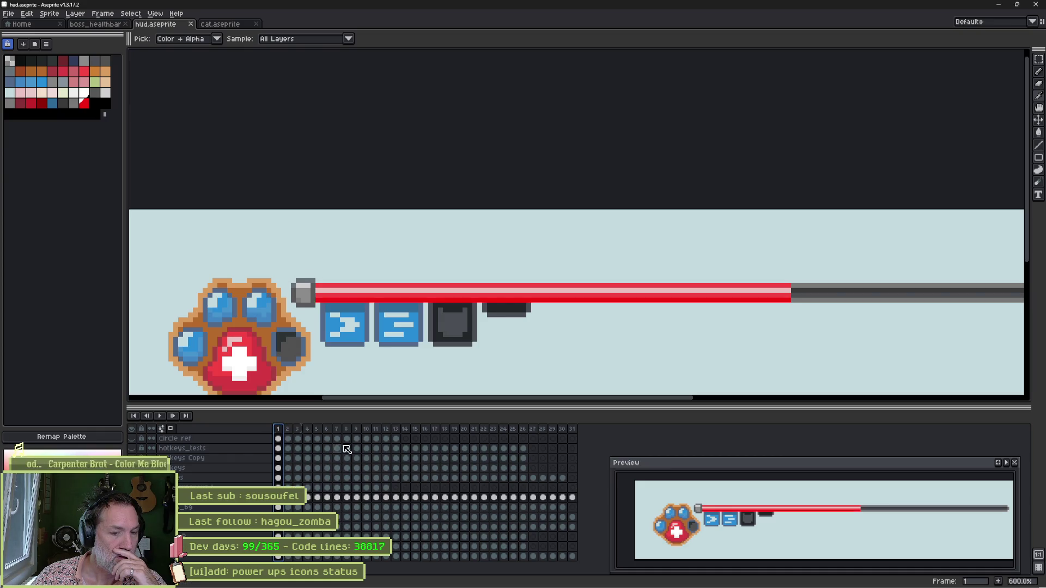
{"action": "mouse_move", "coordinate": [321, 350]}
{"action": "left_mouse_down"}
{"action": "mouse_move", "coordinate": [414, 304]}
{"action": "mouse_move", "coordinate": [487, 298]}
{"action": "left_mouse_up"}
{"action": "scroll", "coordinate": [414, 303], "scroll_direction": "up", "scroll_amount": 1}
{"action": "scroll", "coordinate": [500, 303], "scroll_direction": "up", "scroll_amount": 1}
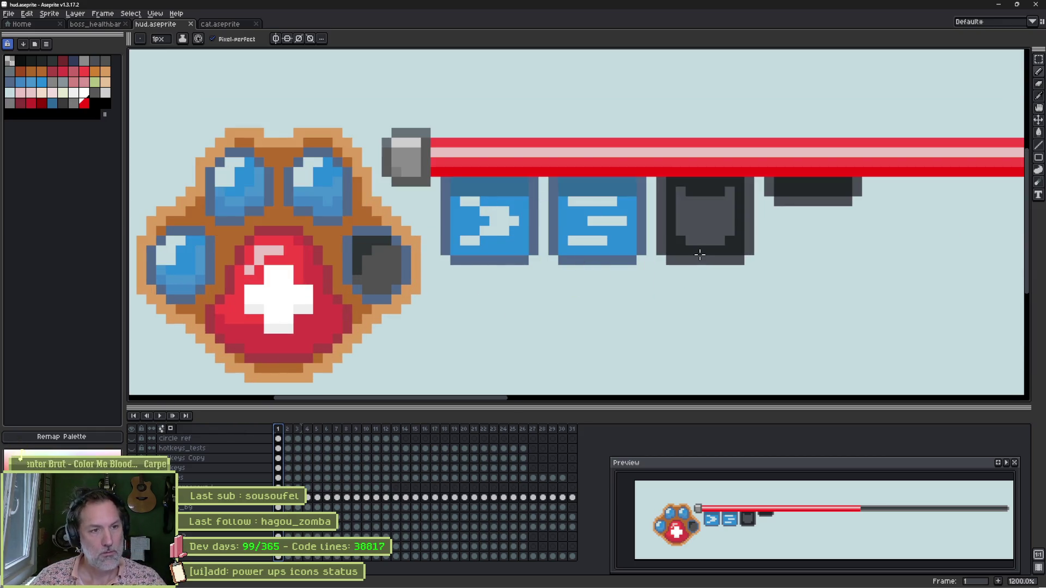
Narrow the power-up icon row from 43 to 39 pixels wide
{"action": "key", "text": "v"}
{"action": "left_click", "coordinate": [492, 261]}
{"action": "key", "text": "ctrl+a"}
{"action": "left_click_drag", "start_coordinate": [870, 227], "coordinate": [821, 227]}
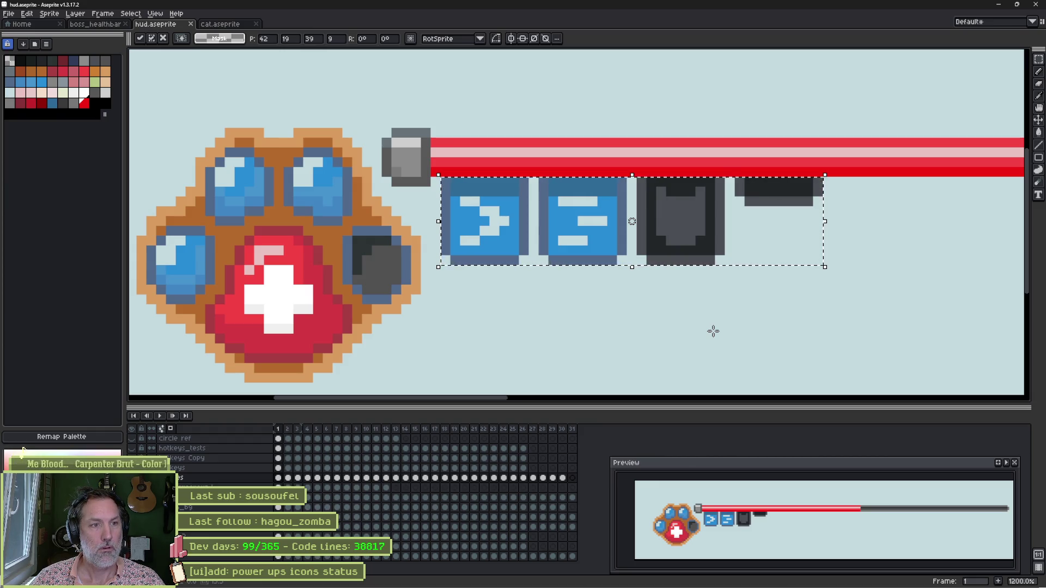
{"action": "mouse_move", "coordinate": [632, 266]}
{"action": "left_mouse_down"}
{"action": "mouse_move", "coordinate": [641, 240]}
{"action": "mouse_move", "coordinate": [643, 264]}
{"action": "left_mouse_up"}
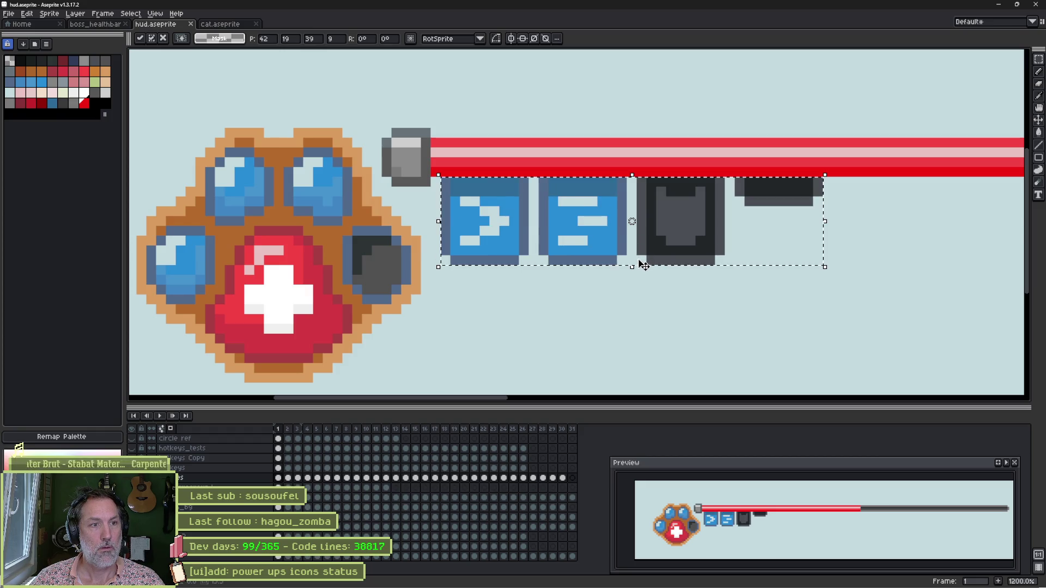
{"action": "left_click", "coordinate": [744, 279]}
Compare the icons before and after resizing, then save hud.aseprite
{"action": "key", "text": "ctrl+z"}
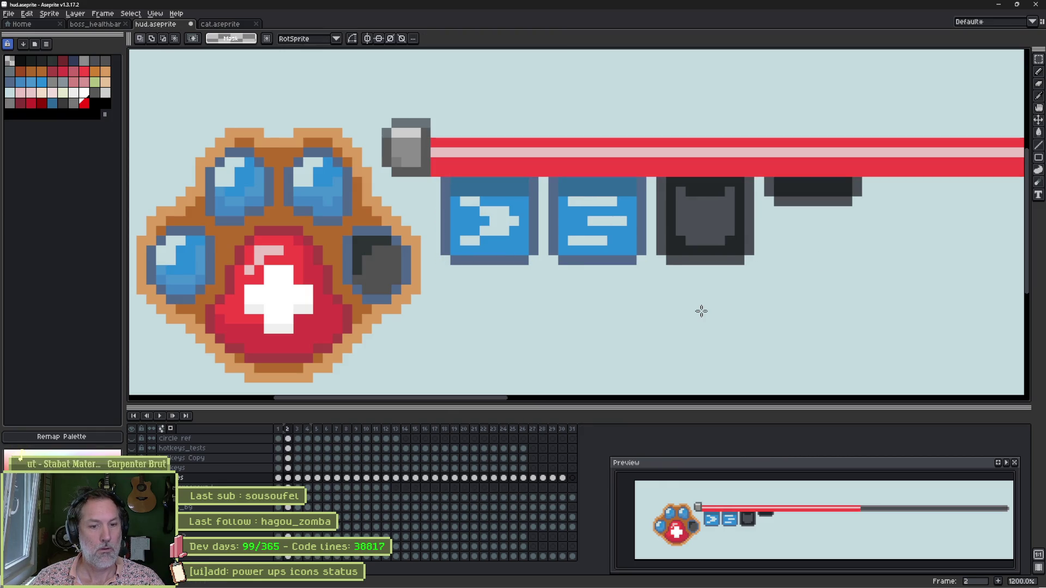
{"action": "key", "text": "ctrl+y"}
{"action": "key", "text": "ctrl+s"}
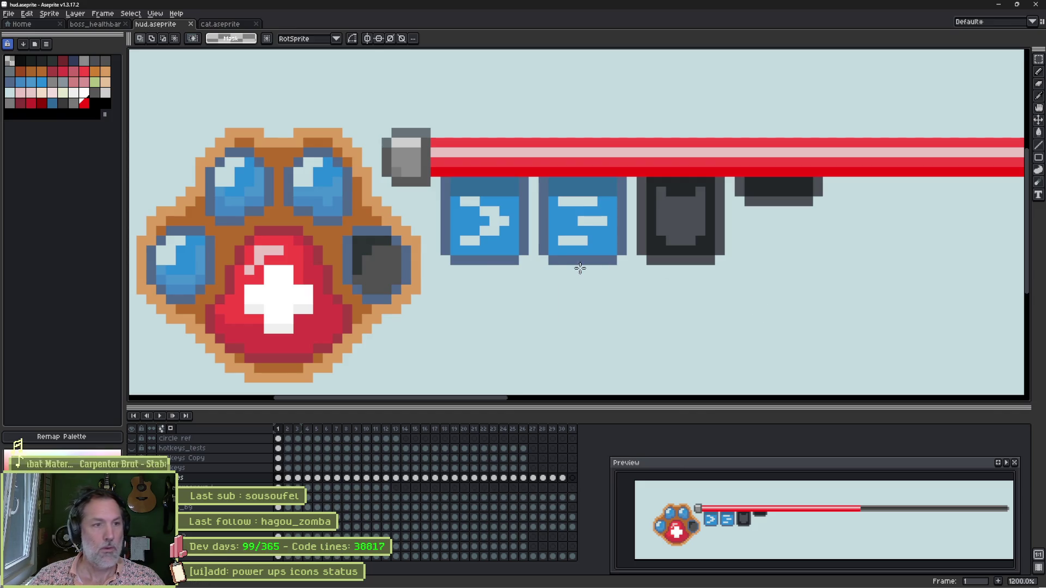
Bring the whole HUD sprite into view and add a new frame
{"action": "scroll", "coordinate": [433, 260], "scroll_direction": "up", "scroll_amount": 1}
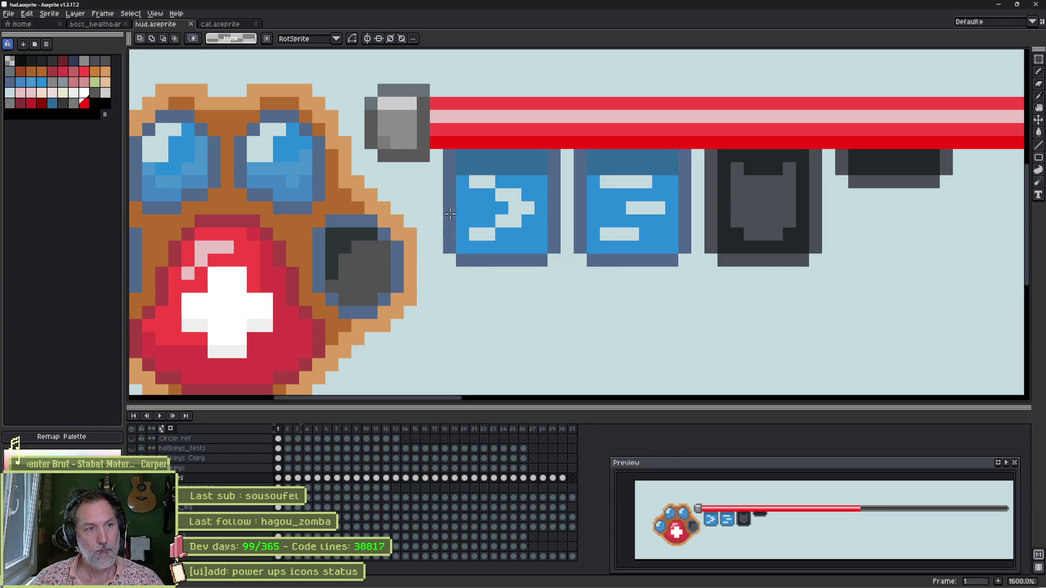
{"action": "scroll", "coordinate": [449, 204], "scroll_direction": "down", "scroll_amount": 5}
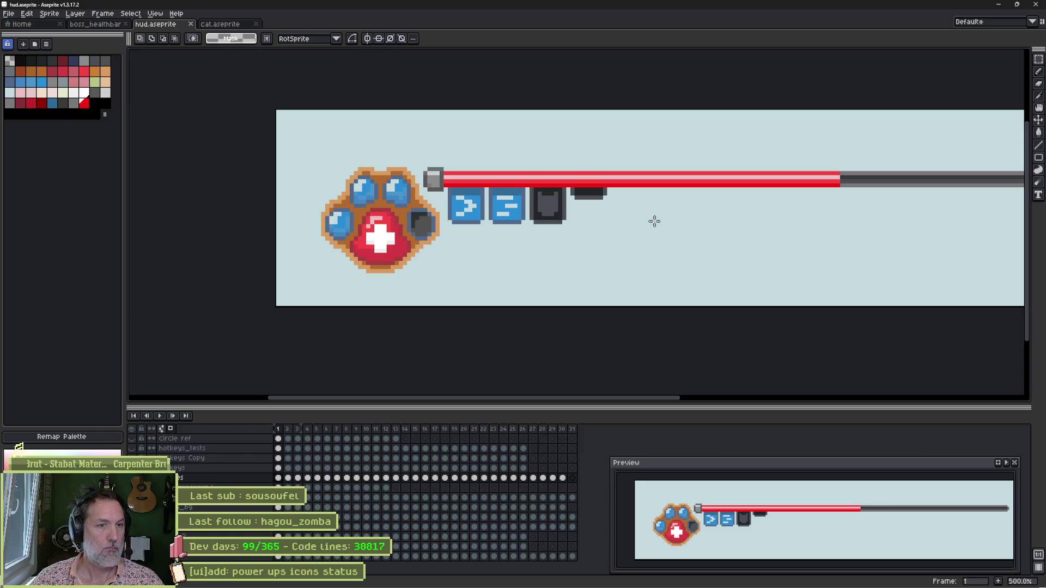
{"action": "mouse_move", "coordinate": [709, 212]}
{"action": "left_mouse_down"}
{"action": "mouse_move", "coordinate": [493, 221]}
{"action": "mouse_move", "coordinate": [539, 222]}
{"action": "left_mouse_up"}
{"action": "scroll", "coordinate": [288, 286], "scroll_direction": "up", "scroll_amount": 5}
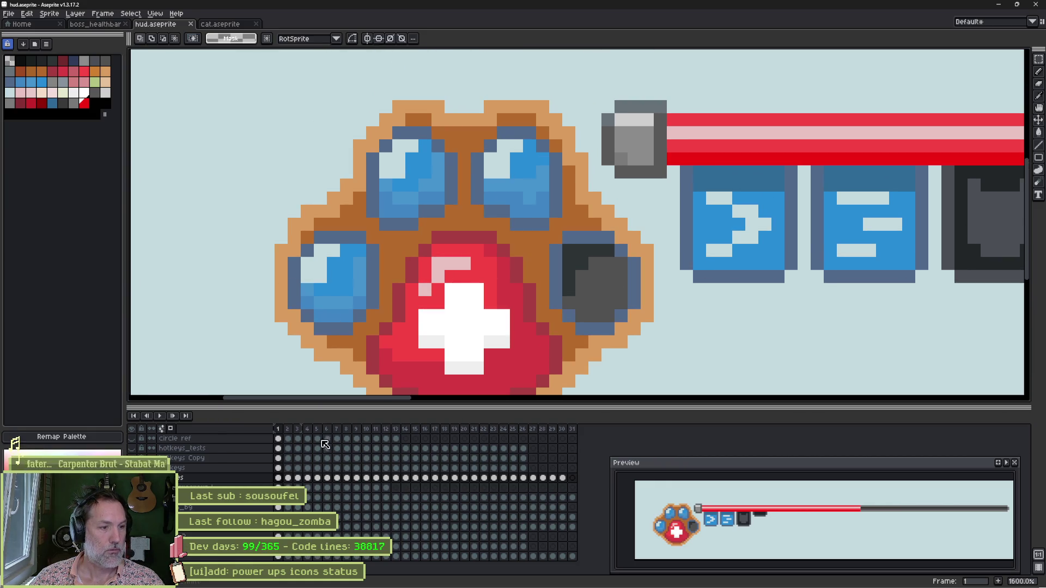
{"action": "key", "text": "alt+n"}
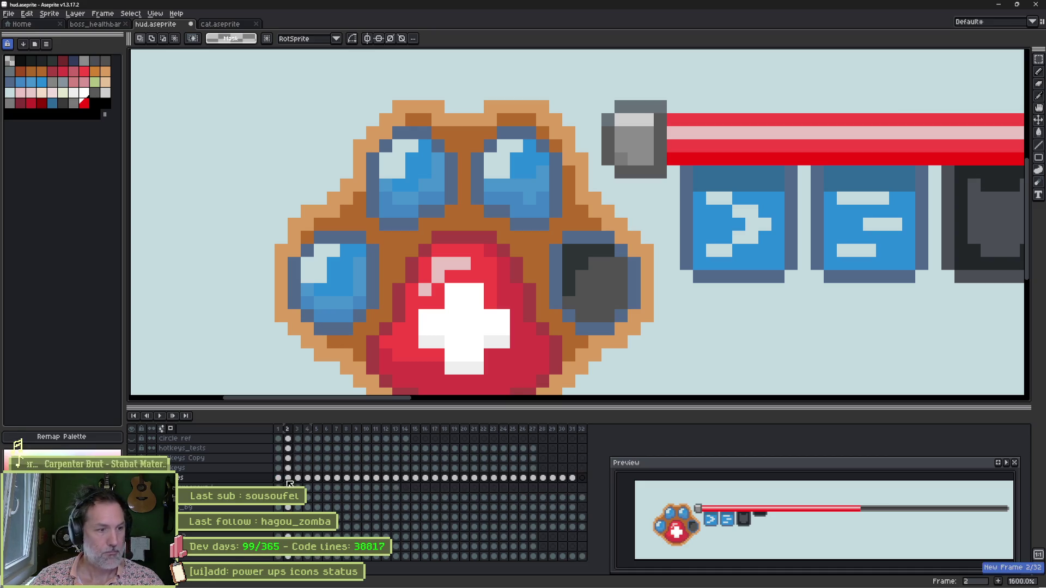
On frame 1, try a light stroke along the paw's upper-left outline, then undo it
{"action": "left_click", "coordinate": [278, 480]}
{"action": "key", "text": "v"}
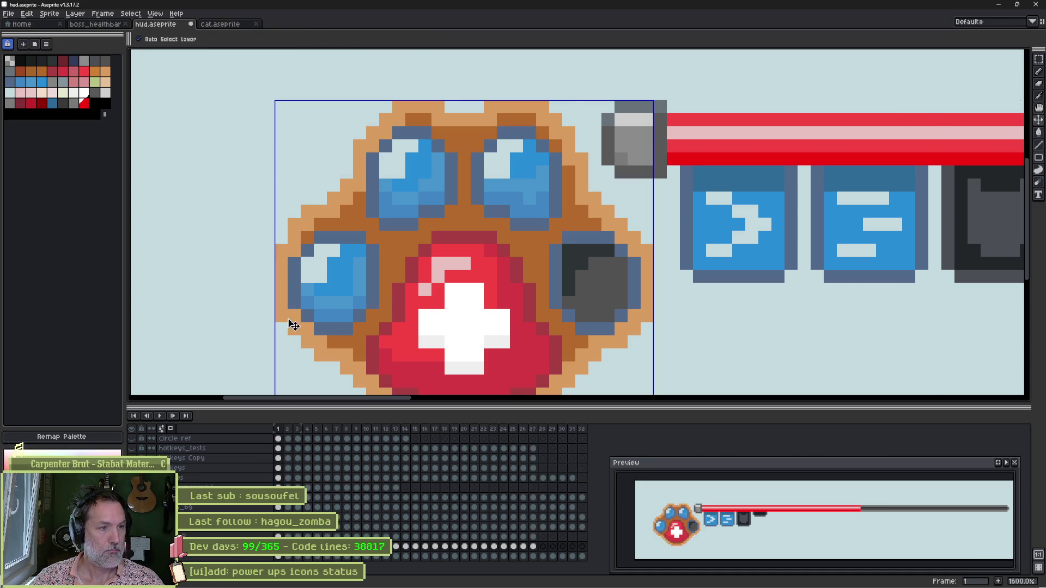
{"action": "key", "text": "b"}
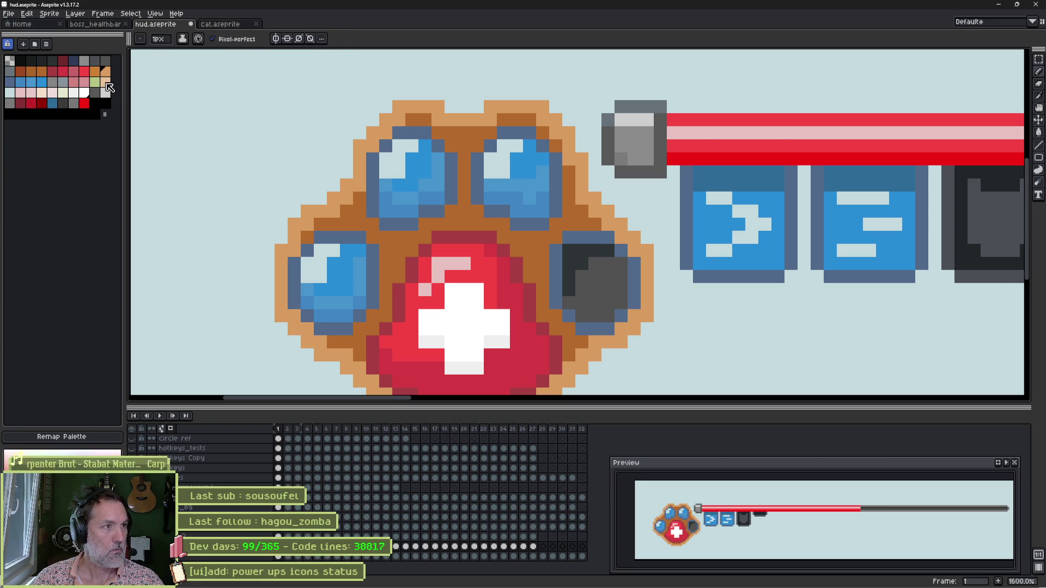
{"action": "left_click", "coordinate": [107, 83]}
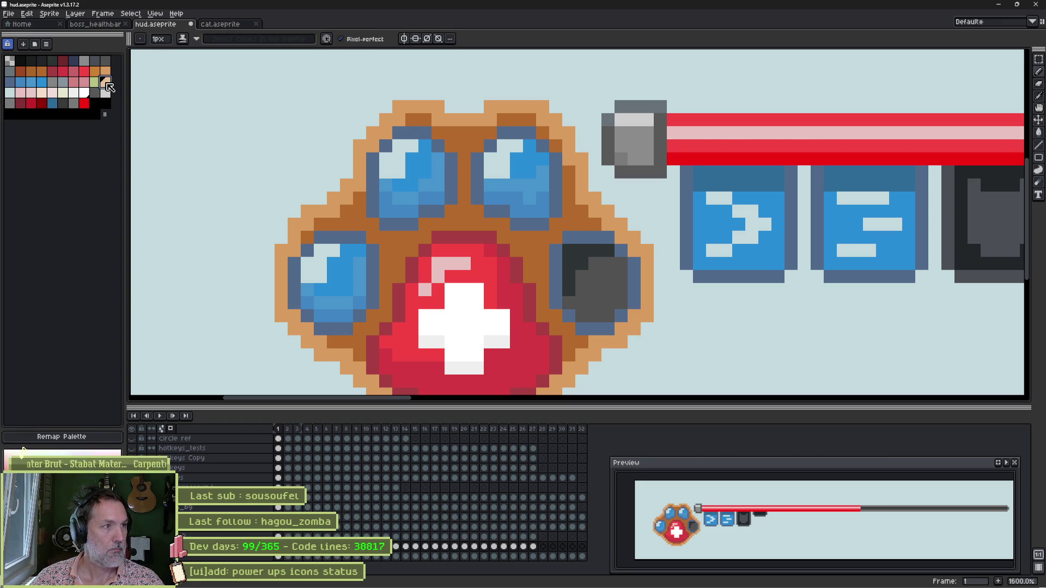
{"action": "mouse_move", "coordinate": [276, 219]}
{"action": "left_mouse_down"}
{"action": "mouse_move", "coordinate": [298, 224]}
{"action": "mouse_move", "coordinate": [377, 124]}
{"action": "mouse_move", "coordinate": [463, 103]}
{"action": "mouse_move", "coordinate": [556, 123]}
{"action": "mouse_move", "coordinate": [664, 320]}
{"action": "left_mouse_up"}
{"action": "key", "text": "ctrl+z"}
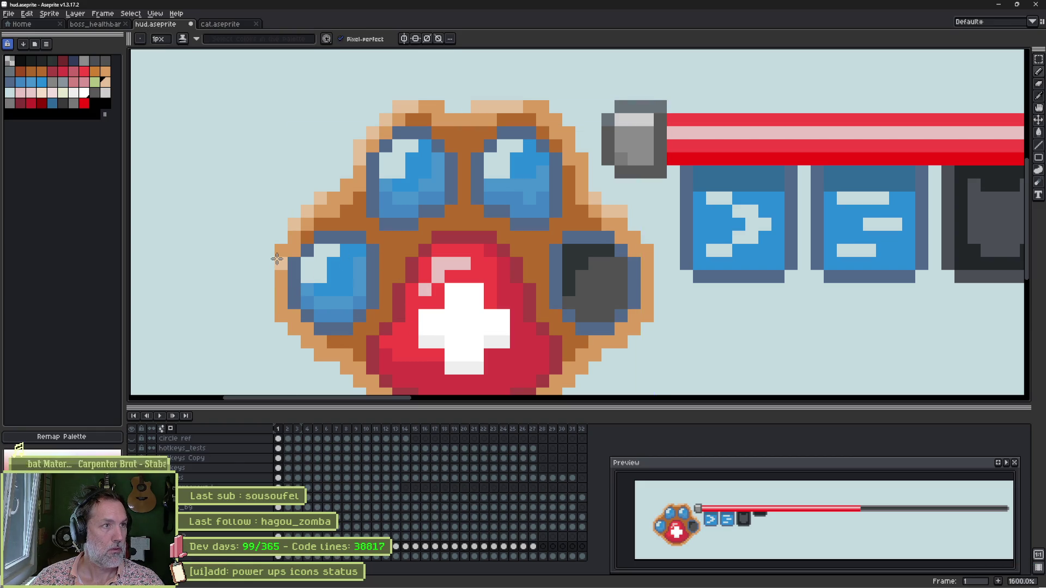
Choose the peach highlight colour for the paw's outline
{"action": "left_click", "coordinate": [105, 72]}
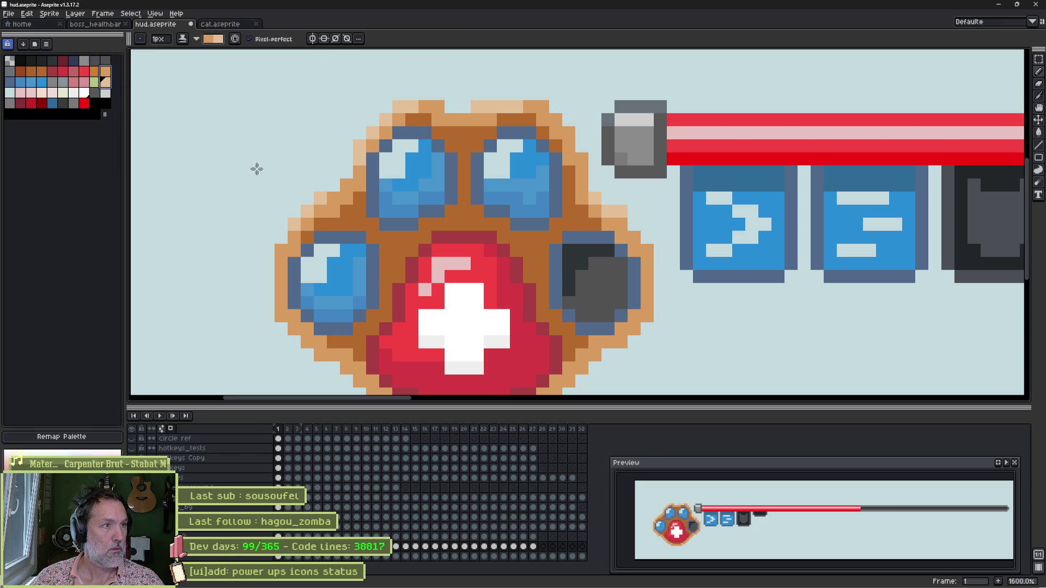
{"action": "scroll", "coordinate": [338, 297], "scroll_direction": "down", "scroll_amount": 3}
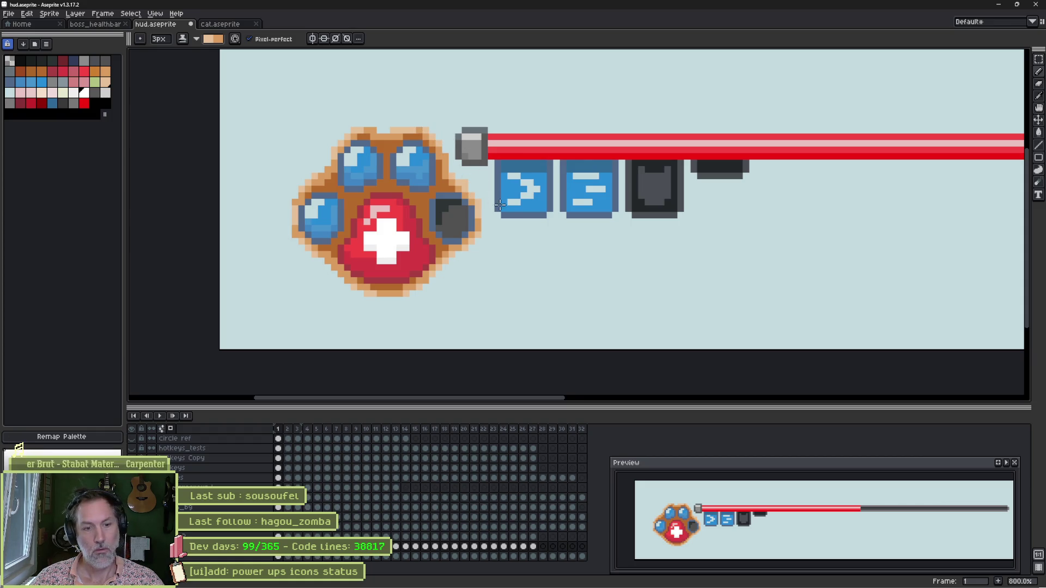
{"action": "key", "text": "alt"}
{"action": "key", "text": "alt+Tab"}
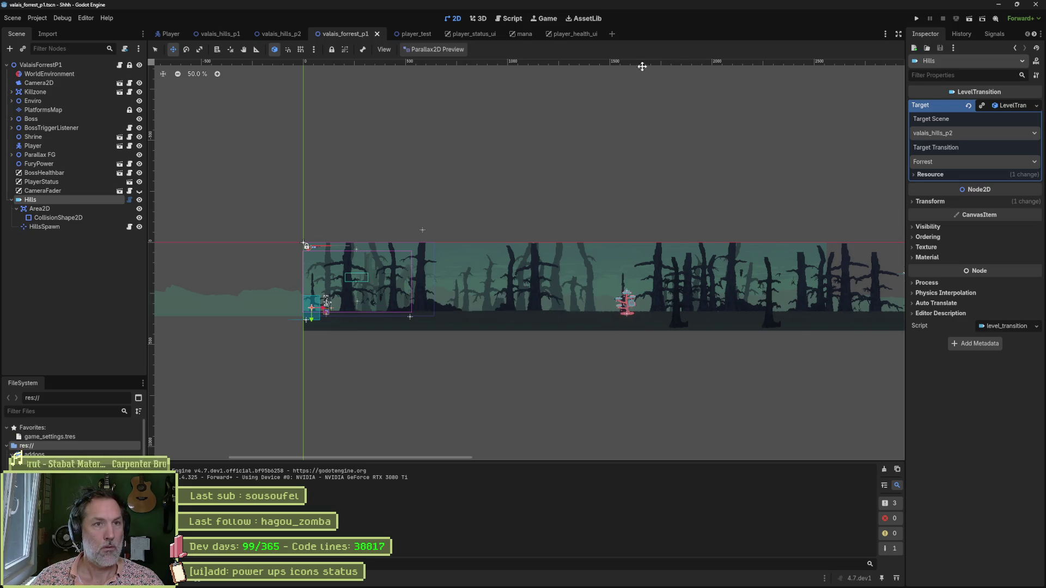
Reimport hud.aseprite in player_health_ui, run the game, and enlarge the game view
{"action": "left_click", "coordinate": [574, 34]}
{"action": "left_click", "coordinate": [979, 558]}
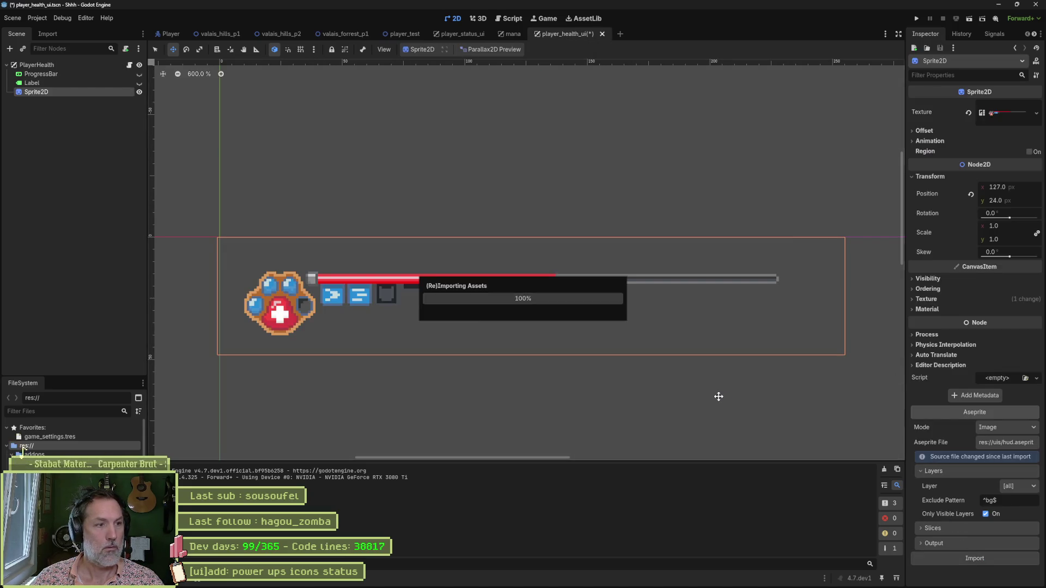
{"action": "key", "text": "F5"}
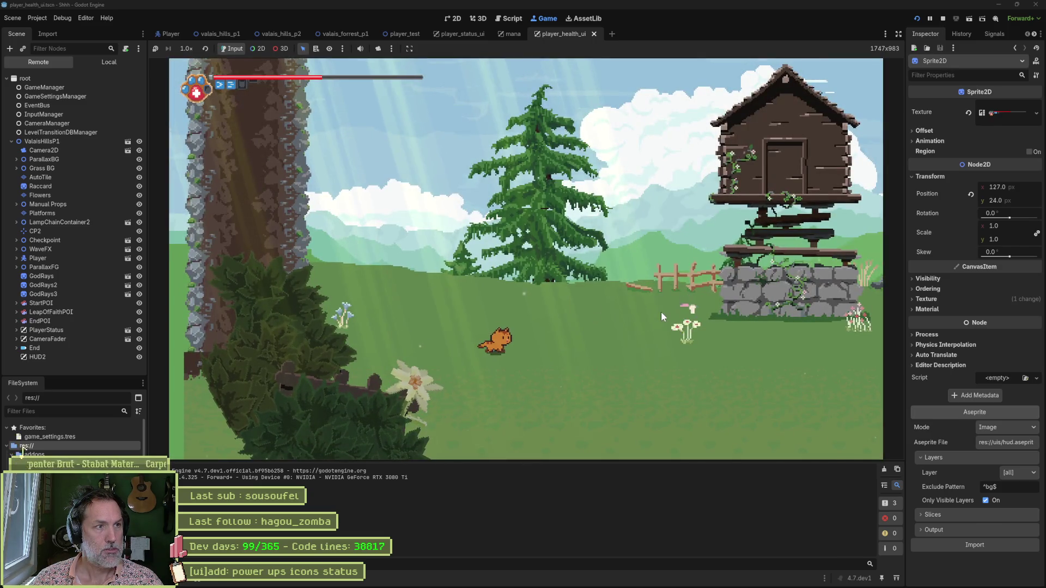
{"action": "key", "text": "Left"}
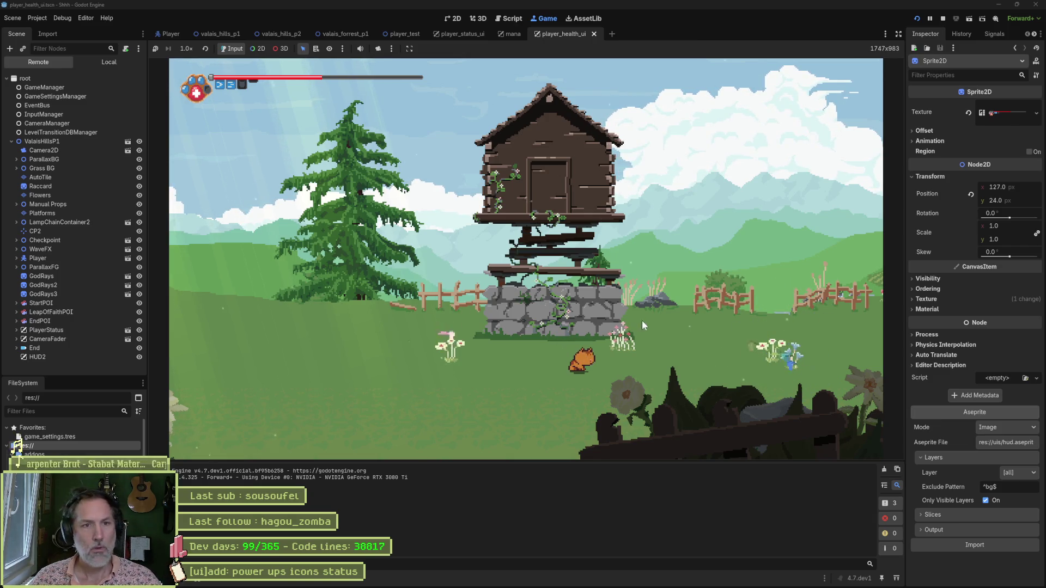
{"action": "key", "text": "ctrl+shift+F11"}
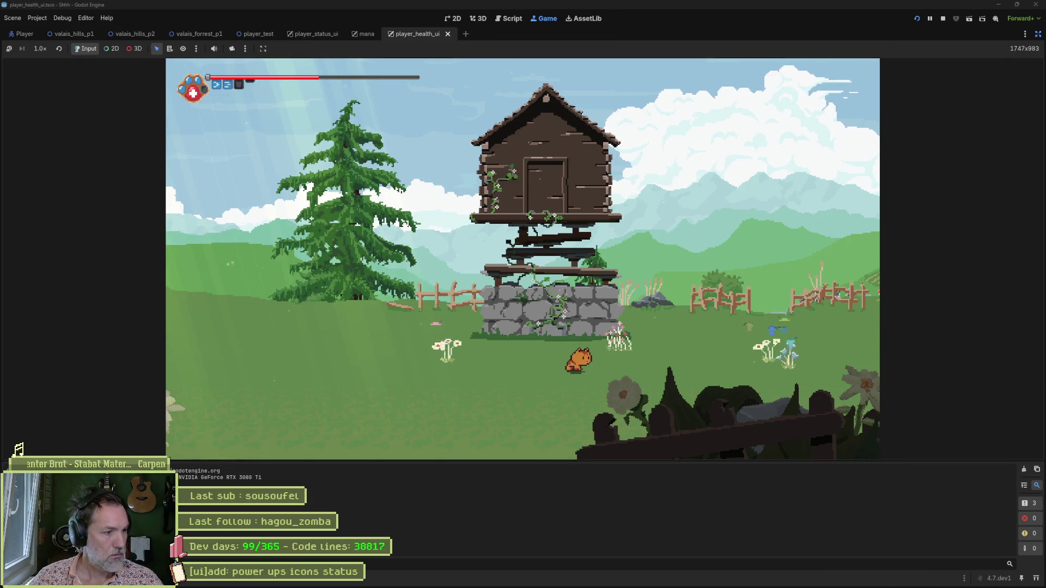
Collapse Godot's bottom output panel so the hills level runs in an enlarged game view
{"action": "key", "text": "ctrl+j"}
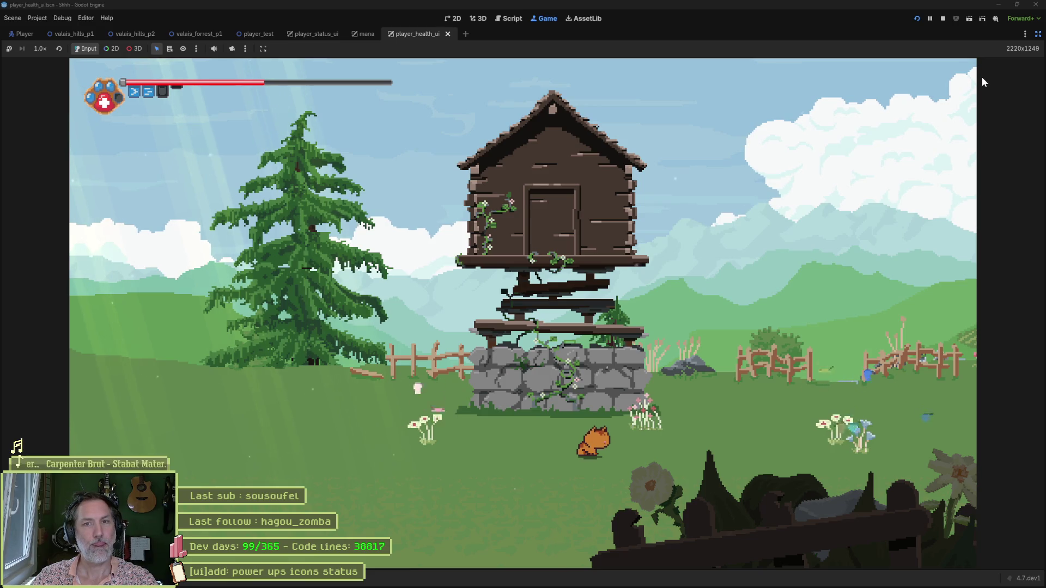
Stop the hills run, playtest the HUD in the valais_forrest_p1 scene, then return to hud.aseprite
{"action": "key", "text": "F8"}
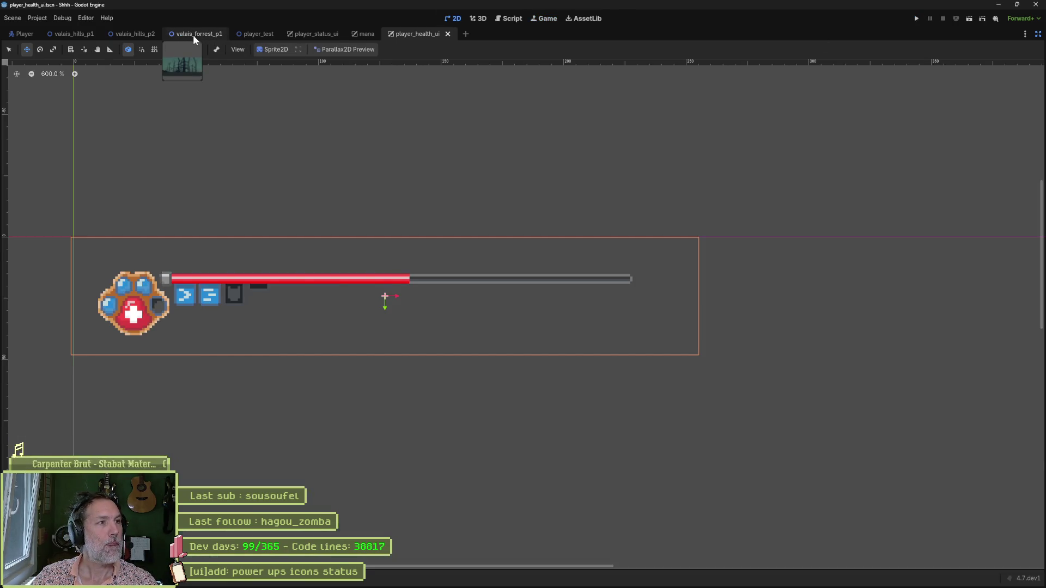
{"action": "left_click", "coordinate": [193, 33]}
{"action": "key", "text": "F6"}
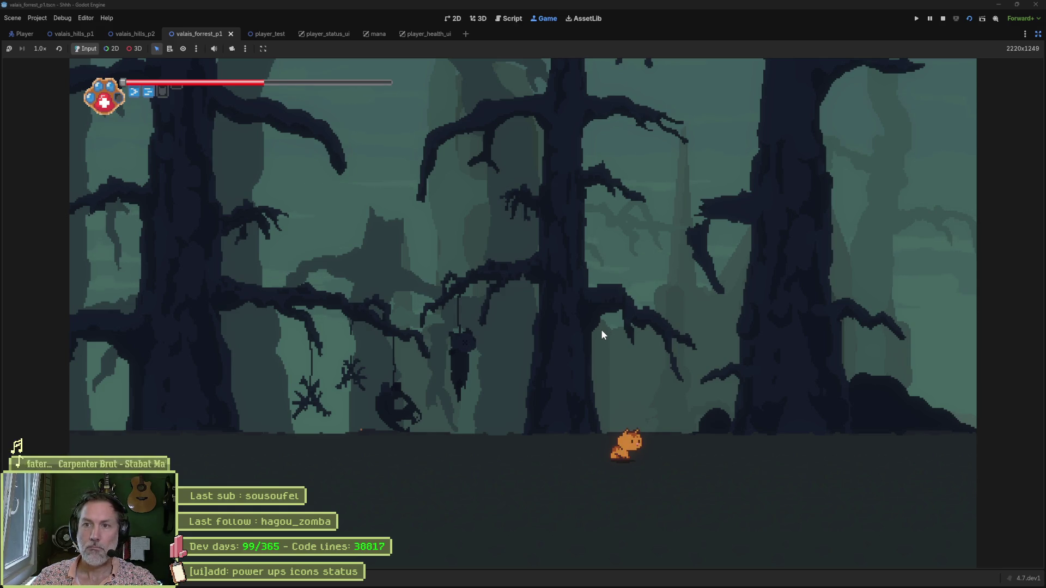
{"action": "key", "text": "F8"}
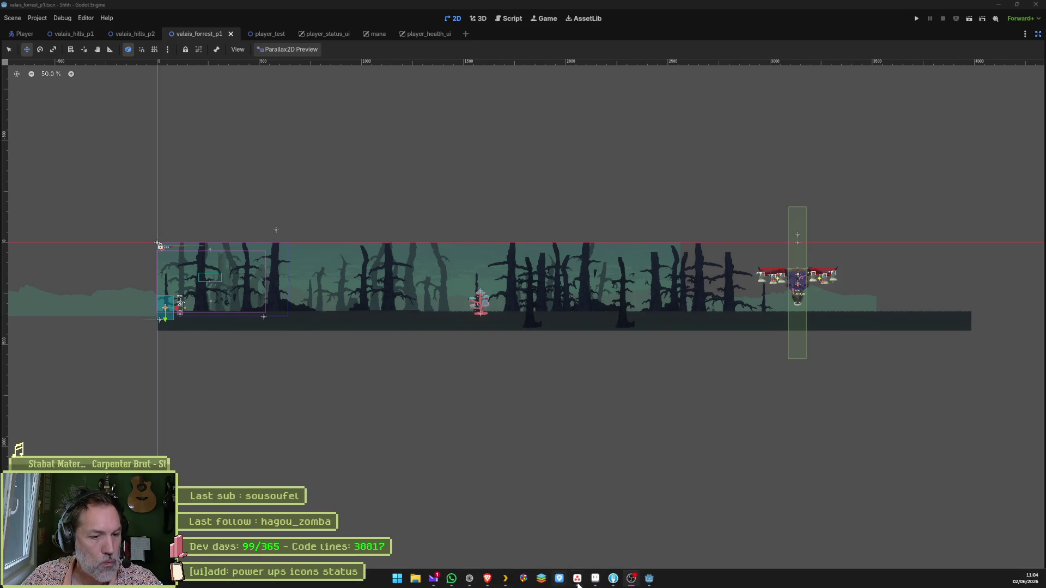
{"action": "left_click", "coordinate": [575, 581]}
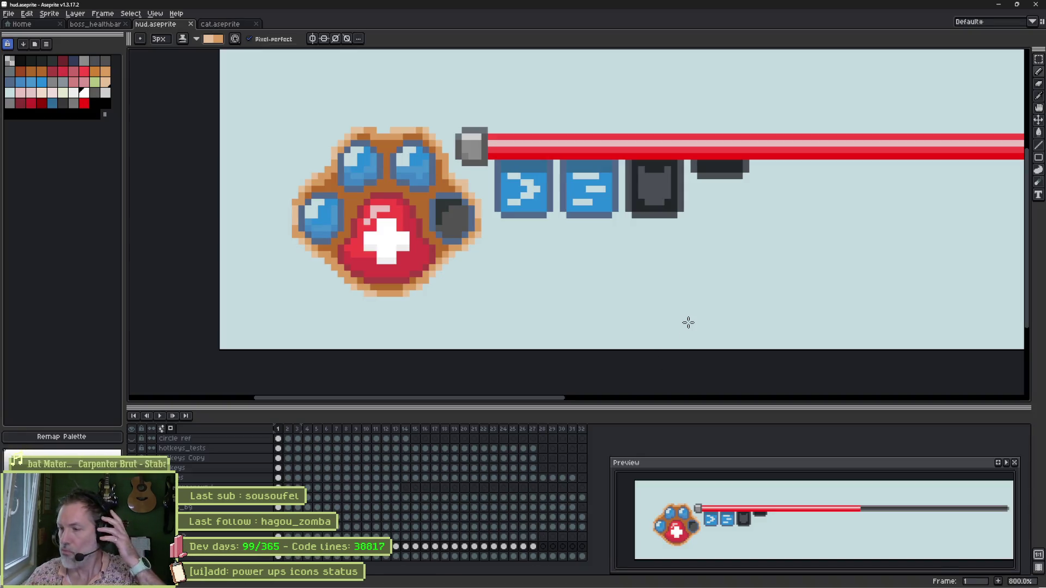